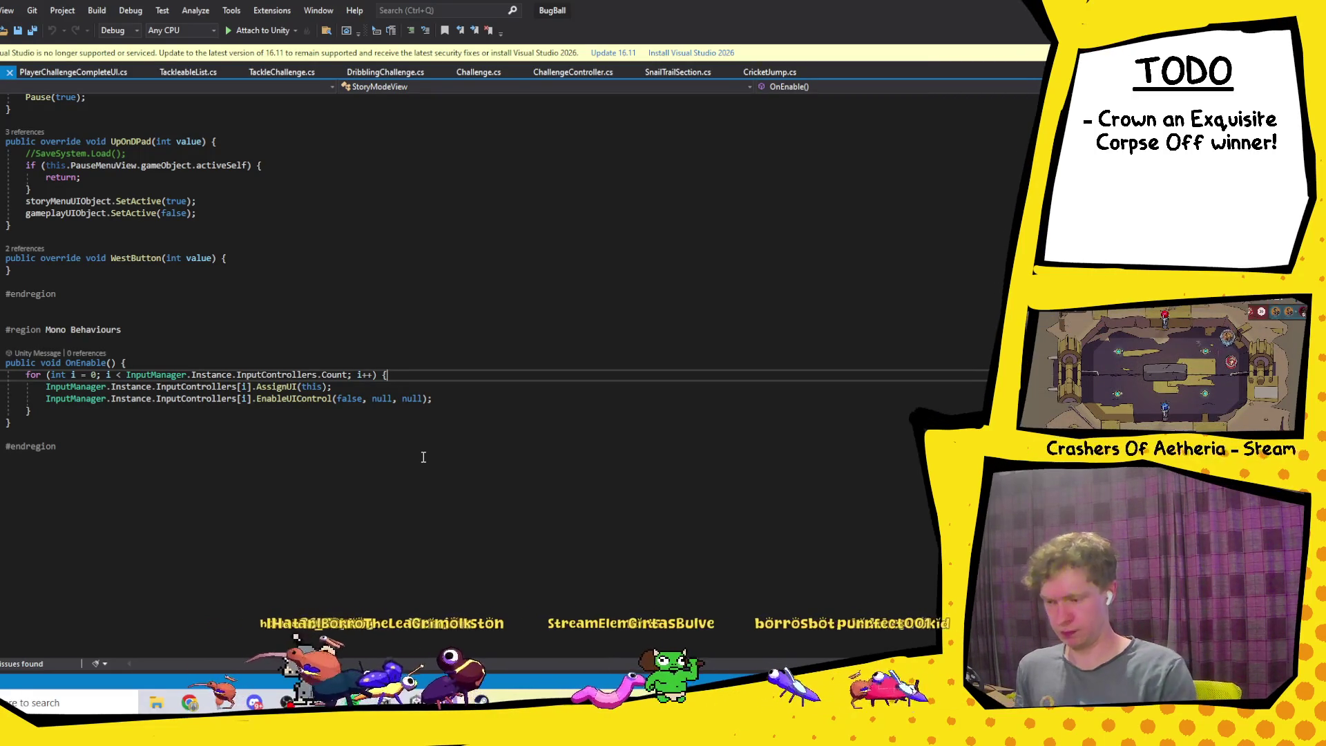
# Step: Switch from Visual Studio to the Unity editor, where the game is running
pyautogui.hotkey('alt', 'Tab')
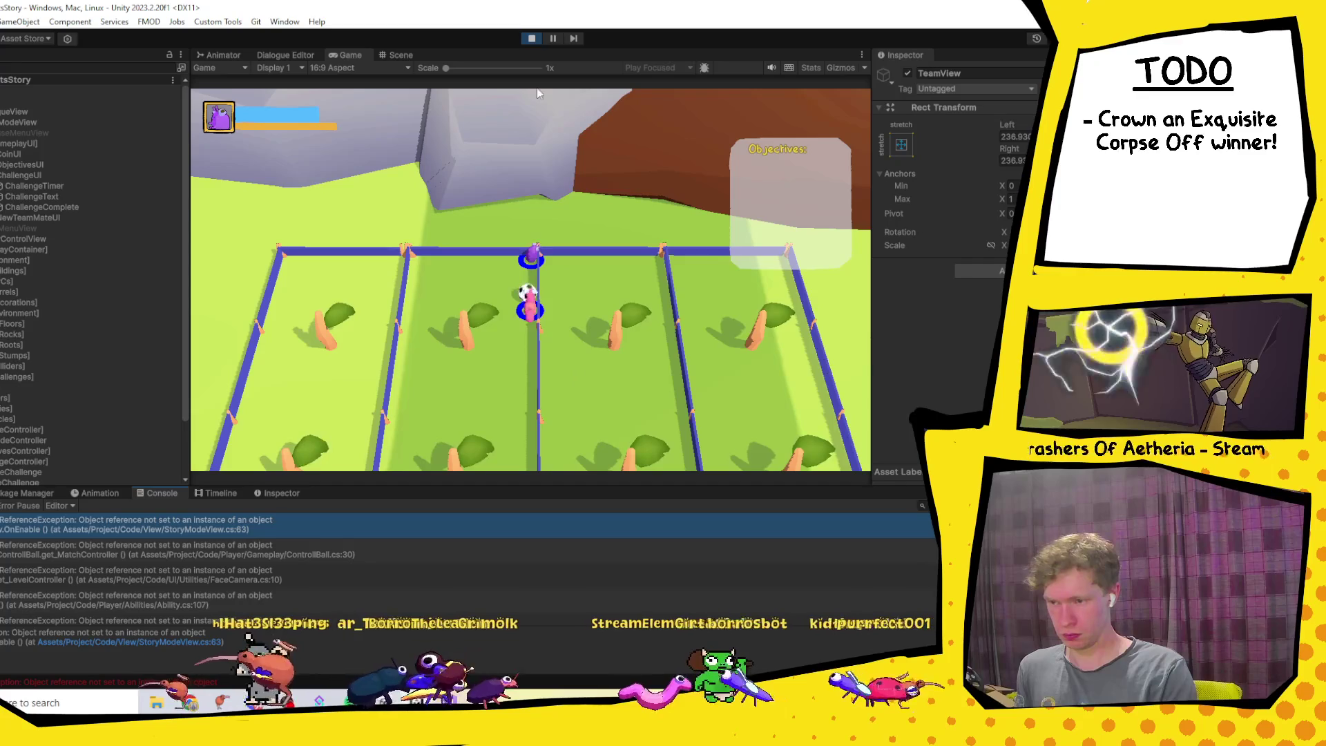
# Step: Restart Play mode so story mode opens on Talk To Mom, then switch to the browser
pyautogui.click(531, 40)
pyautogui.click(529, 40)
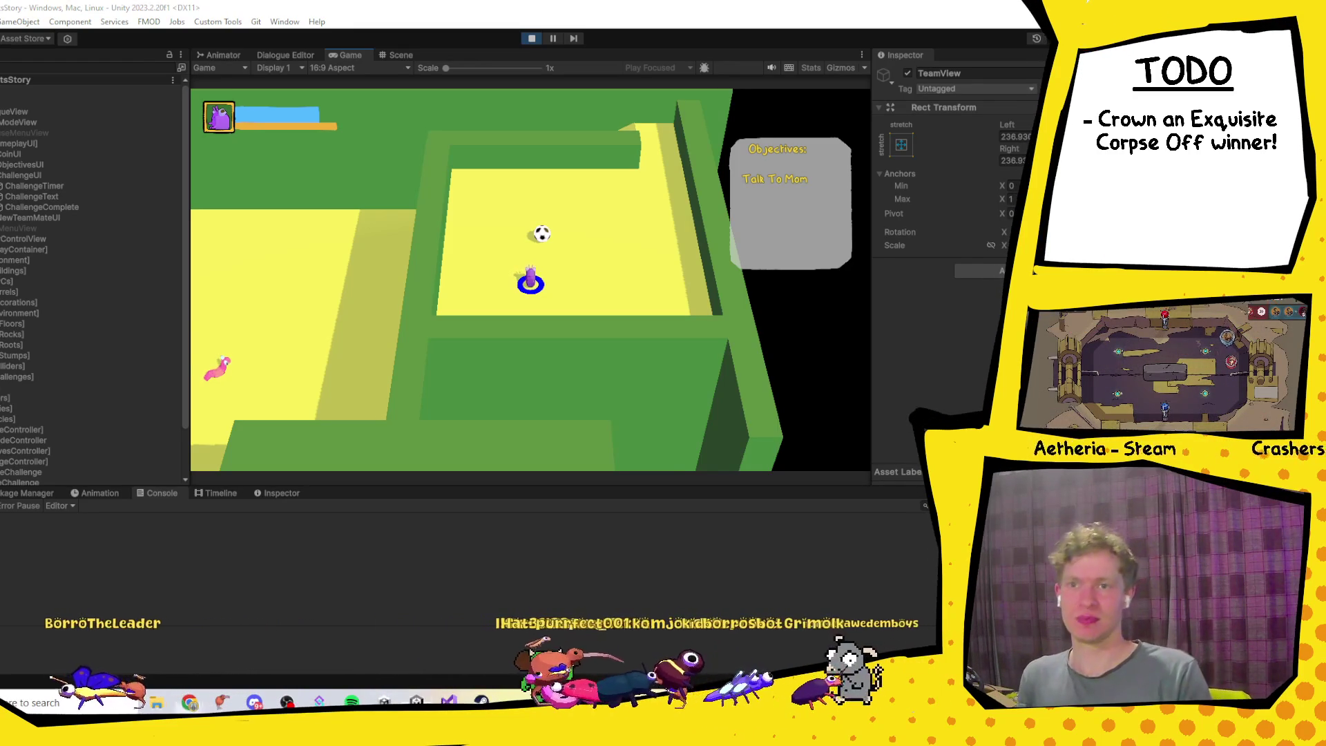
pyautogui.hotkey('alt', 'Tab')
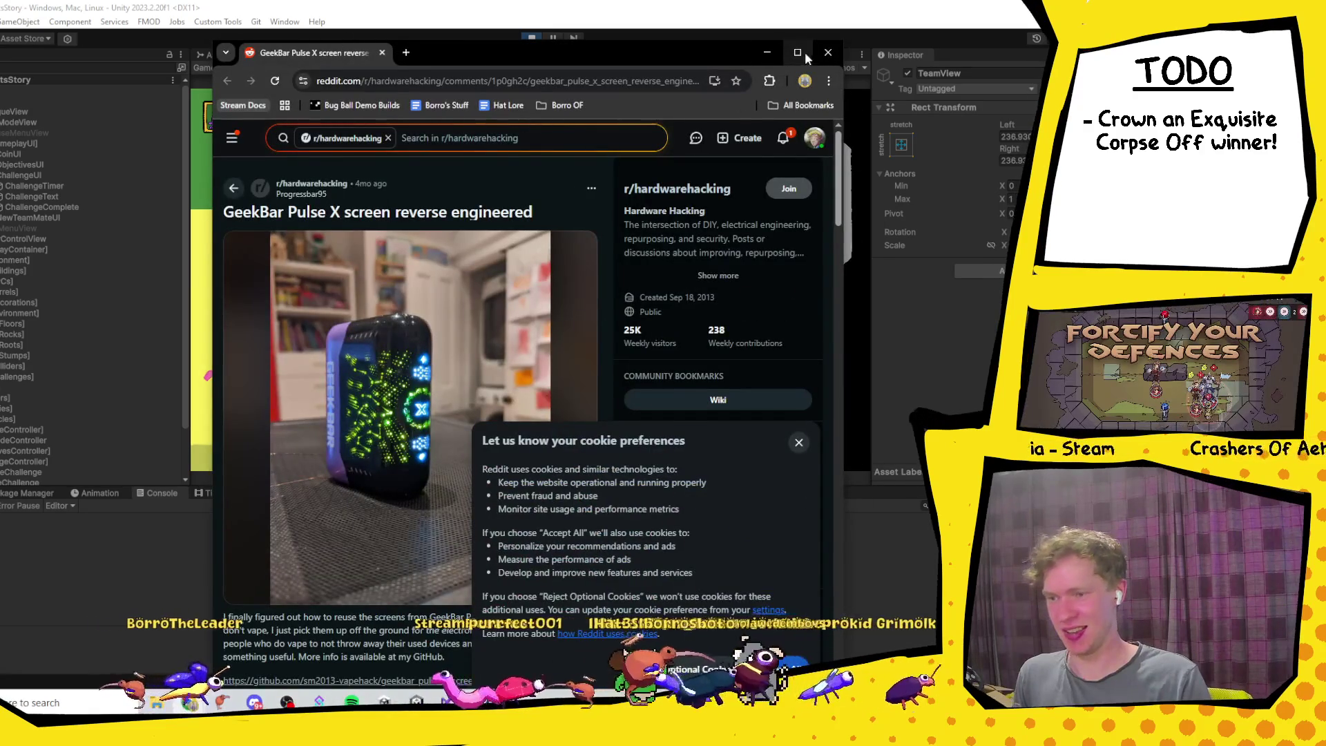
pyautogui.click(800, 51)
pyautogui.scroll(-3, 607, 280)
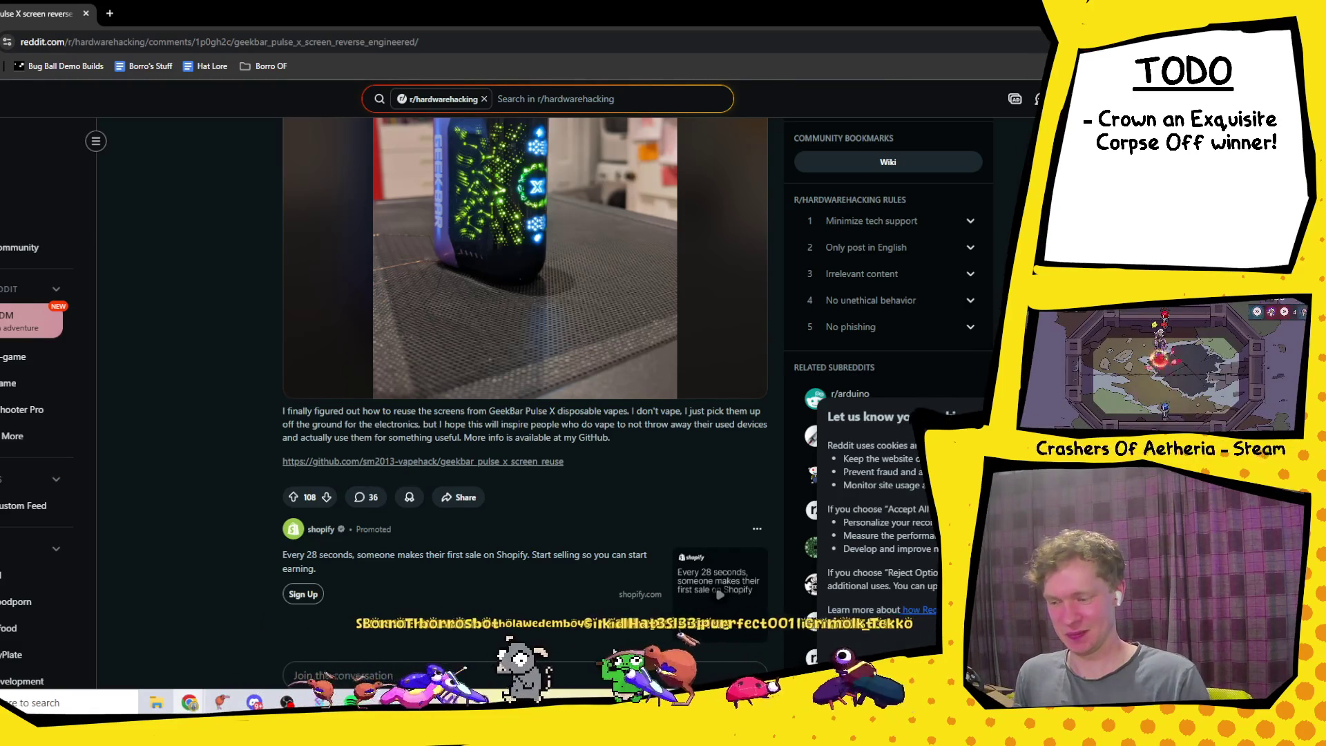
pyautogui.scroll(-4, 487, 382)
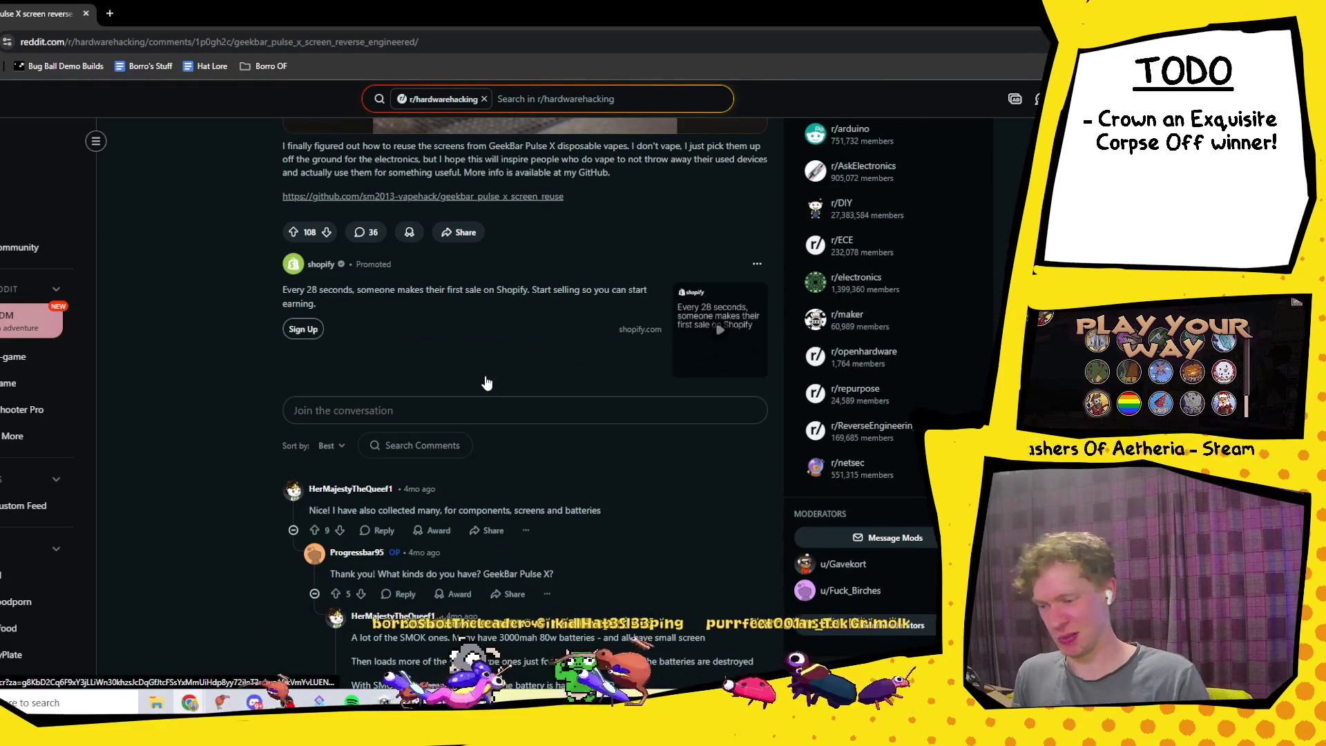
pyautogui.scroll(-1, 468, 480)
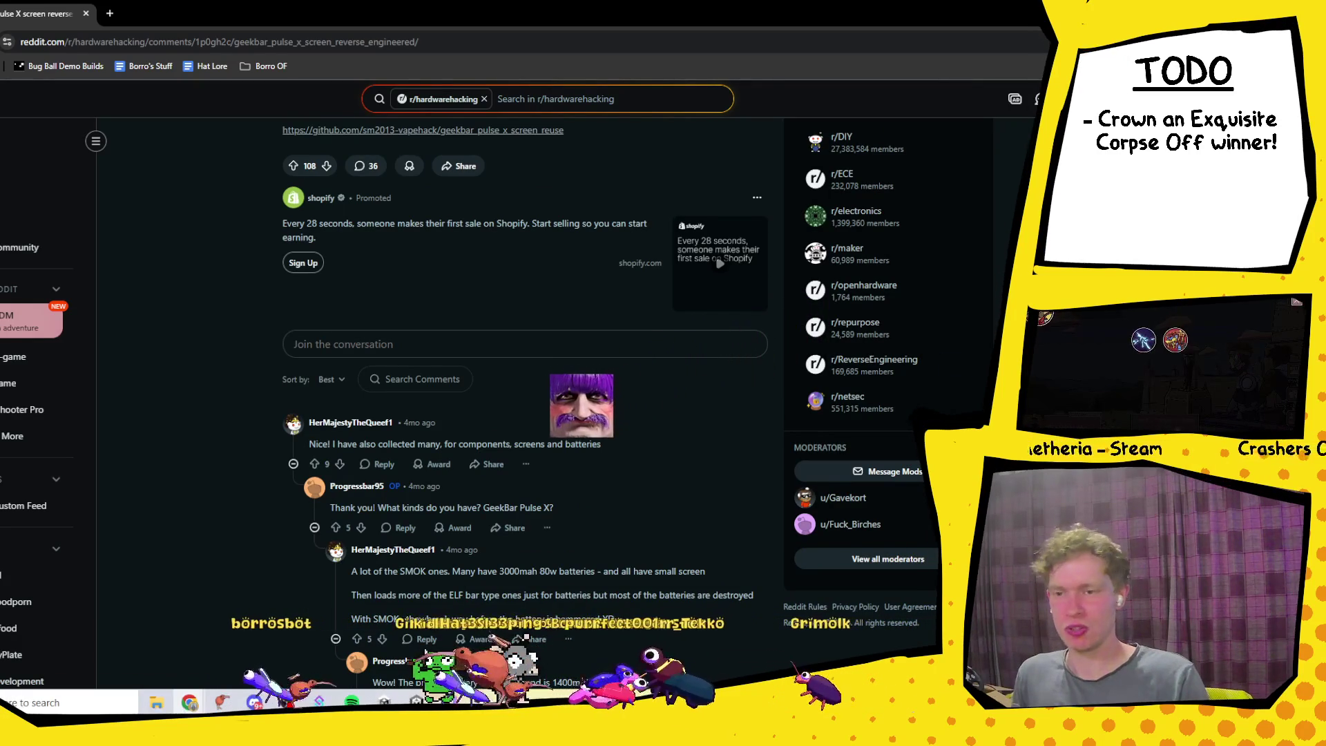
pyautogui.hotkey('alt', 'Tab')
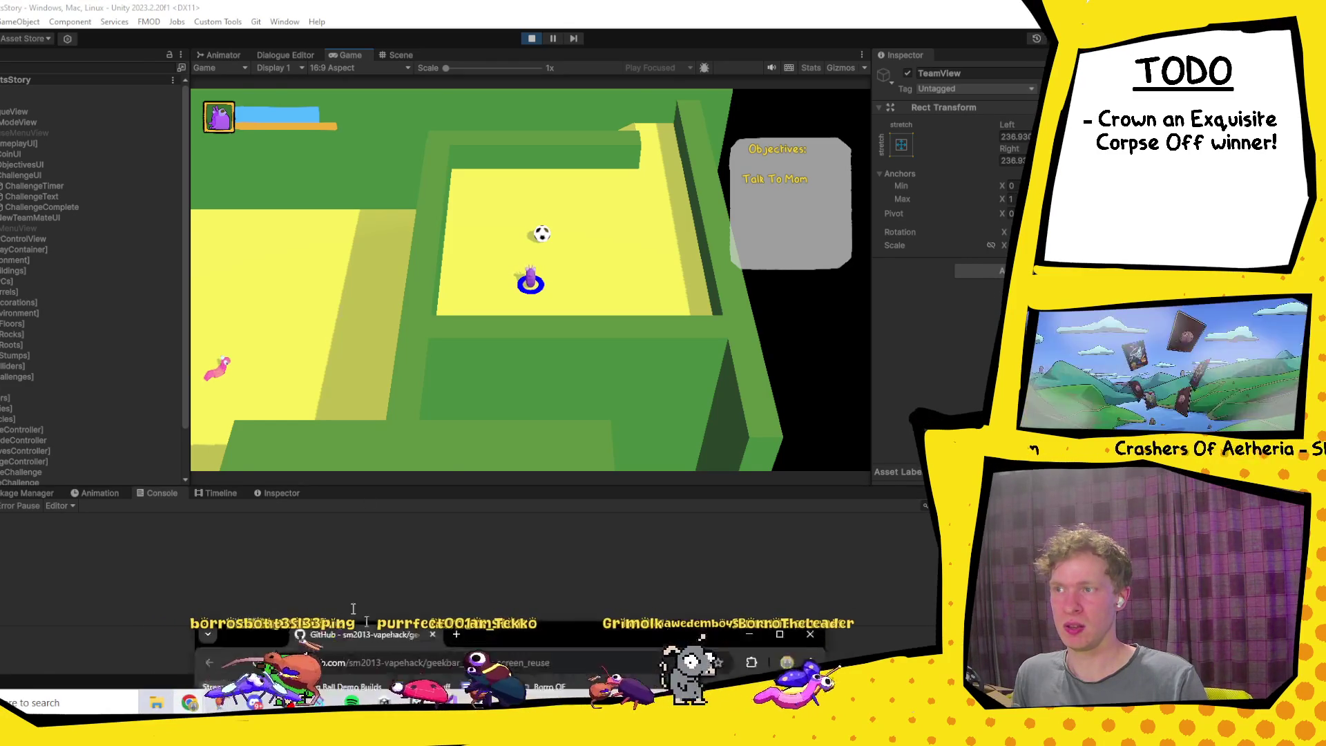
pyautogui.click(189, 702)
pyautogui.click(673, 58)
pyautogui.scroll(-5, 306, 401)
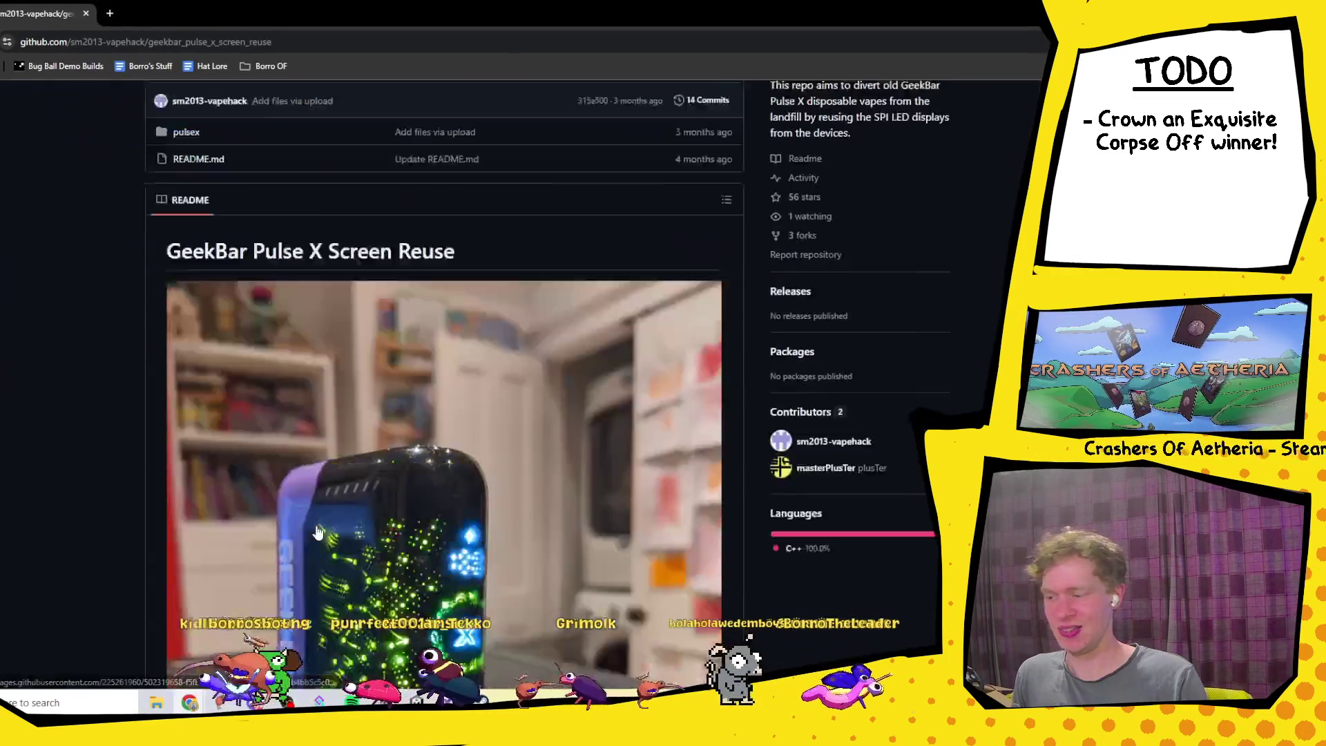
pyautogui.scroll(3, 306, 400)
pyautogui.scroll(-10, 305, 401)
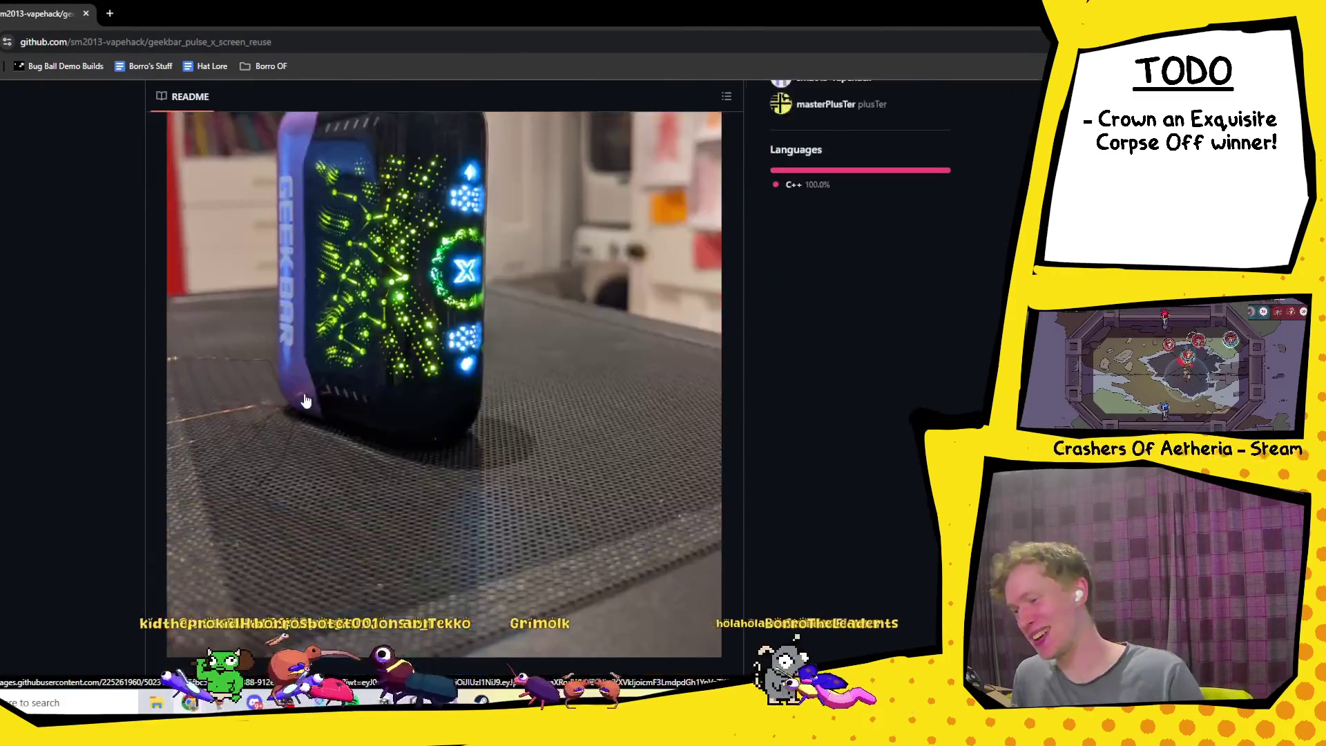
pyautogui.scroll(-2, 320, 381)
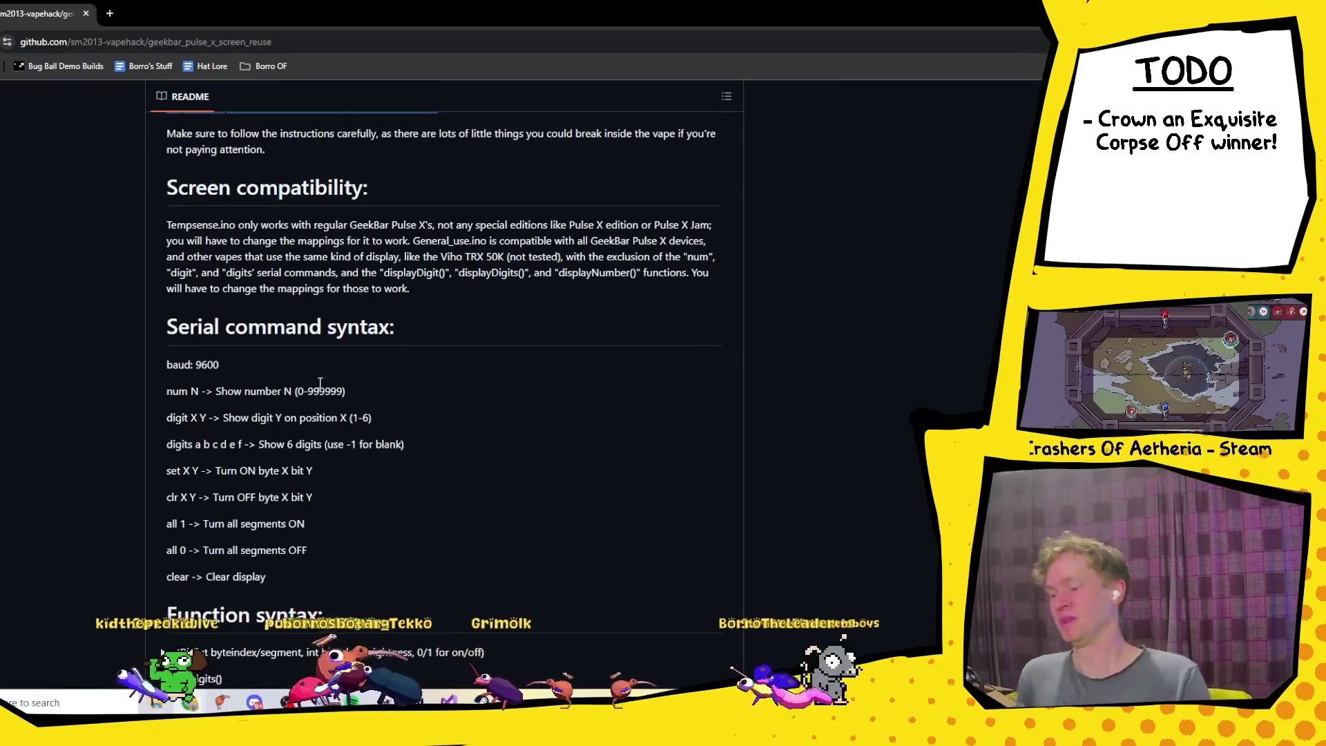
pyautogui.scroll(-2, 387, 362)
pyautogui.scroll(-6, 386, 362)
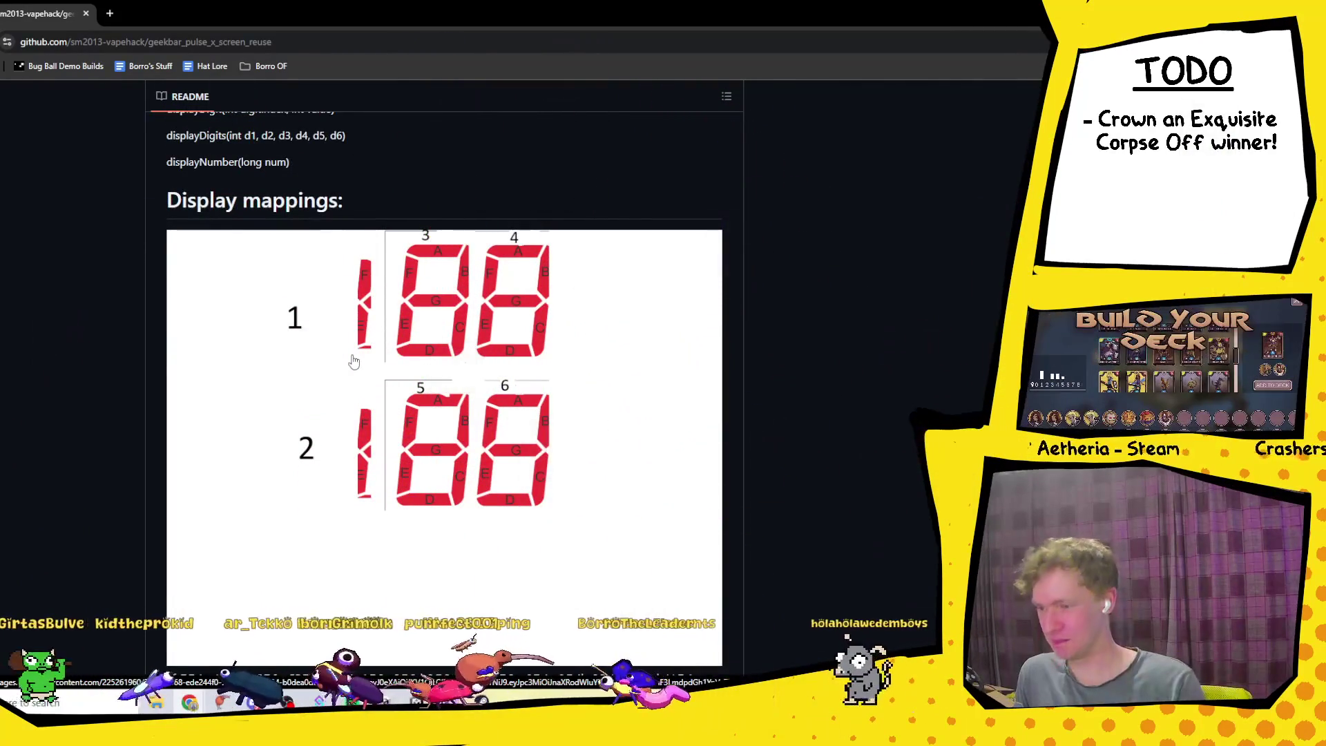
pyautogui.scroll(-8, 352, 361)
pyautogui.scroll(-8, 352, 361)
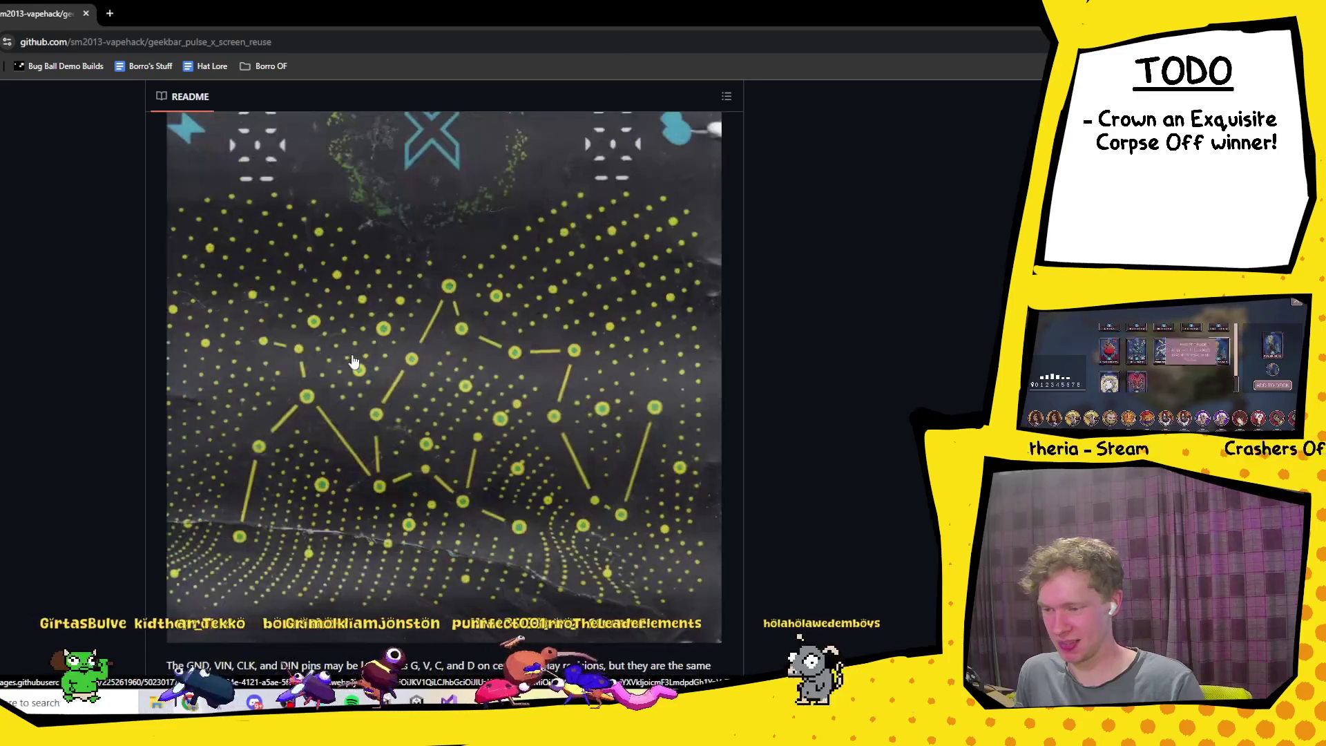
pyautogui.scroll(20, 353, 355)
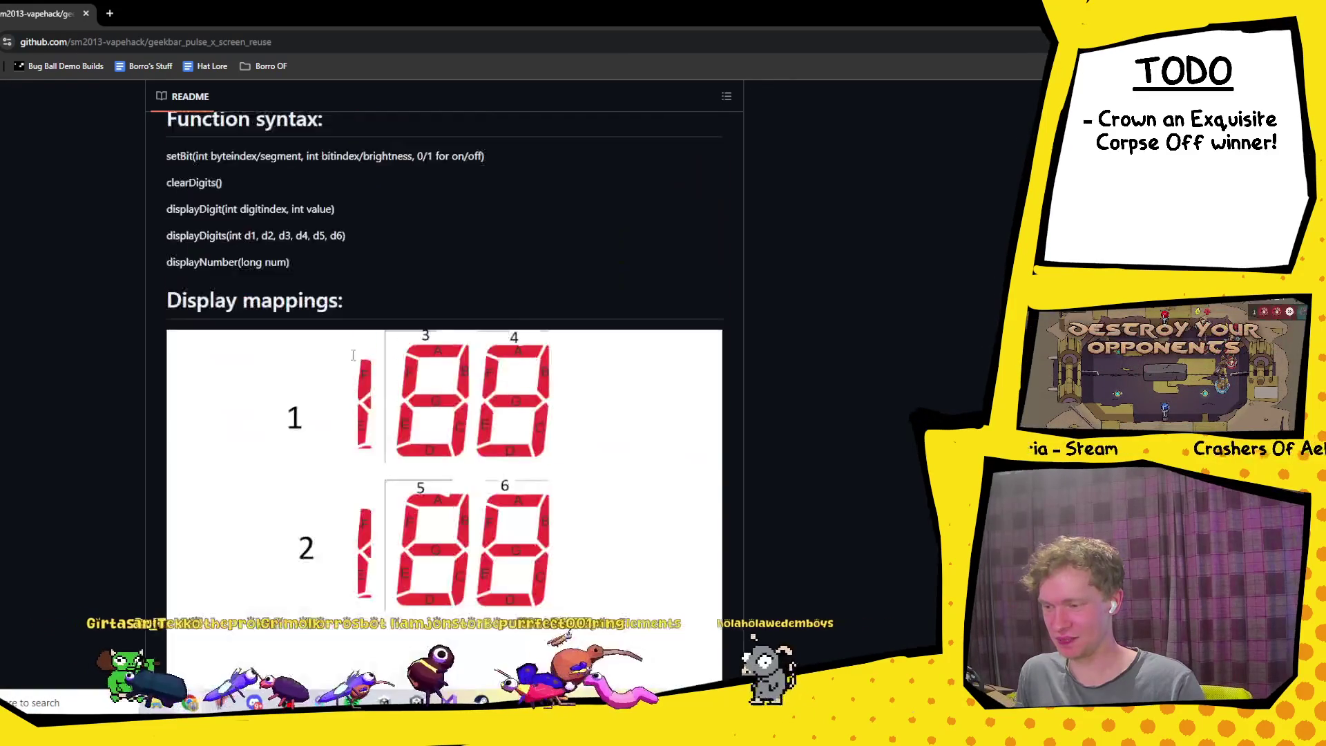
pyautogui.scroll(5, 353, 355)
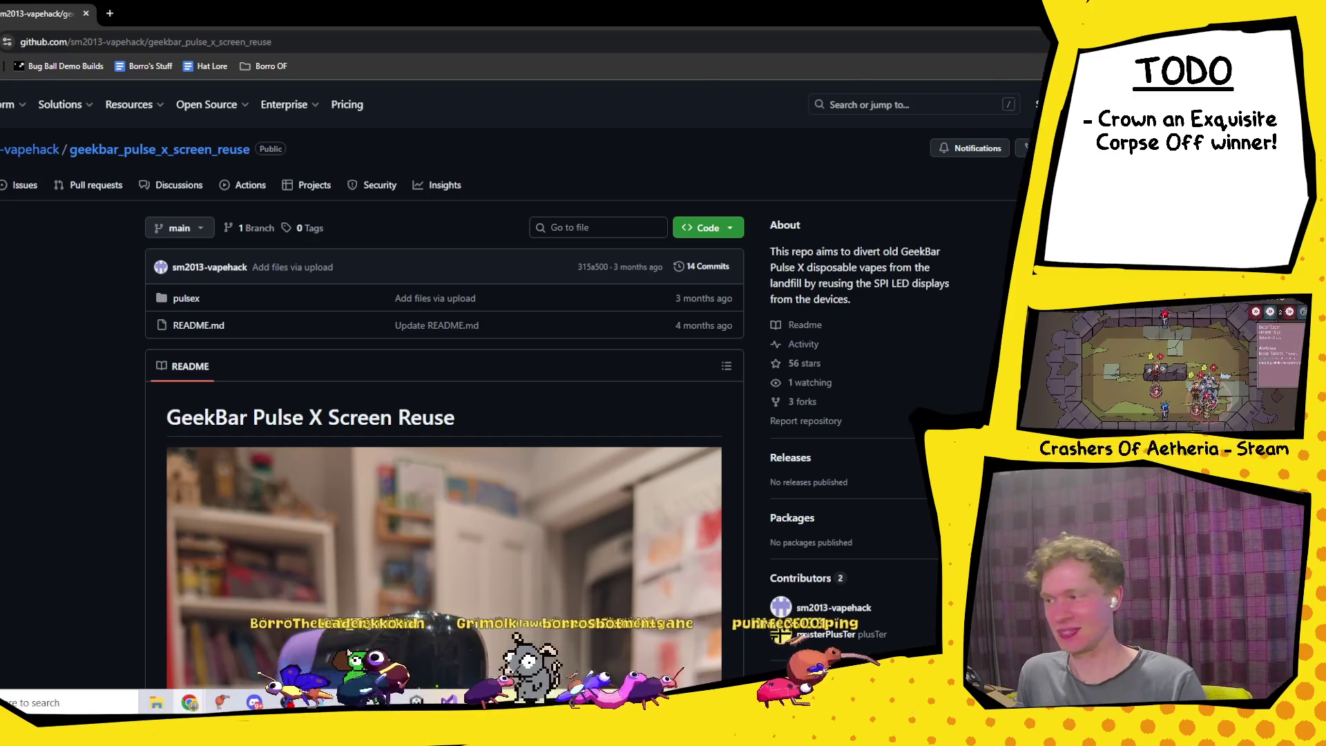
pyautogui.hotkey('alt', 'Tab')
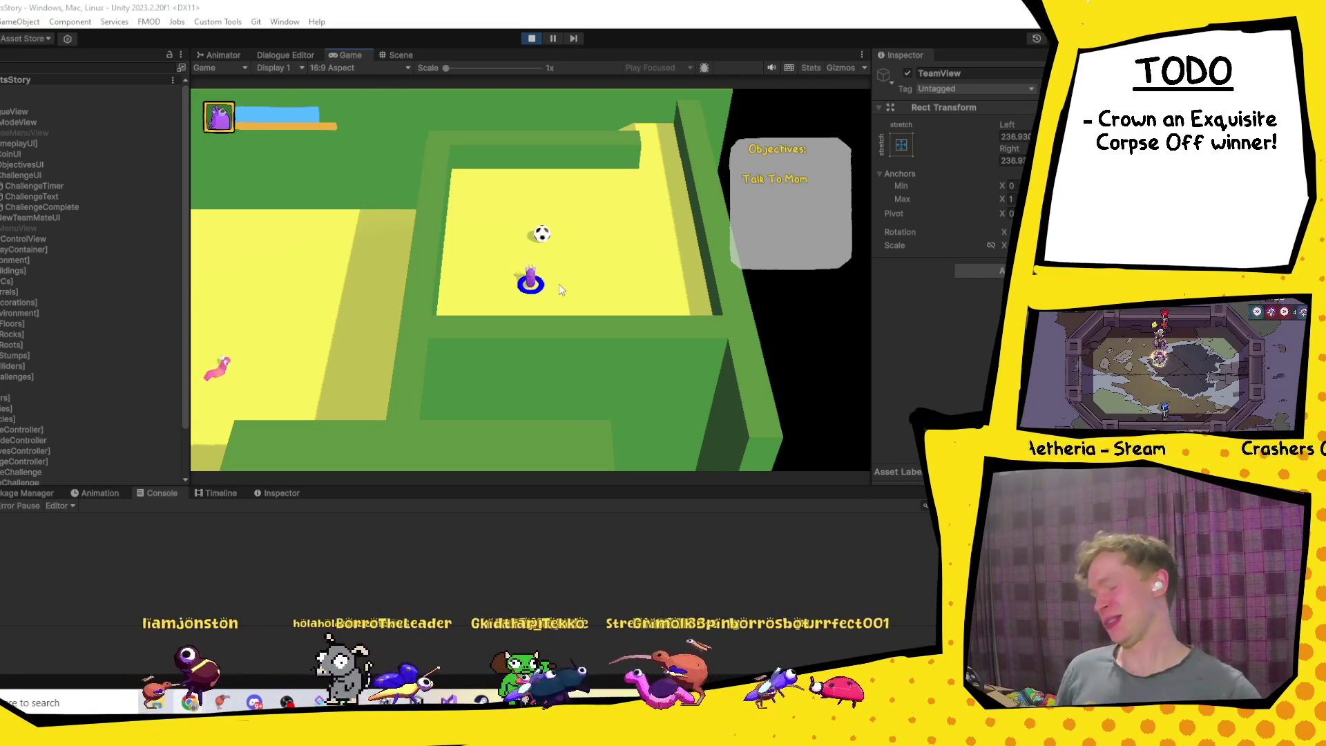
# Step: Walk the character and ball up the right-hand corridor, then close the browser covering the game
pyautogui.press('w')
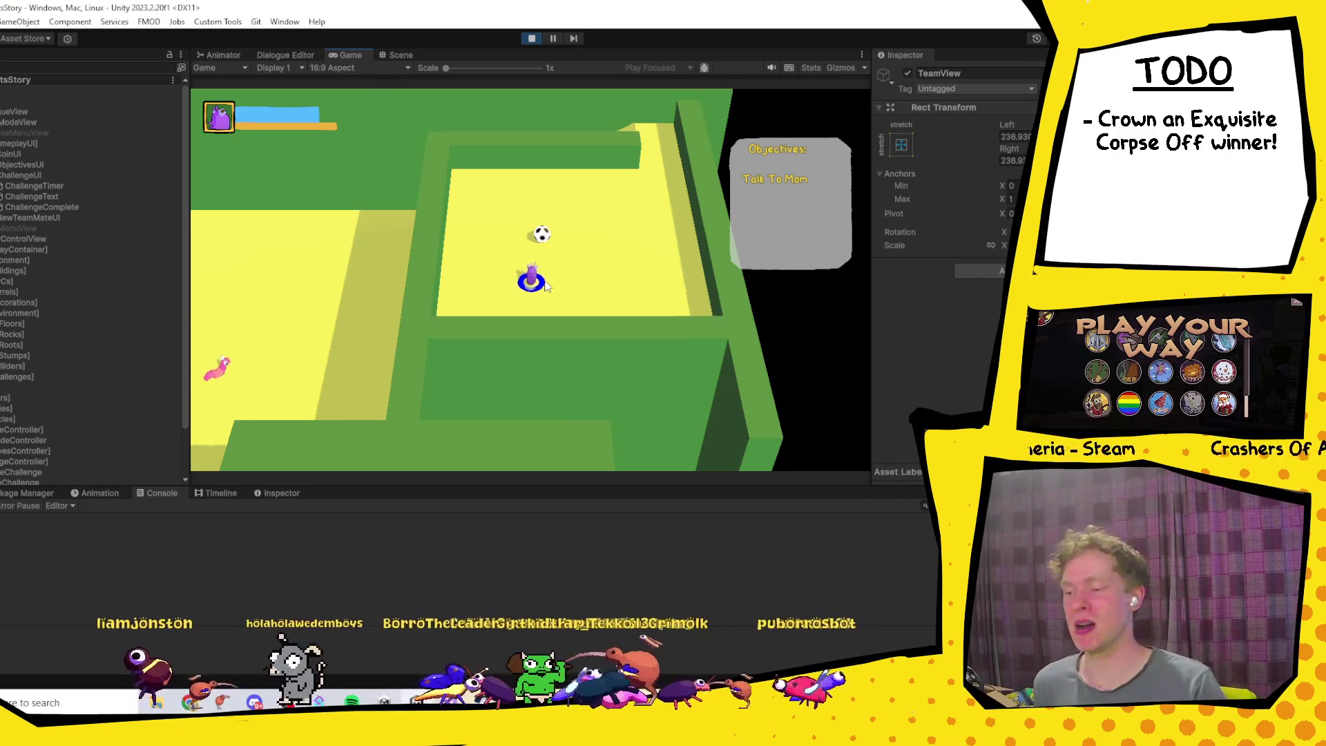
pyautogui.press('d')
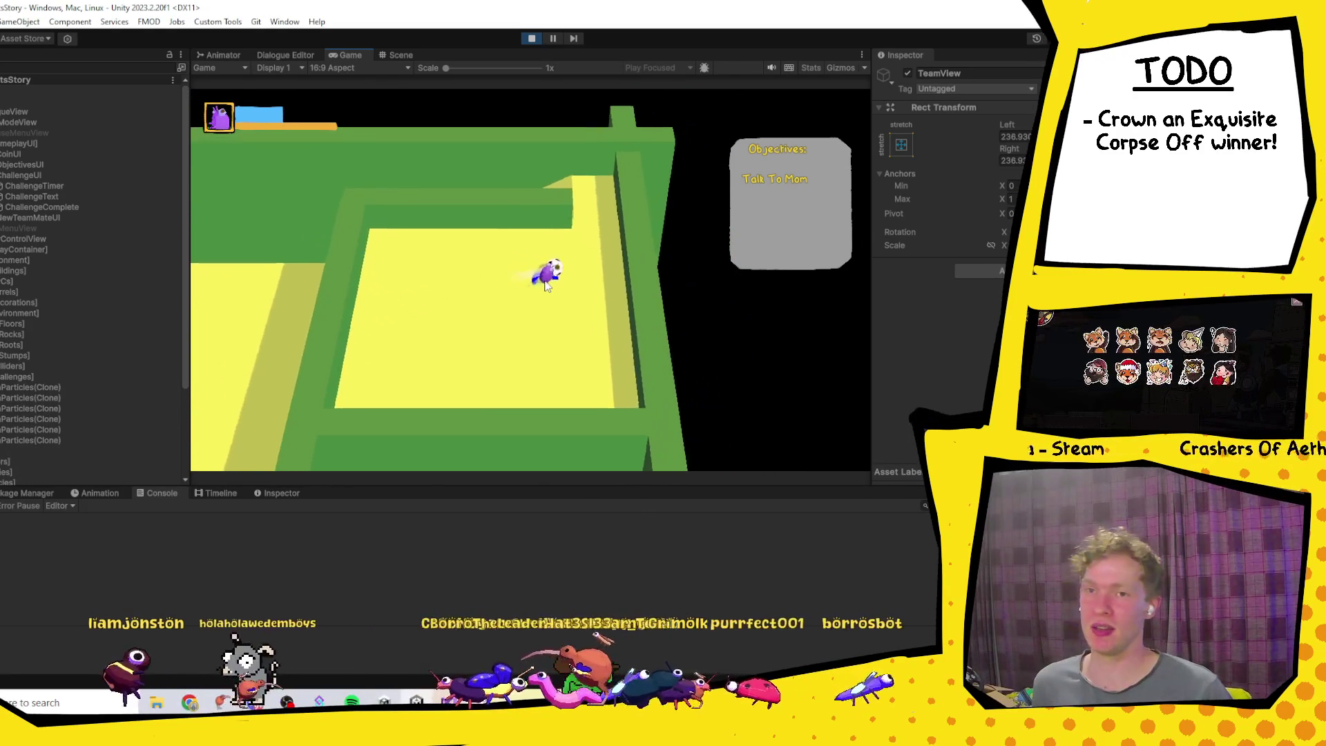
pyautogui.press('w')
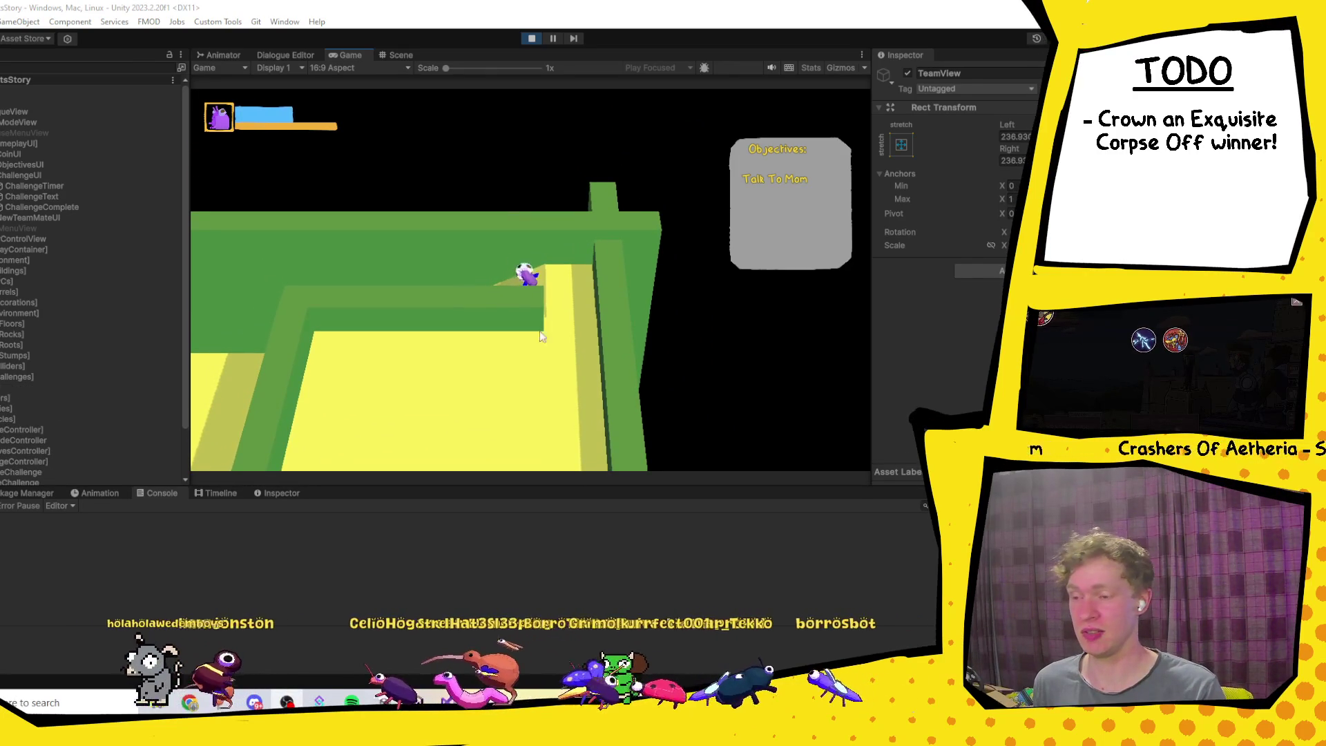
pyautogui.press('w')
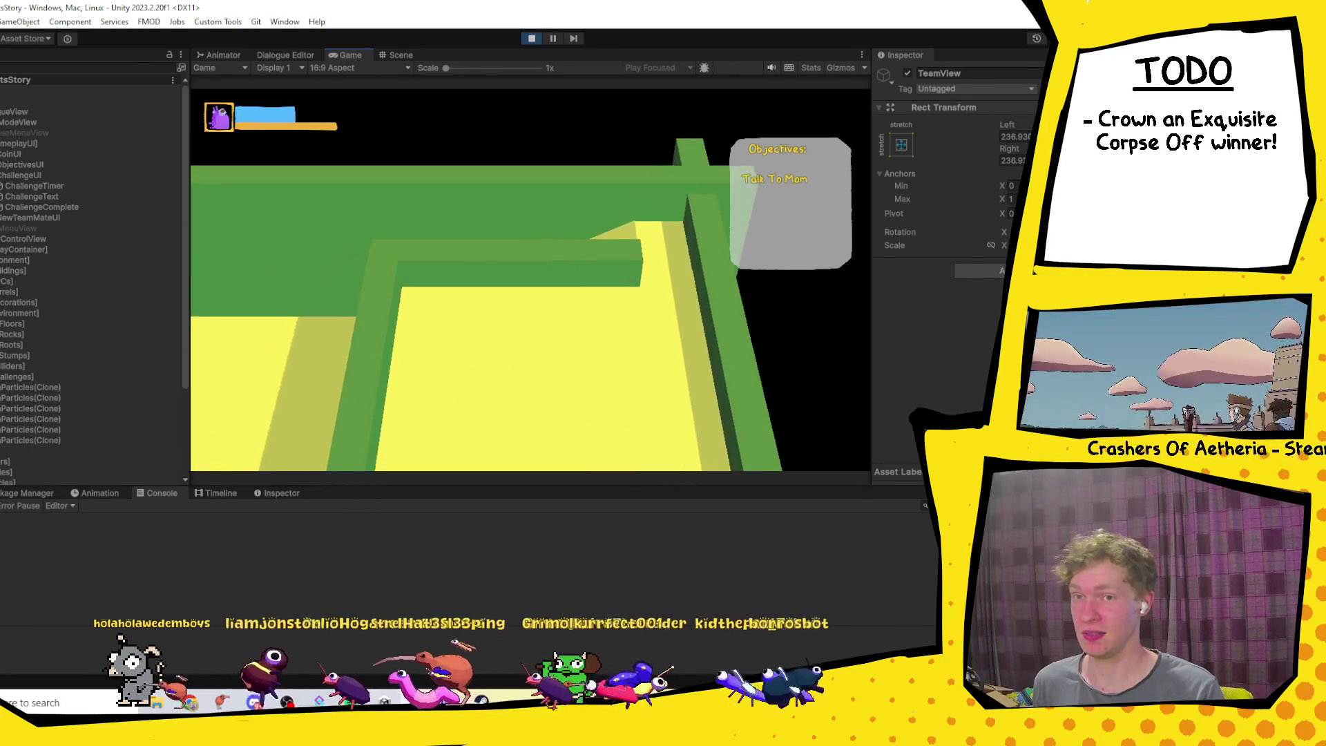
pyautogui.press('w')
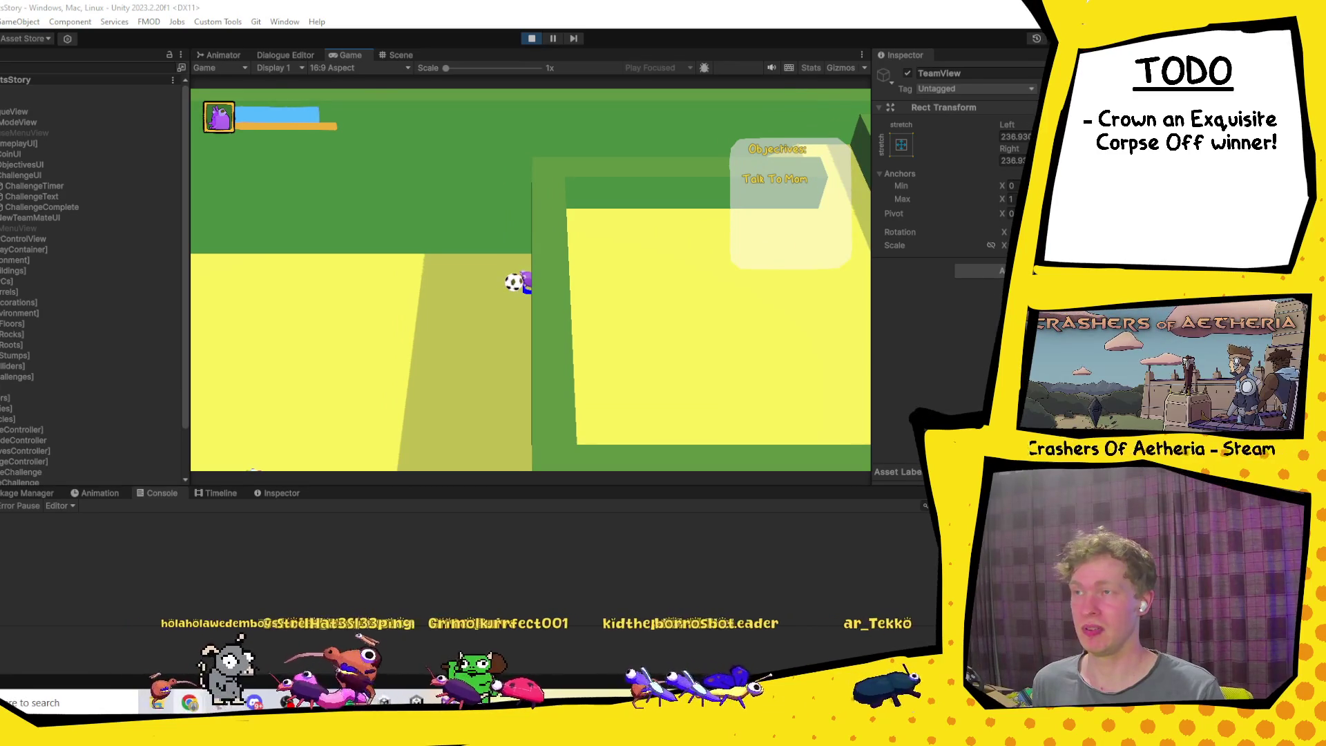
pyautogui.hotkey('alt', 'Tab')
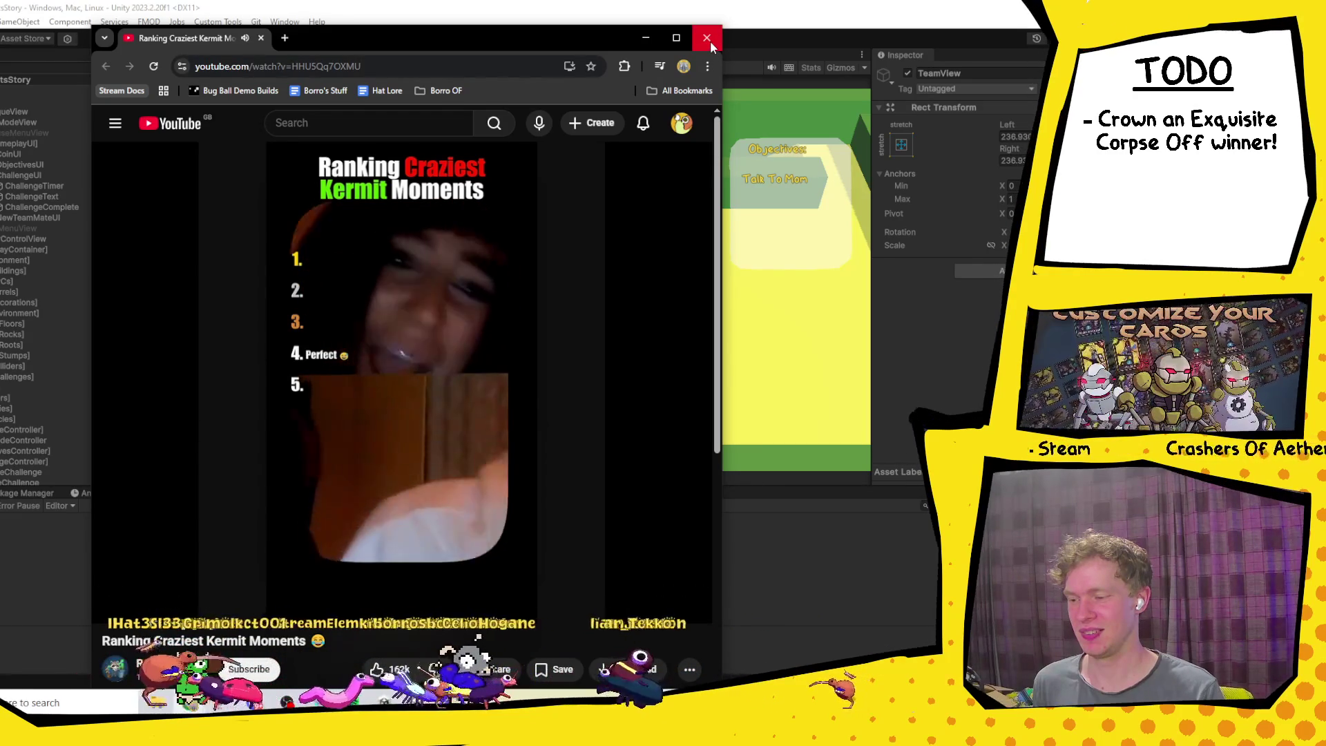
pyautogui.click(707, 39)
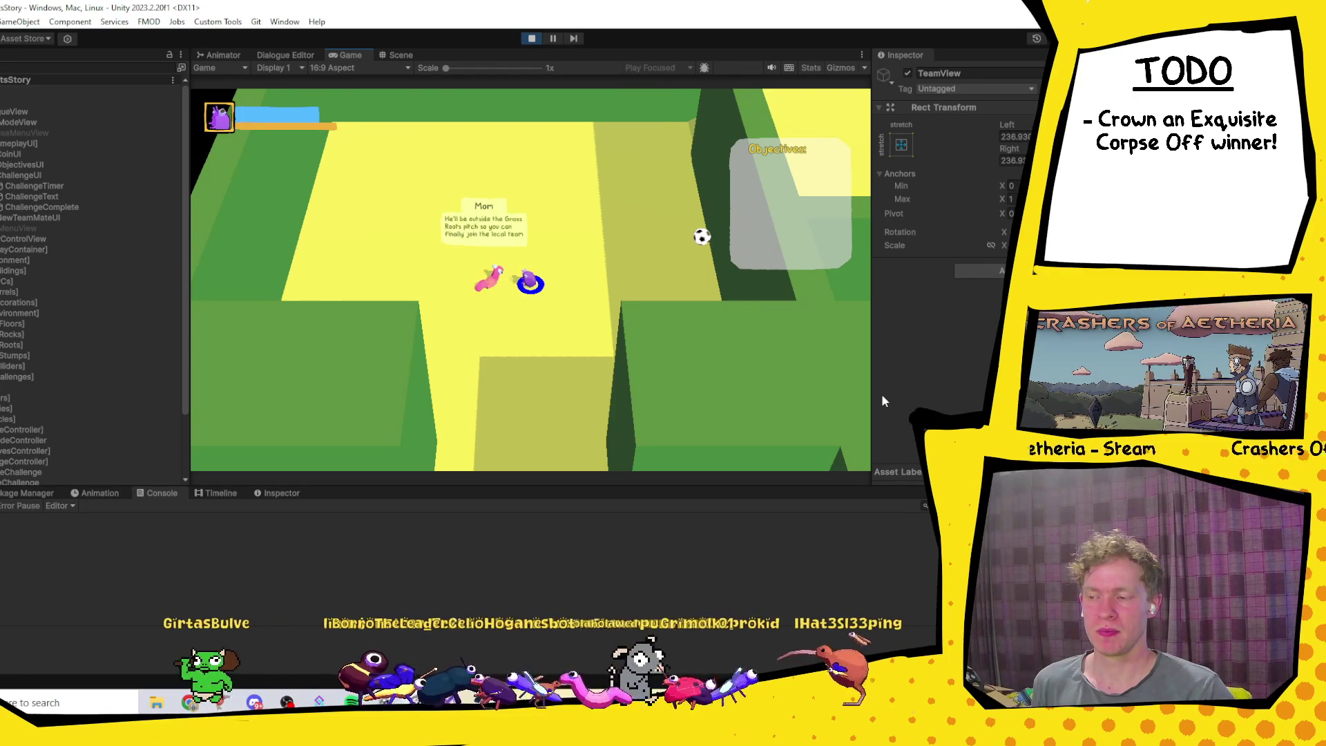
# Step: Walk out of the house and across the outdoor level to Grandpa Grub
pyautogui.press('s')
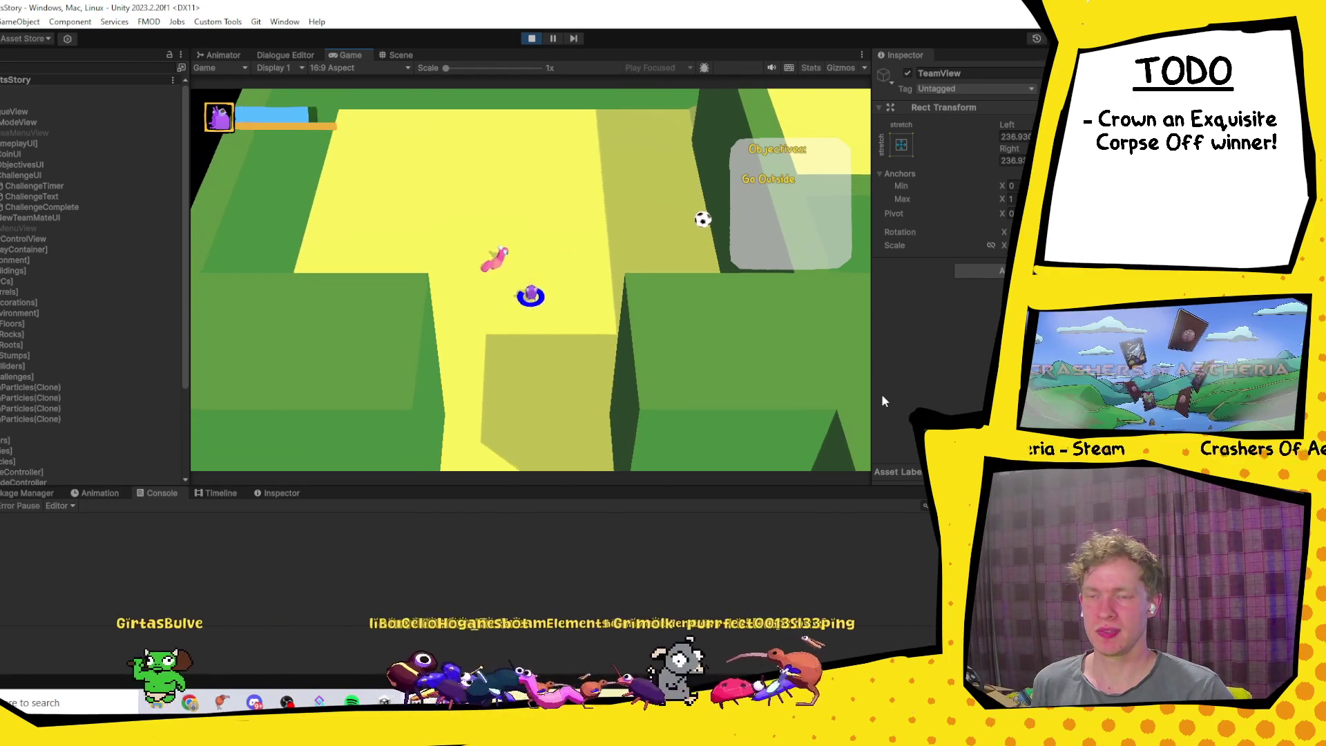
pyautogui.press('s')
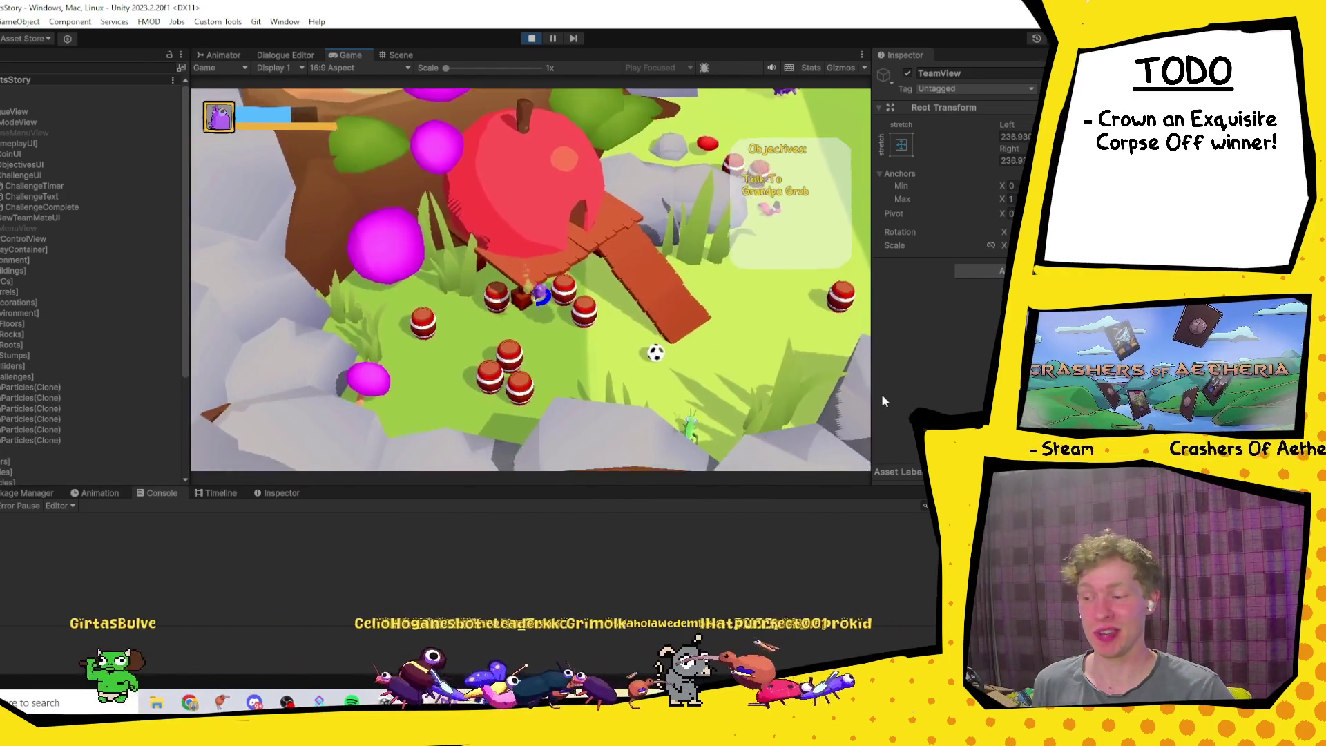
pyautogui.press('w')
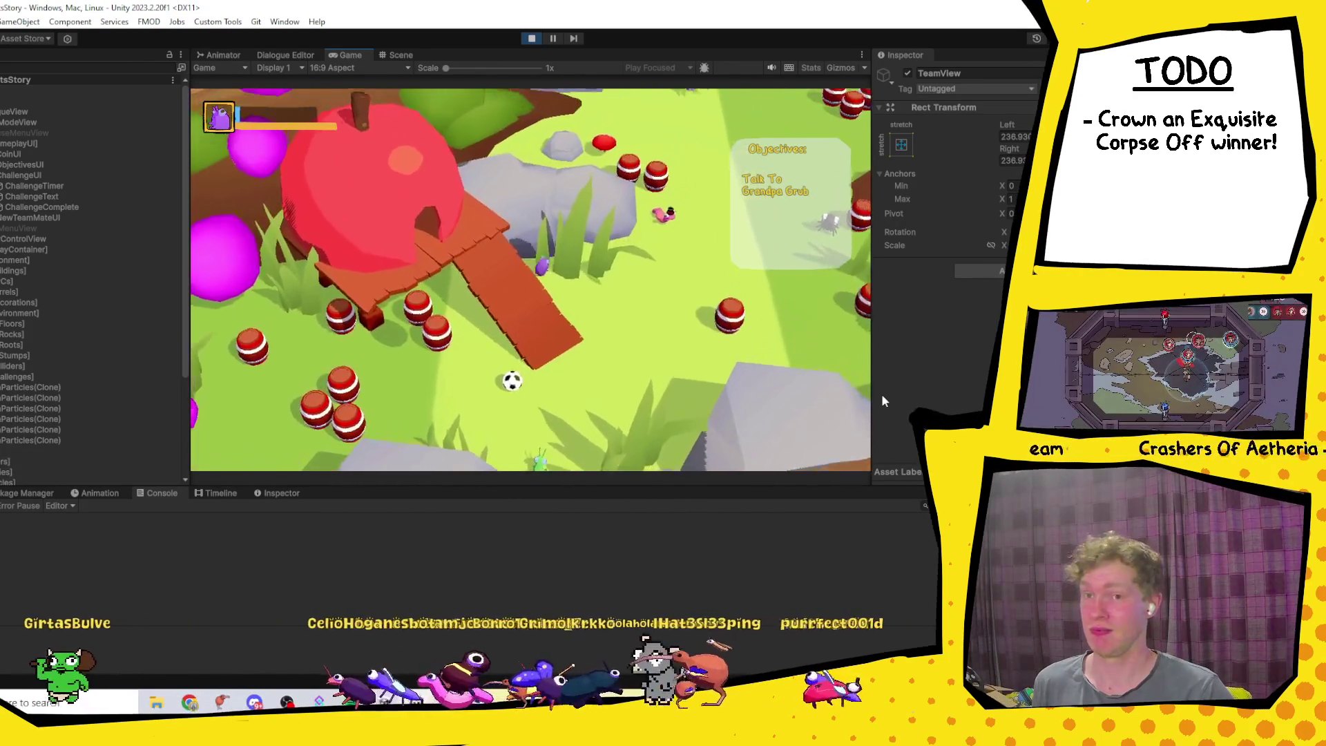
pyautogui.press('w')
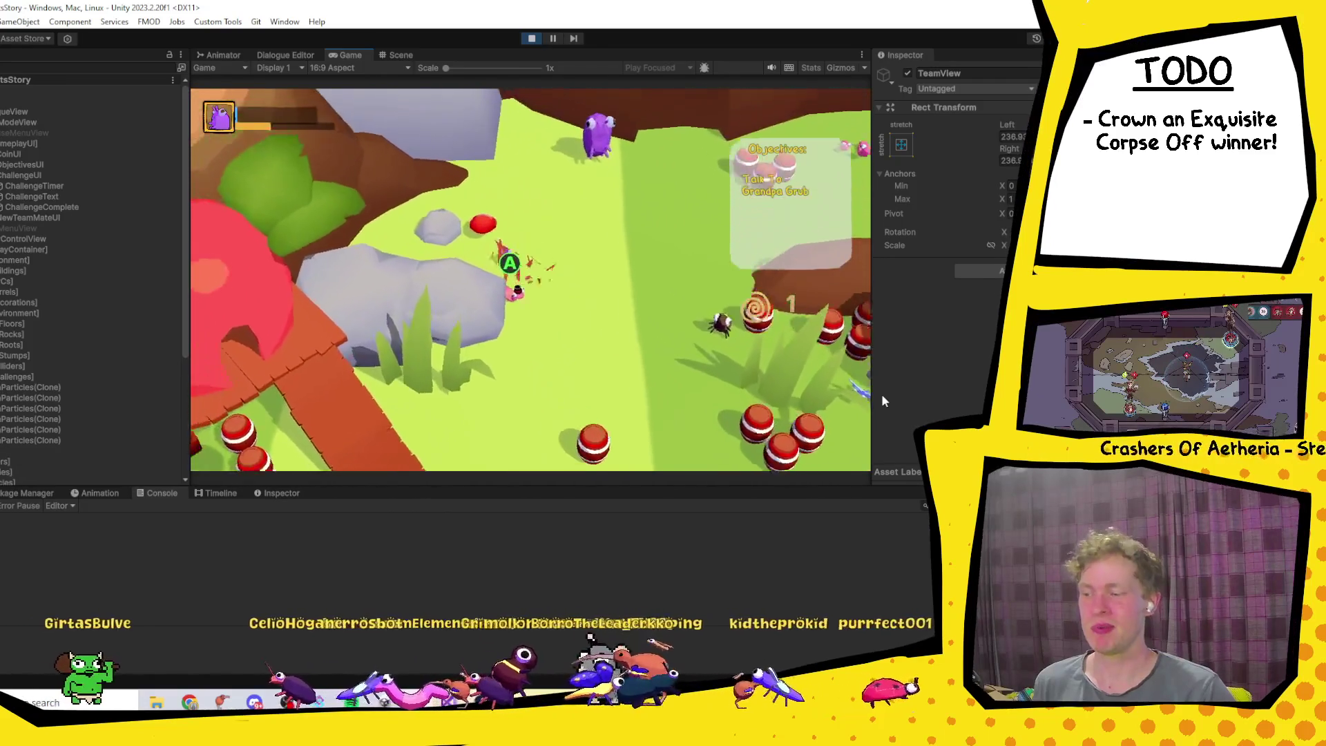
pyautogui.press('s')
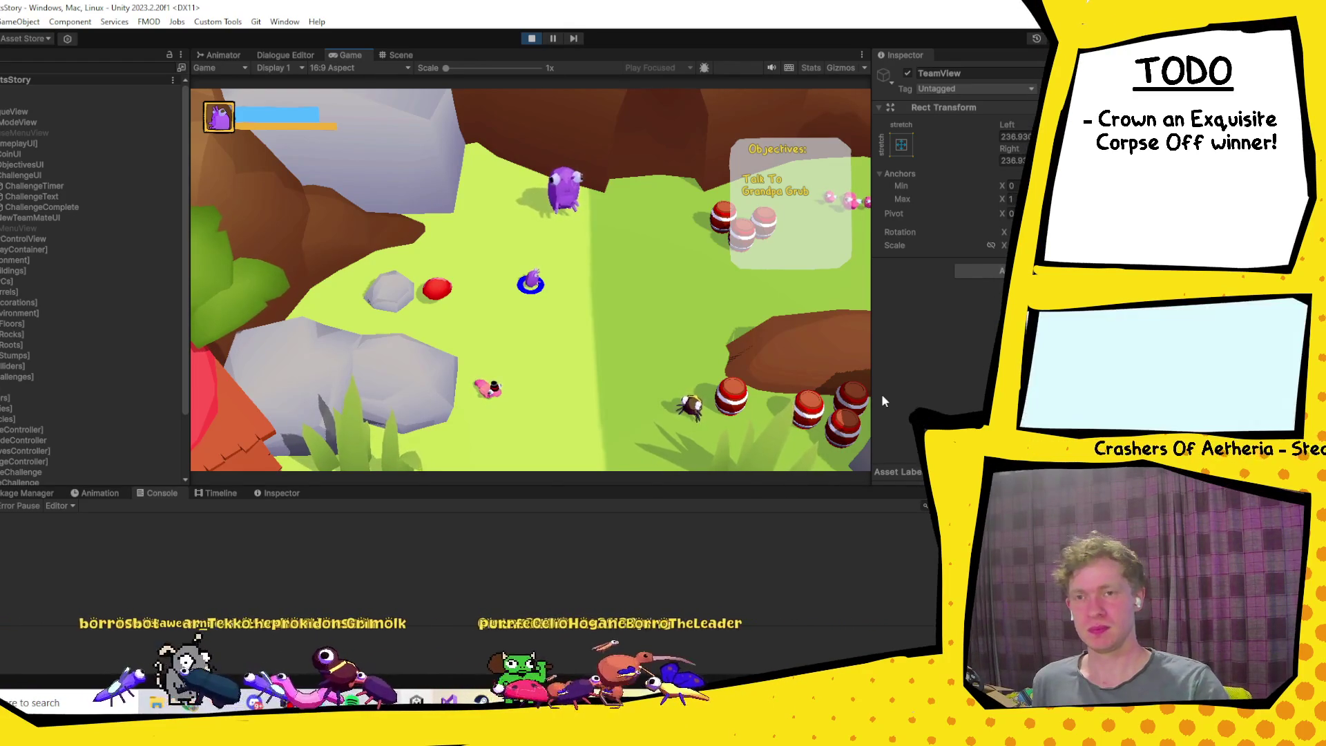
pyautogui.press('w')
pyautogui.press('d')
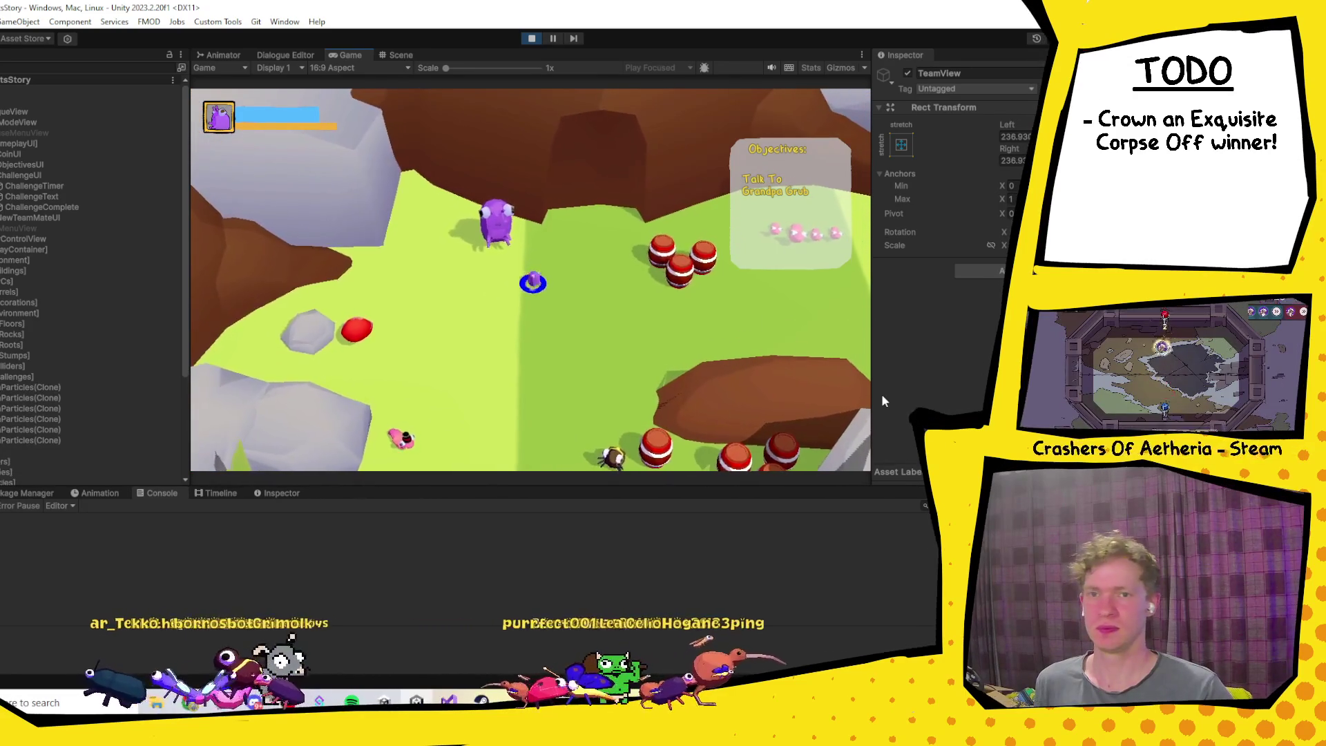
pyautogui.press('w')
pyautogui.press('a')
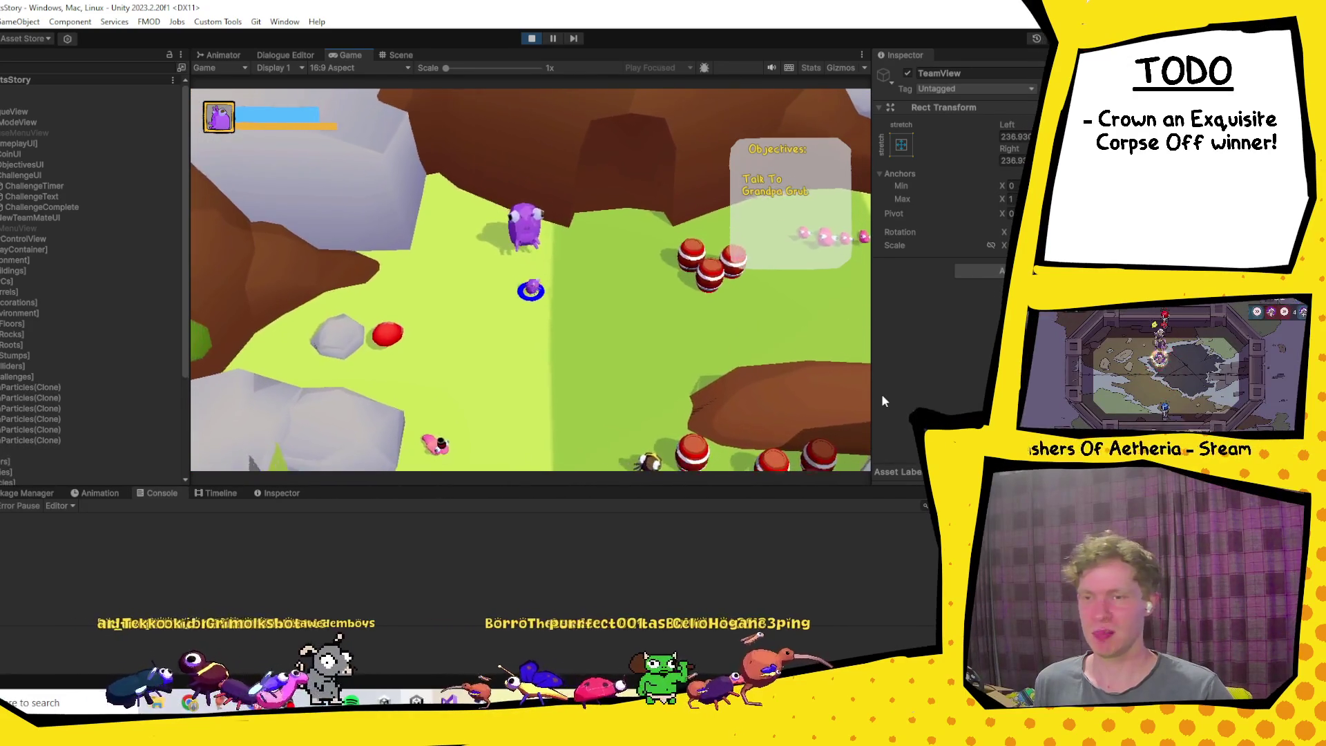
# Step: Talk through Grandpa Grub's dialogue so the objective becomes Meet Grandpa Grub At The Training Ground
pyautogui.press('e')
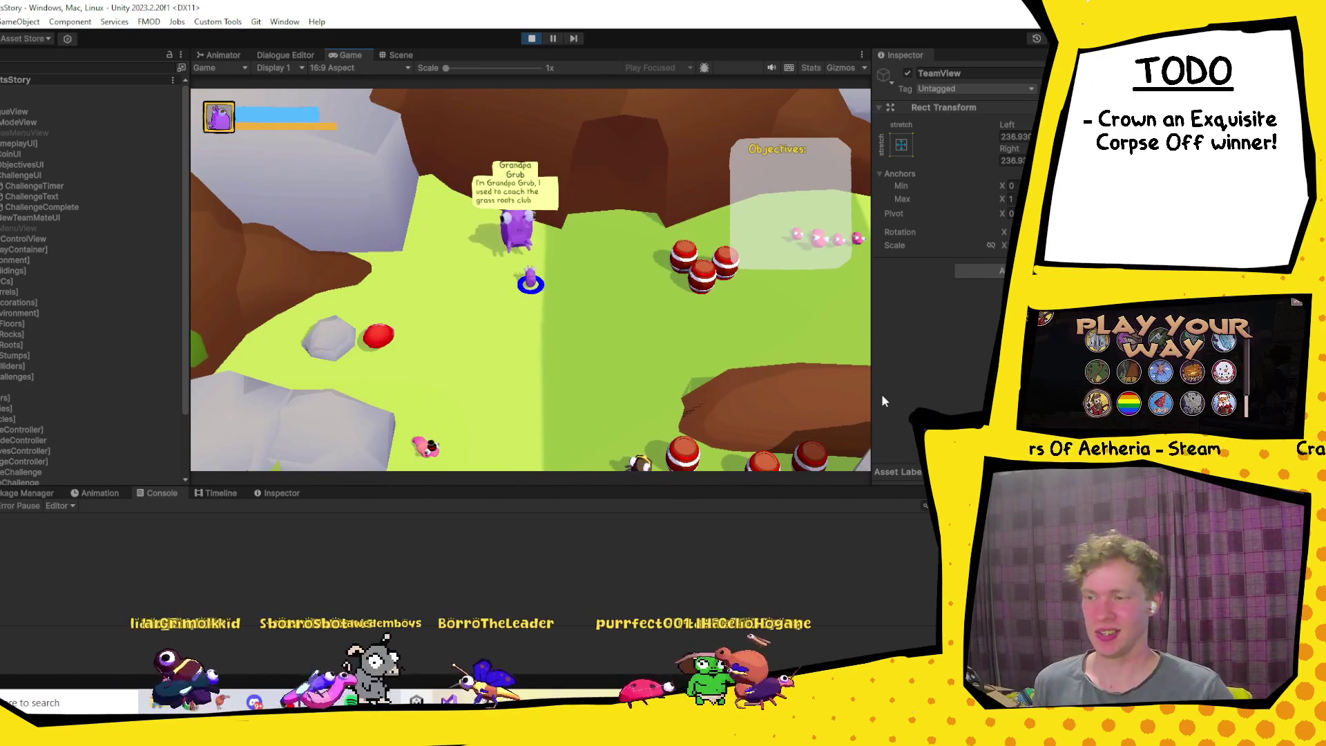
pyautogui.press('e')
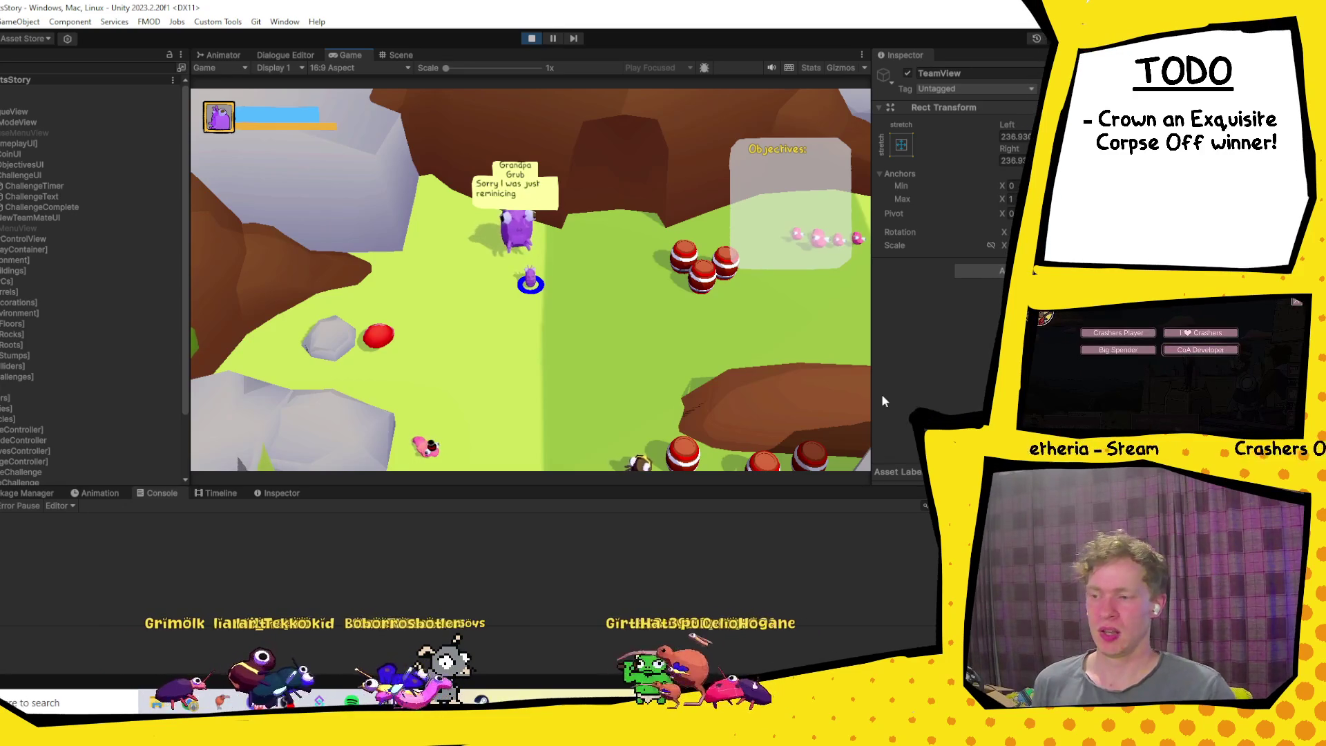
pyautogui.press('e')
pyautogui.press('e')
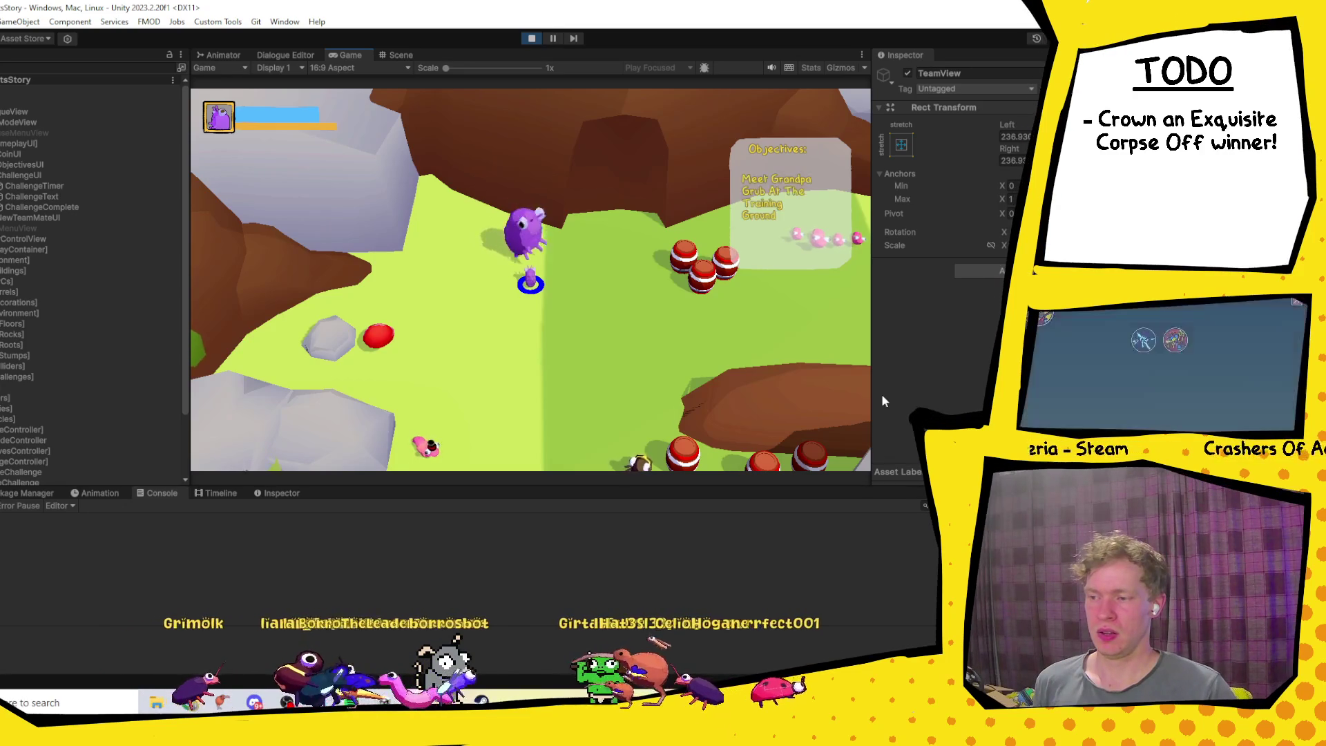
# Step: Walk the player north-east up the ramp to Big Worm
pyautogui.press('s')
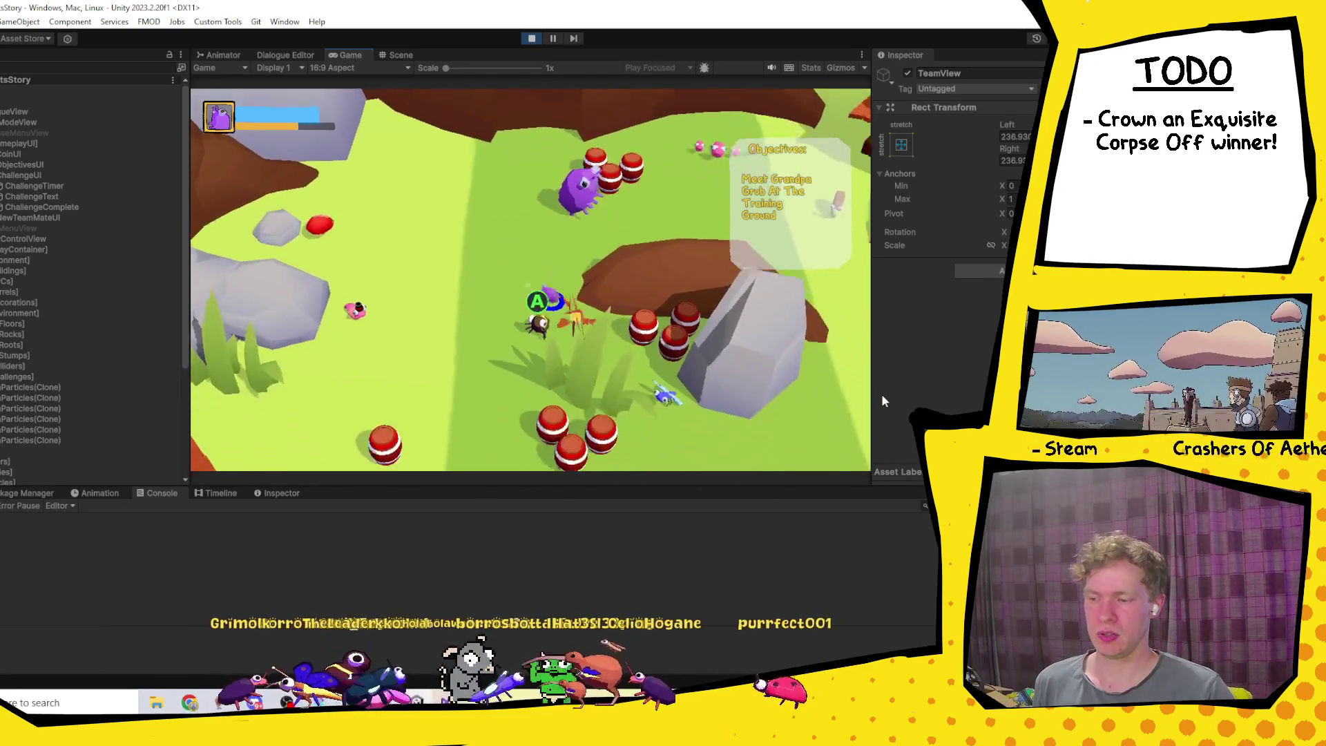
pyautogui.press('a')
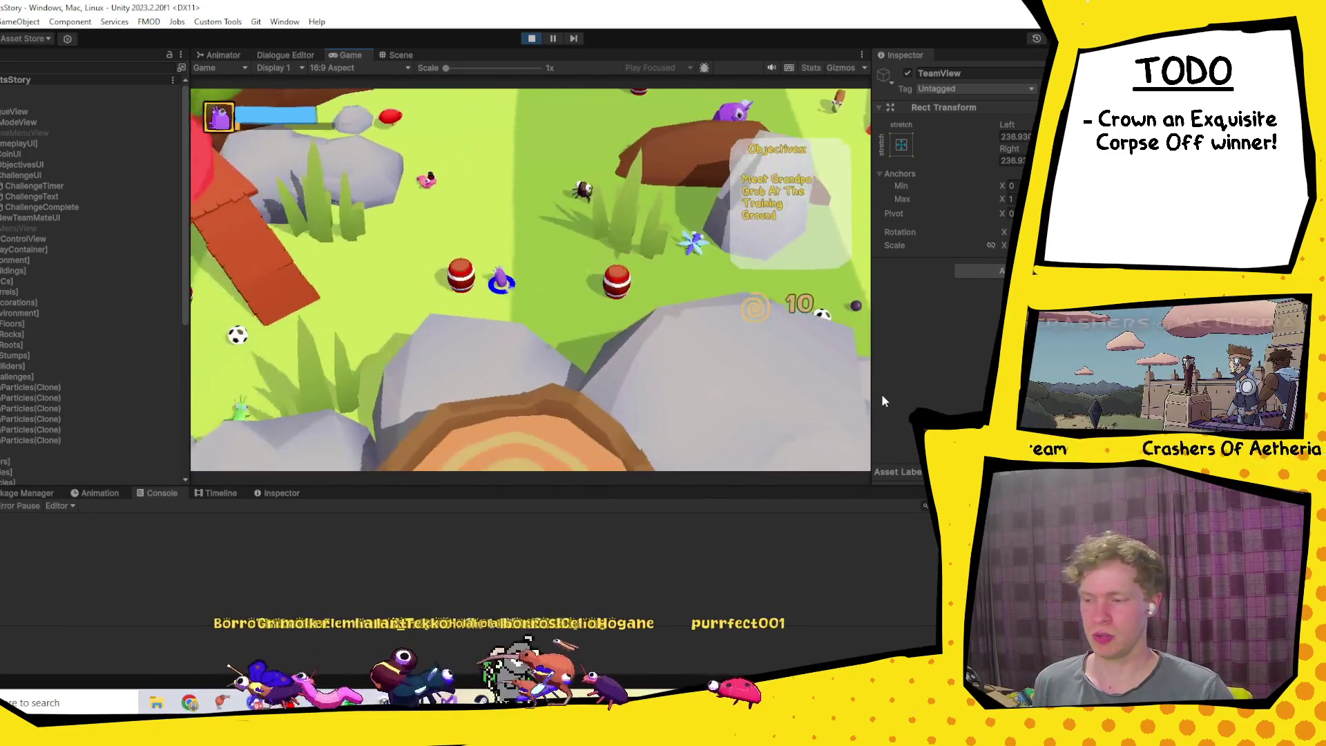
pyautogui.press('d')
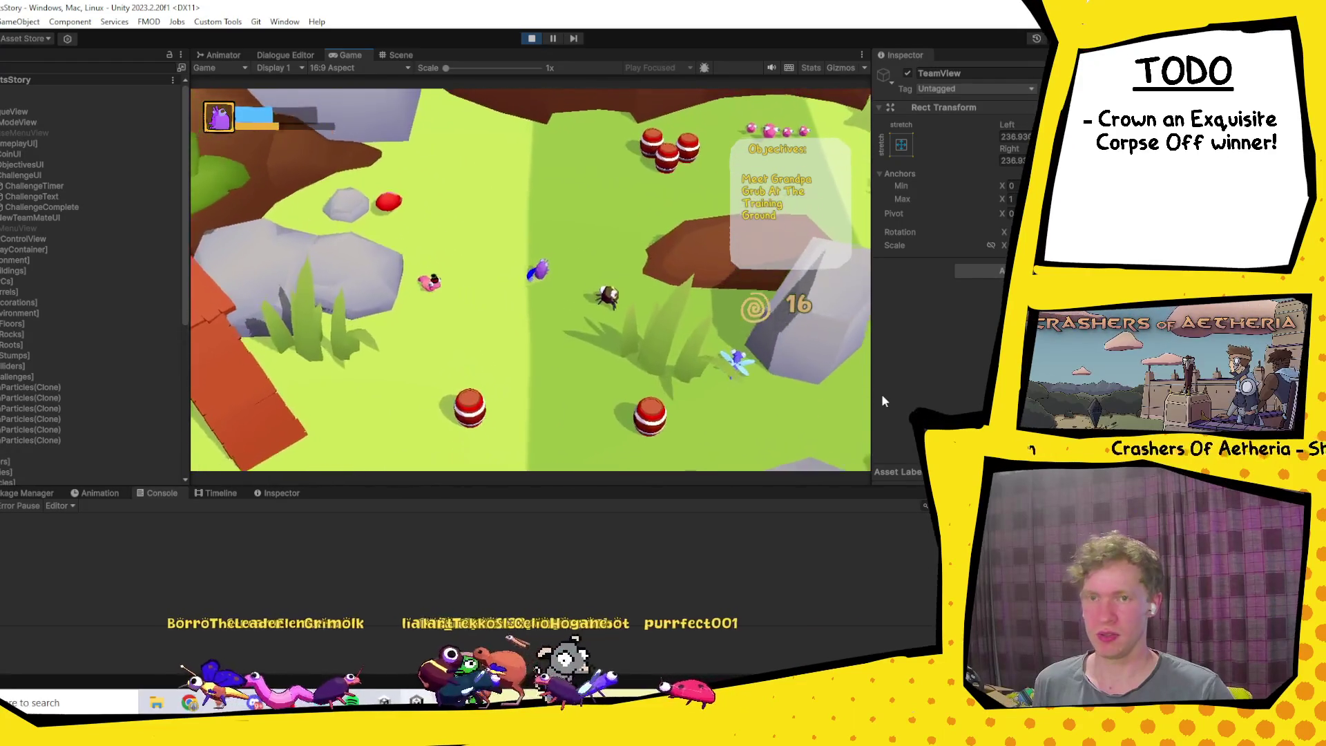
pyautogui.press('w')
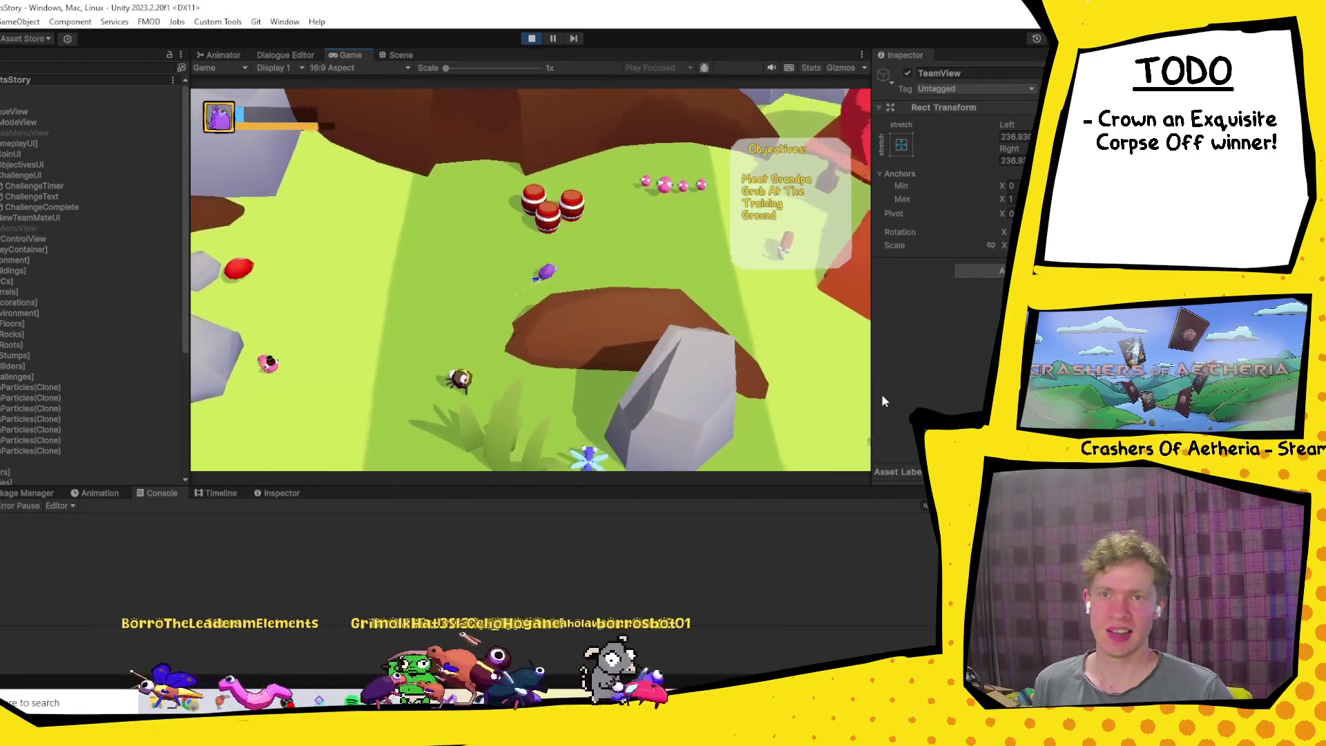
pyautogui.press('w')
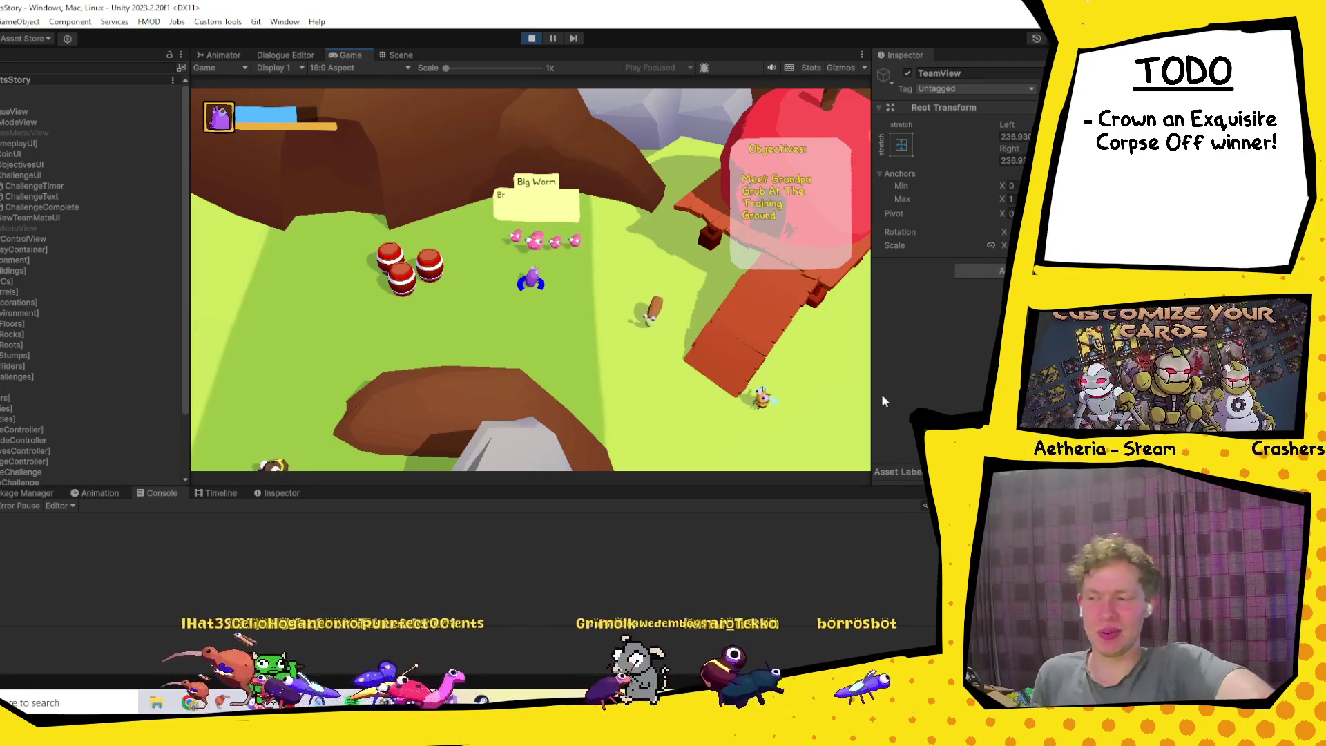
# Step: Choose a reply to Big Worm and accept to start the DribblingChallenge
pyautogui.press('space')
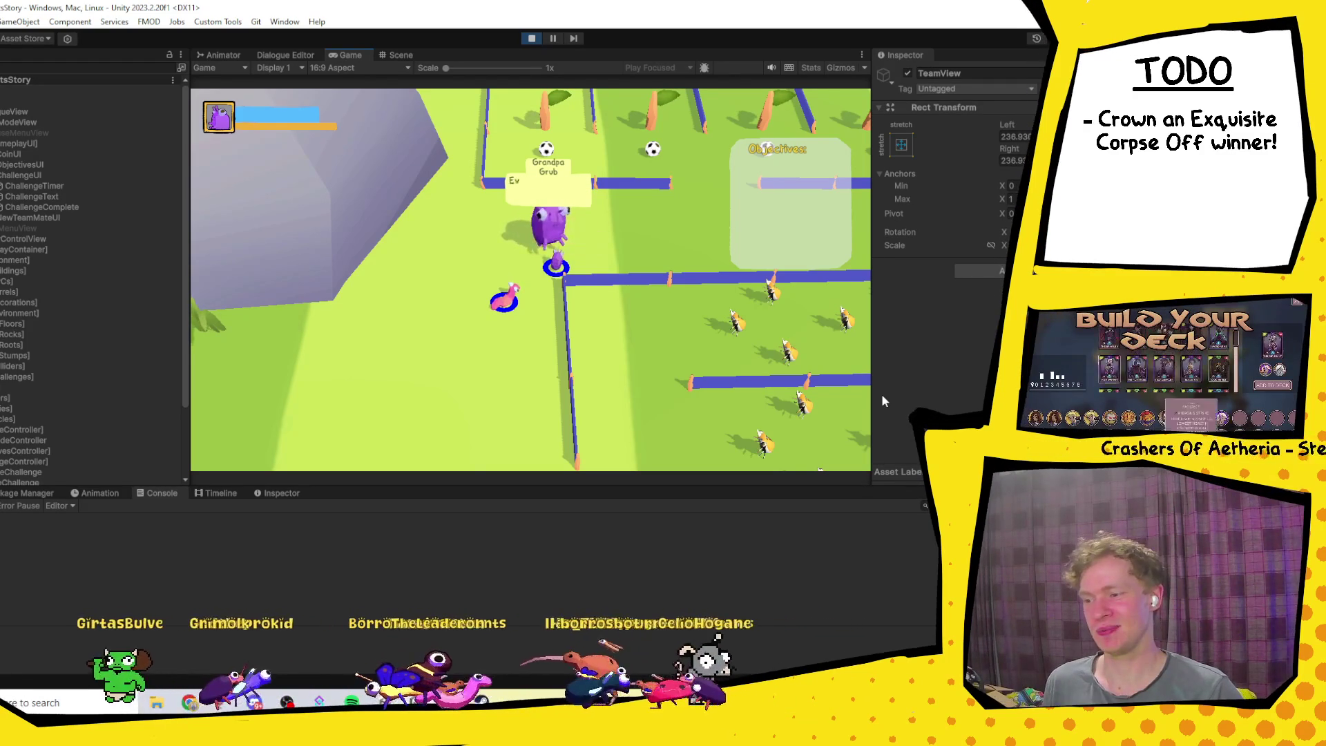
pyautogui.press('Return')
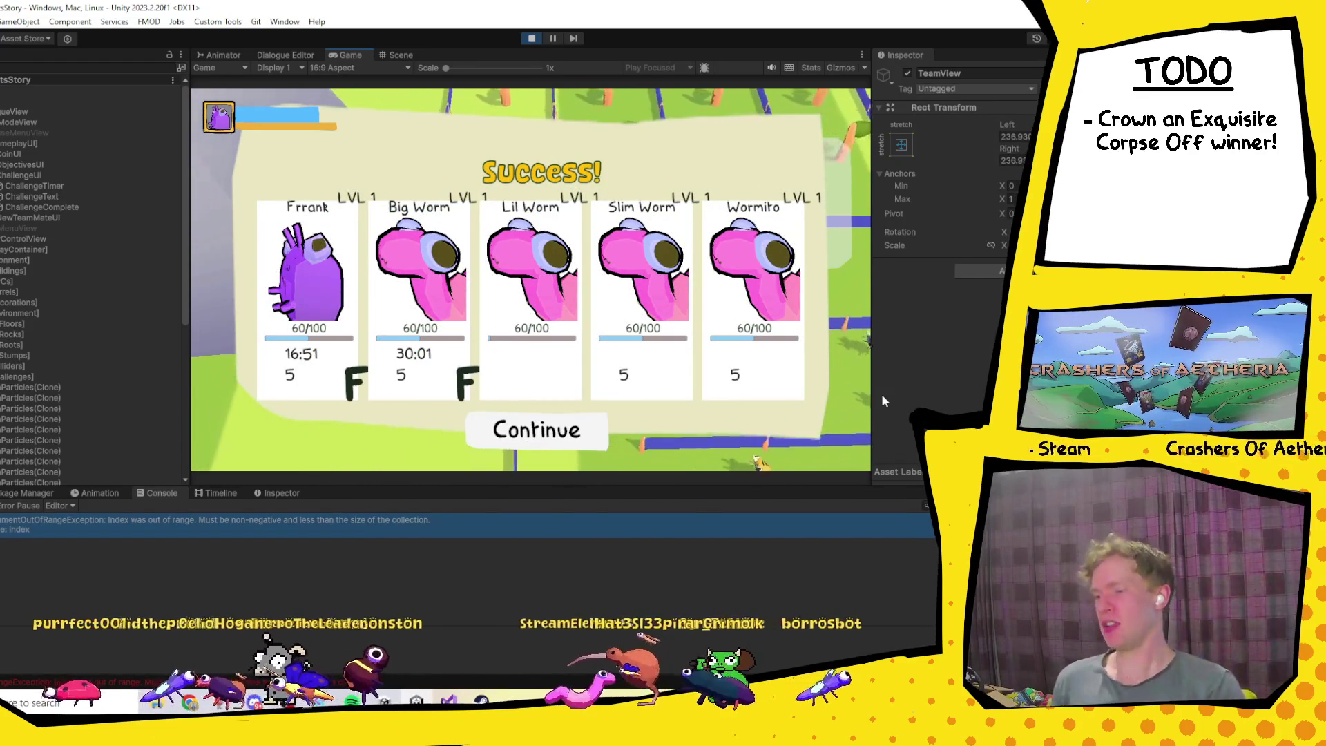
# Step: Pause the game and open the ArgumentOutOfRangeException at PlayerChallengeCompleteUI.cs line 69 in Visual Studio
pyautogui.click(552, 38)
pyautogui.click(239, 528)
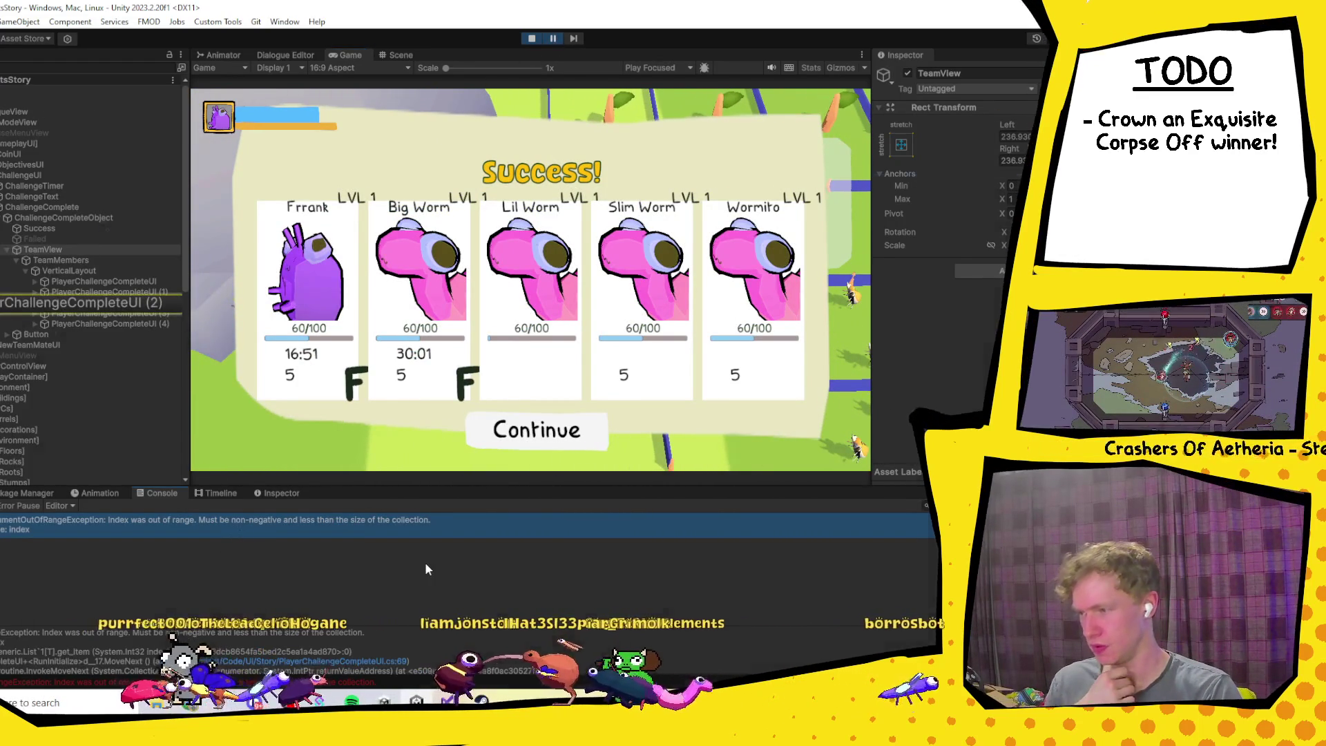
pyautogui.doubleClick(438, 526)
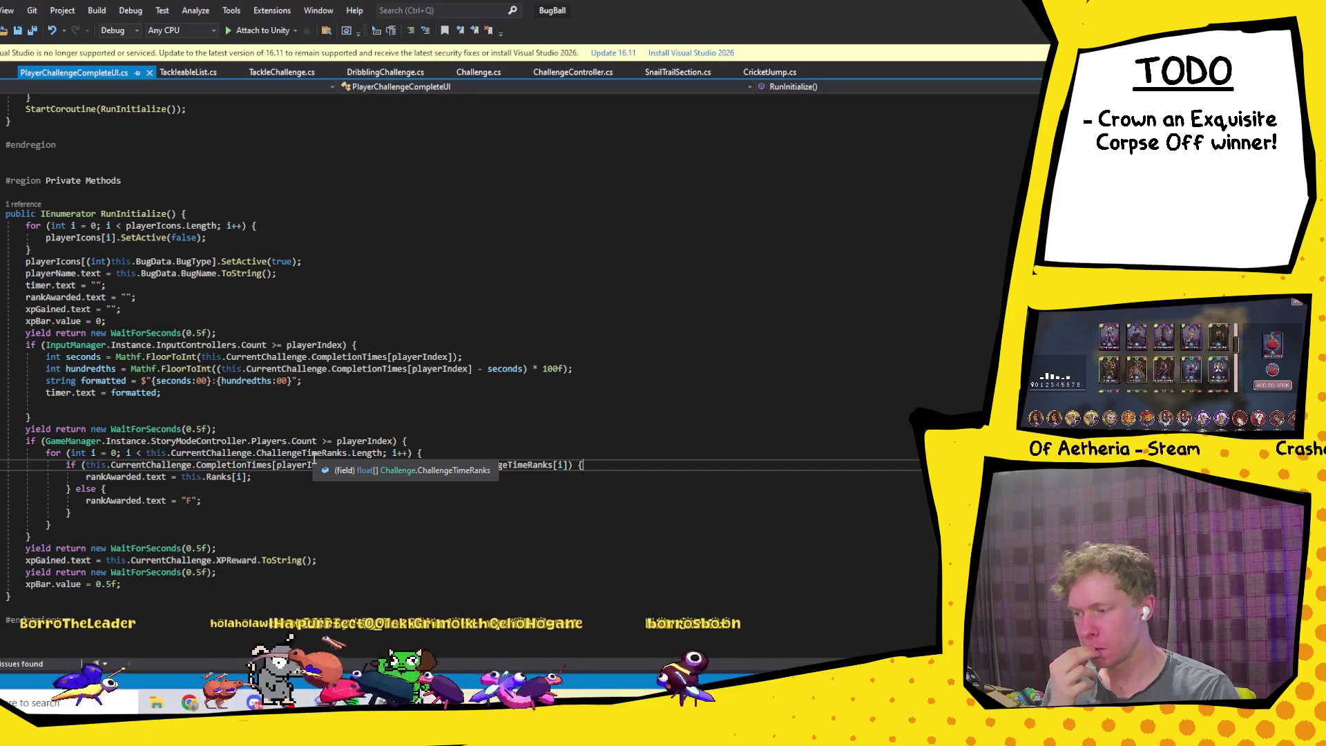
pyautogui.press('Up')
pyautogui.press('Up')
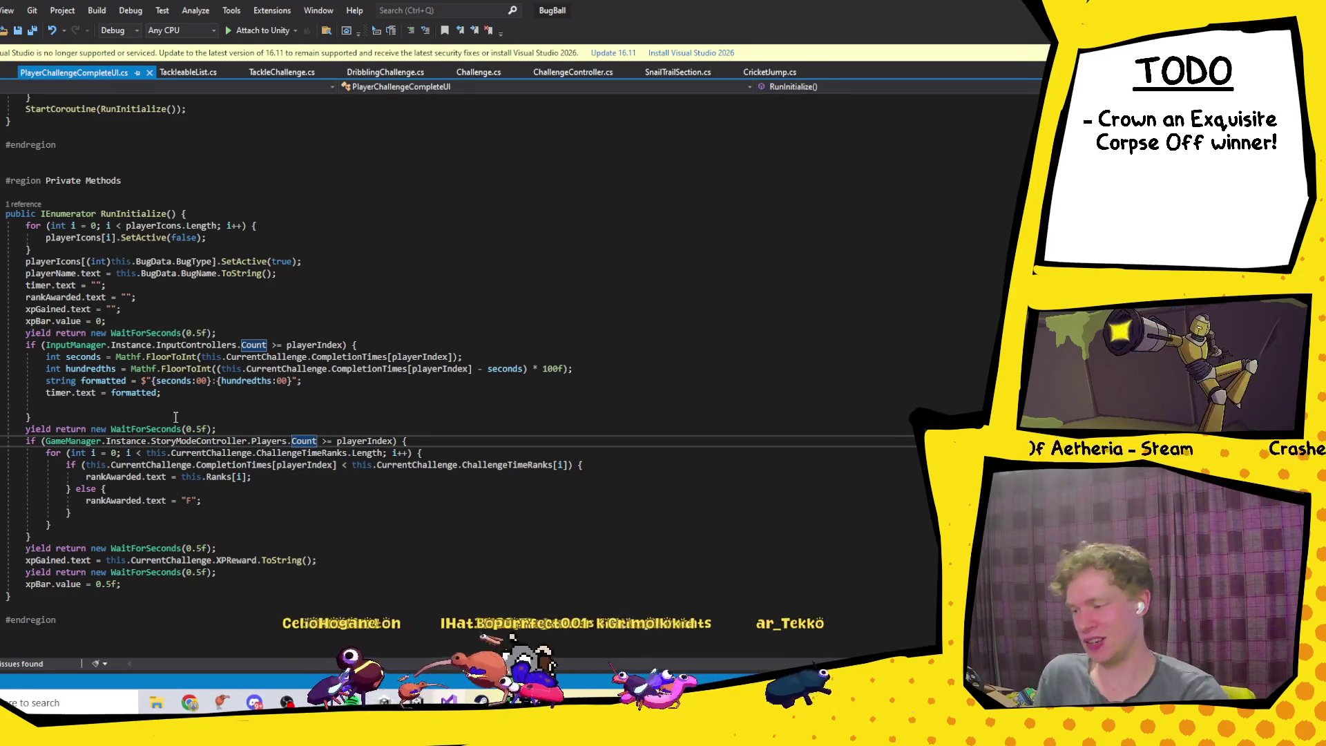
pyautogui.click(226, 503)
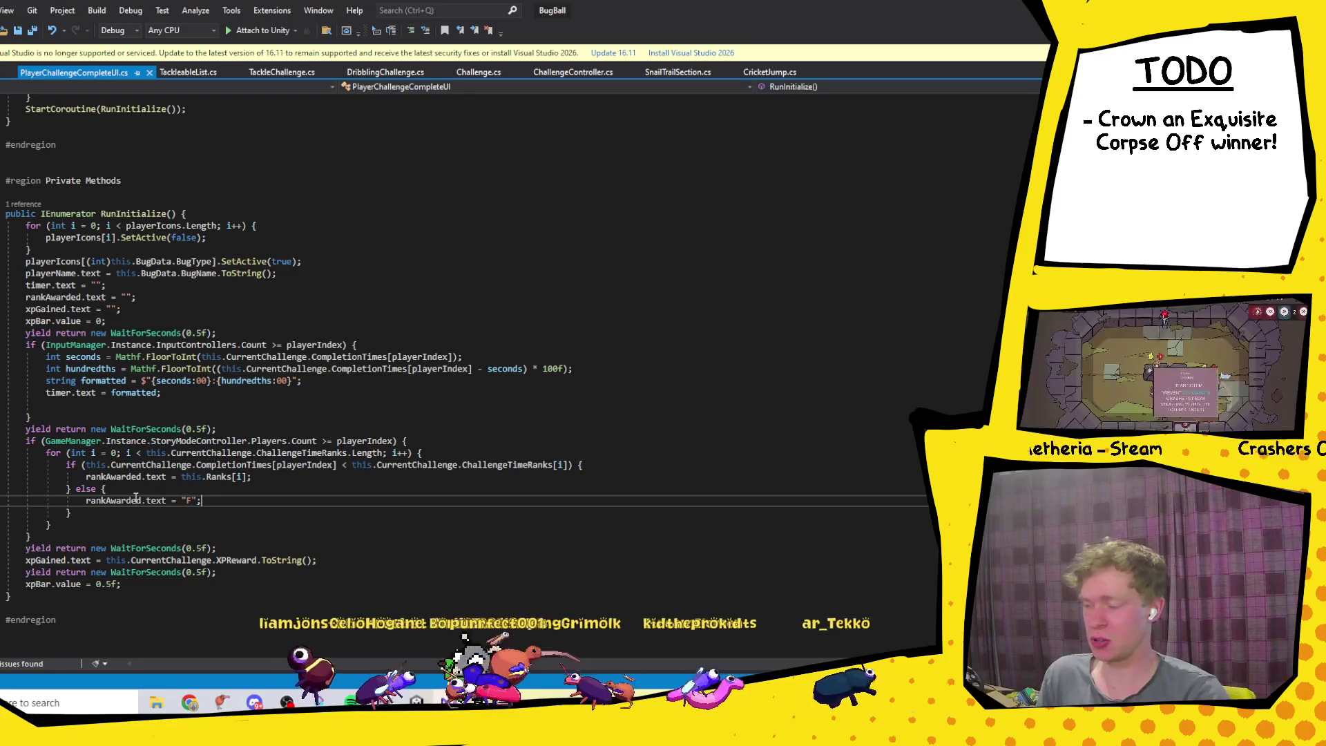
# Step: Try logging the story-mode players count below the wait line, then delete that log line
pyautogui.click(87, 512)
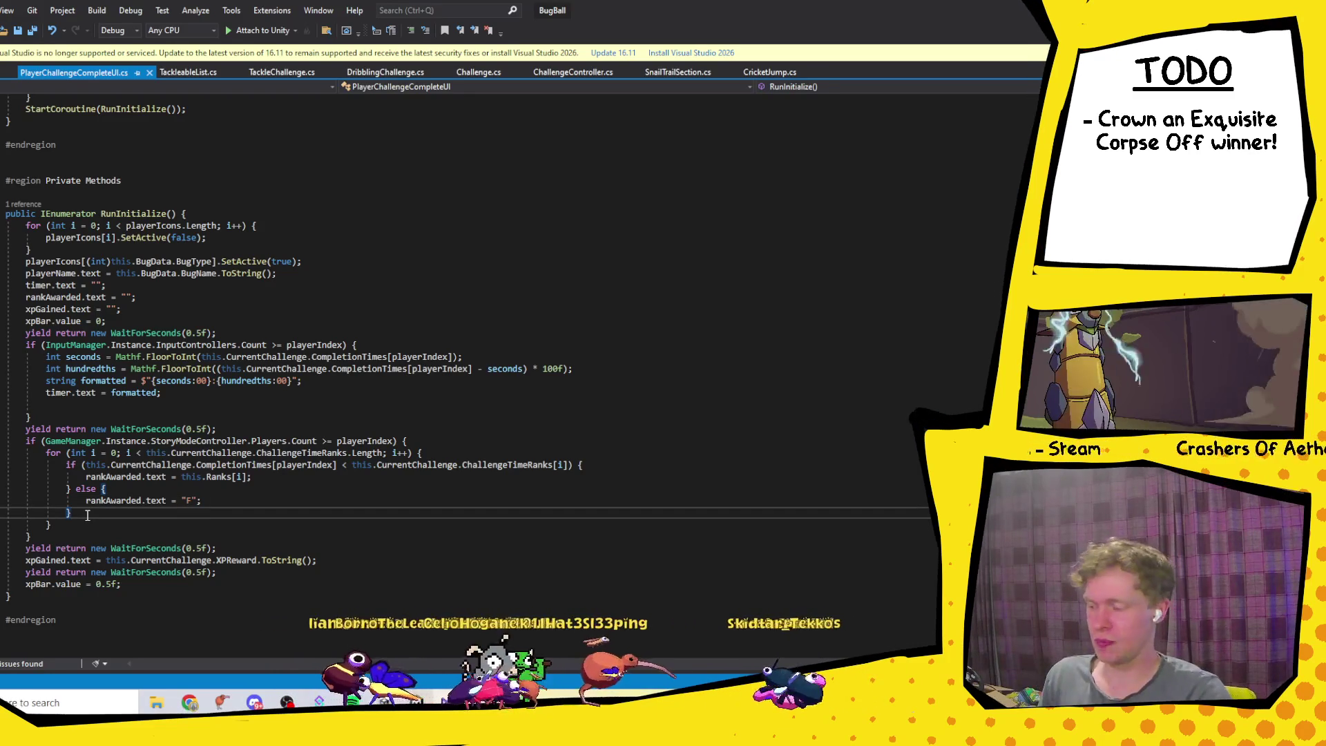
pyautogui.click(304, 441)
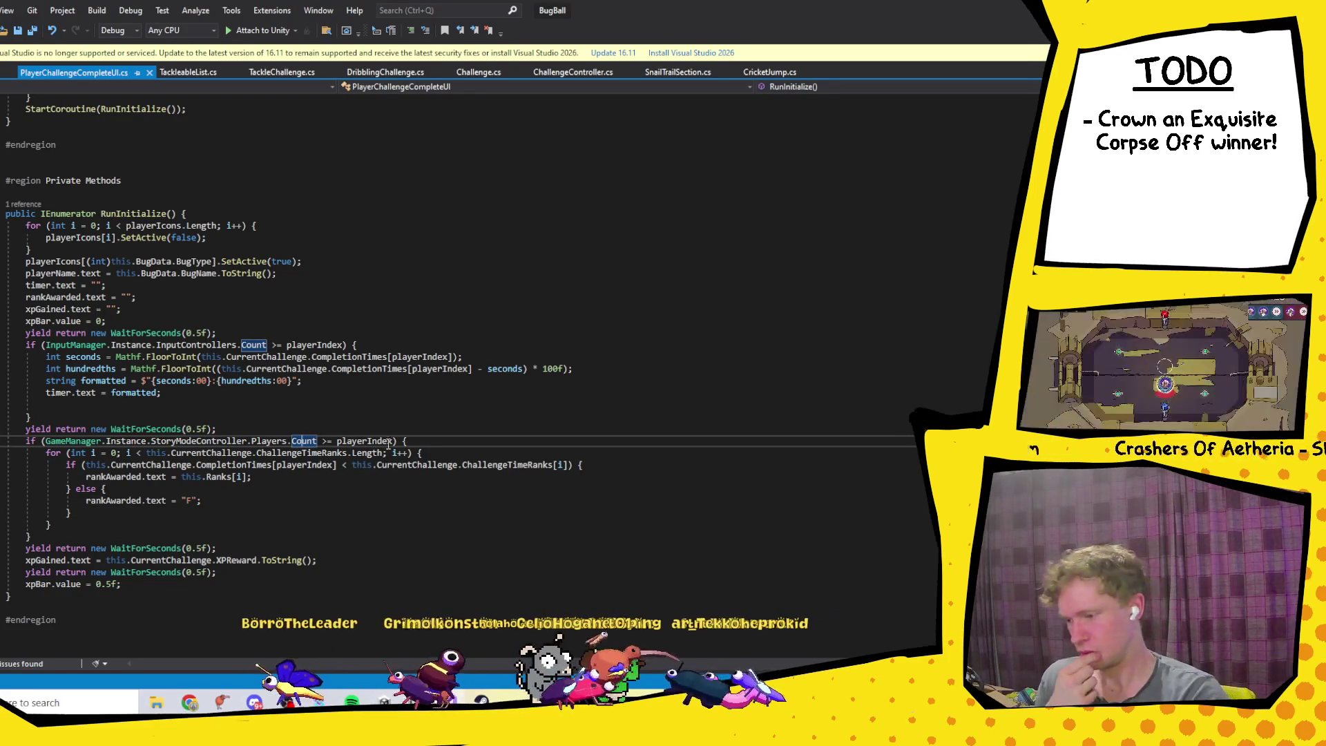
pyautogui.click(310, 431)
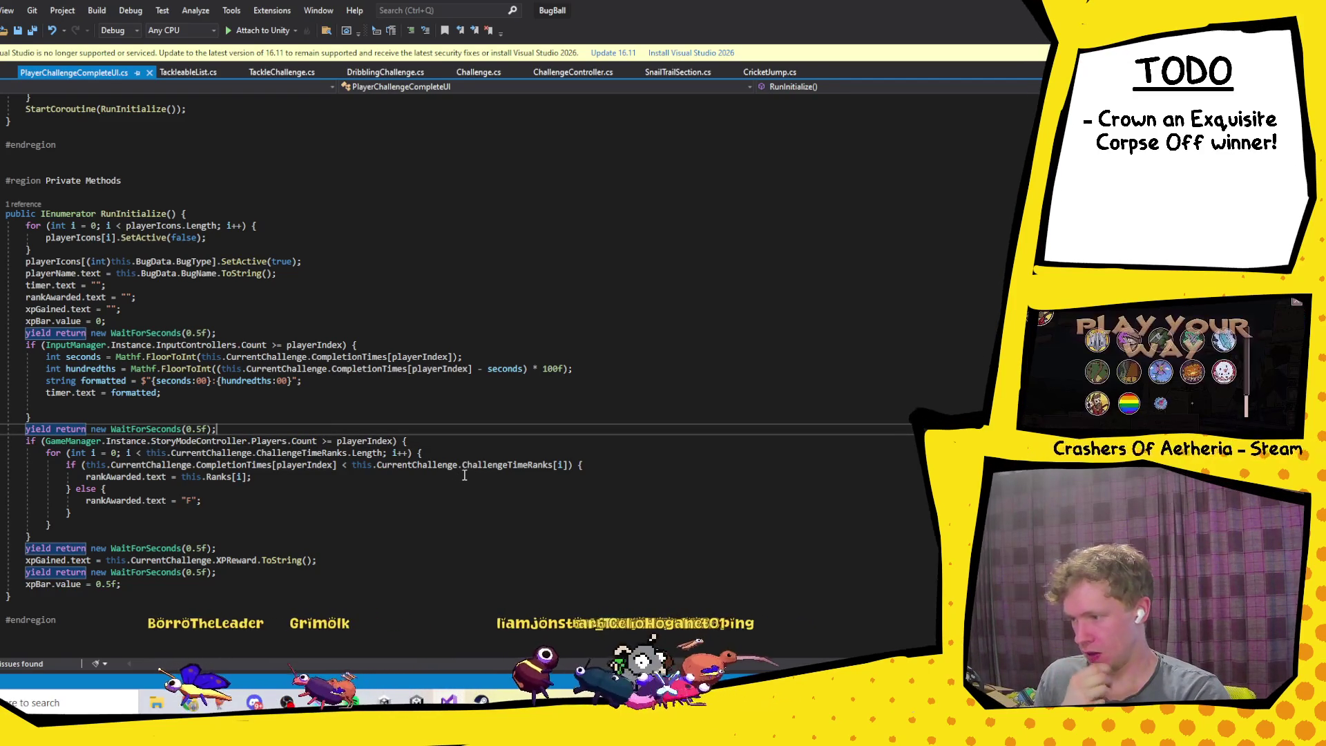
pyautogui.press('Return')
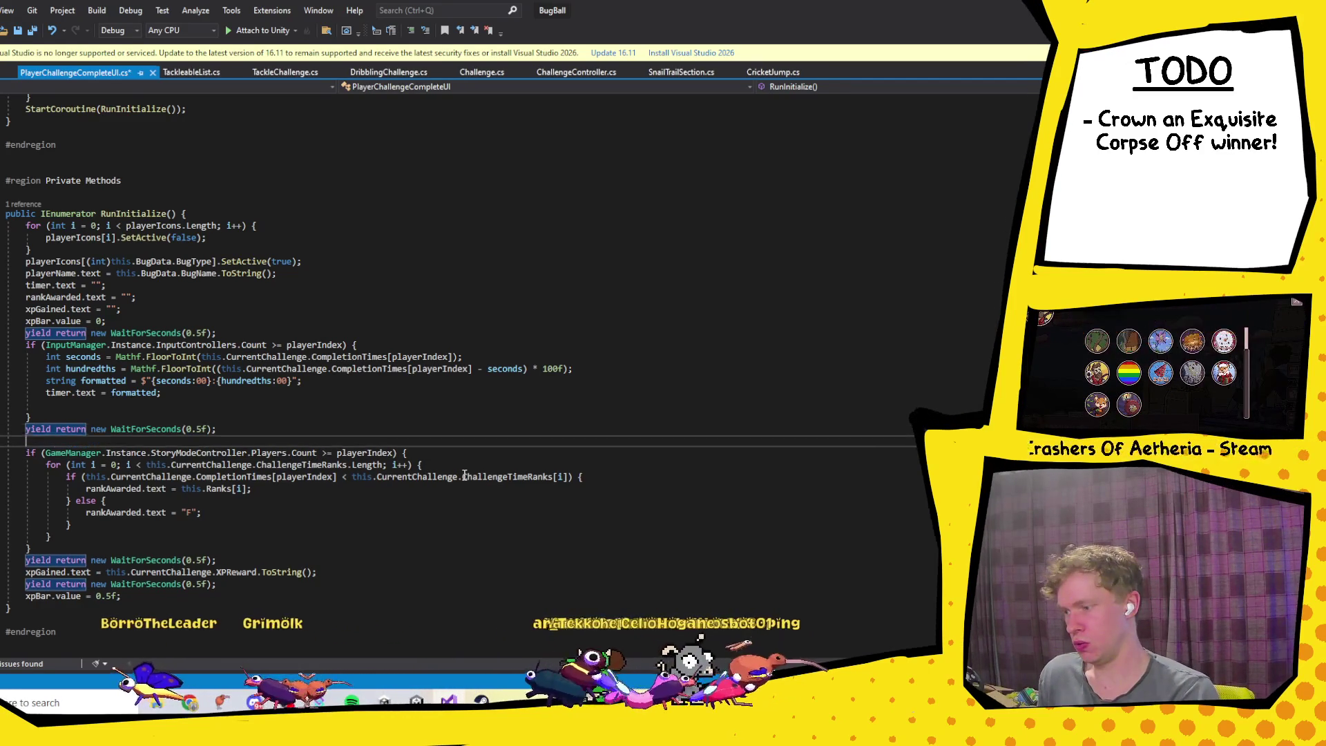
pyautogui.write('Debug.Log("')
pyautogui.press('BackSpace')
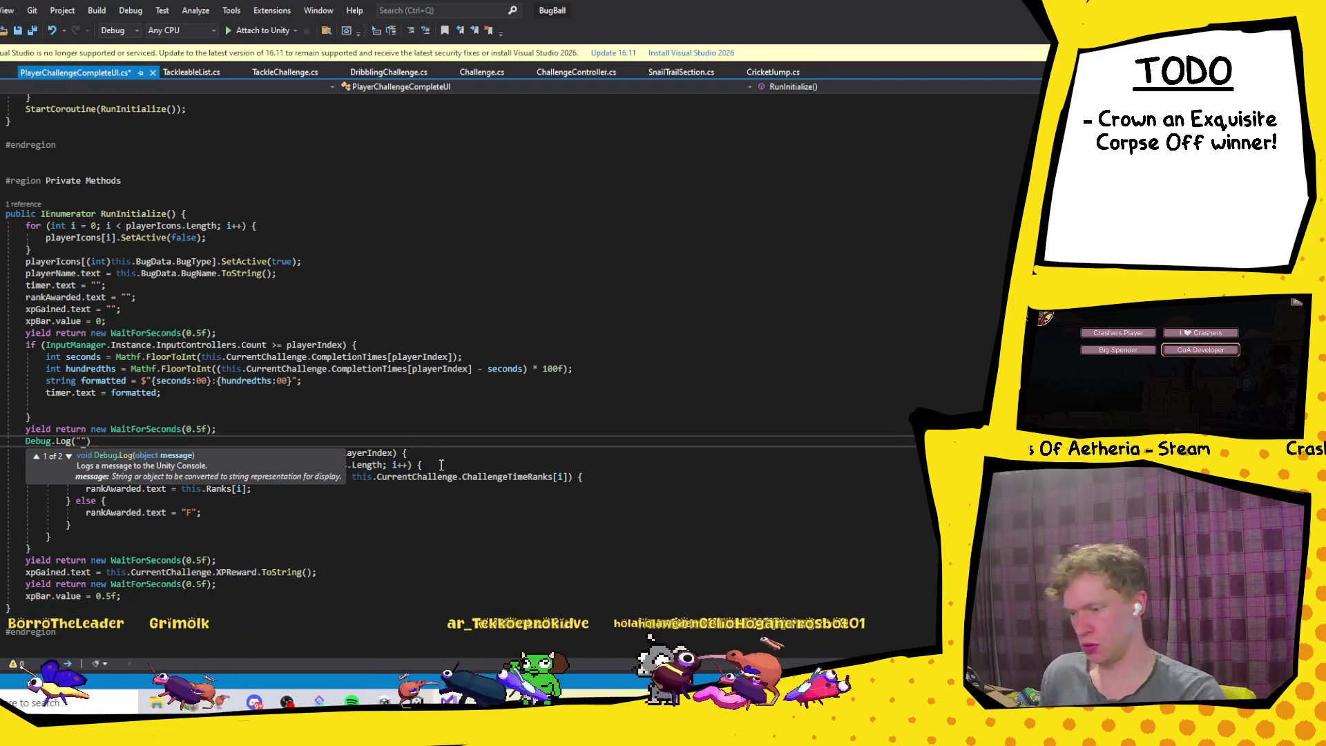
pyautogui.press('End')
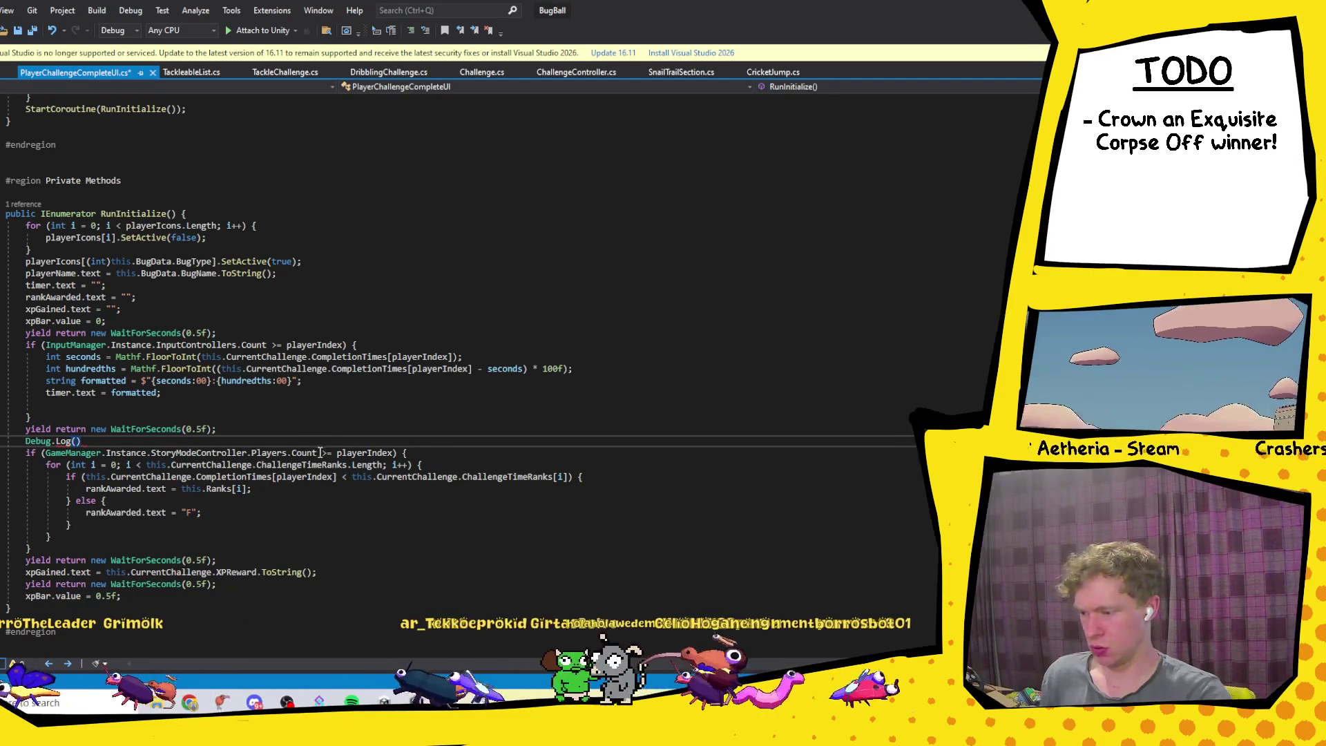
pyautogui.moveTo(317, 453); pyautogui.dragTo(44, 453)
pyautogui.hotkey('ctrl', 'c')
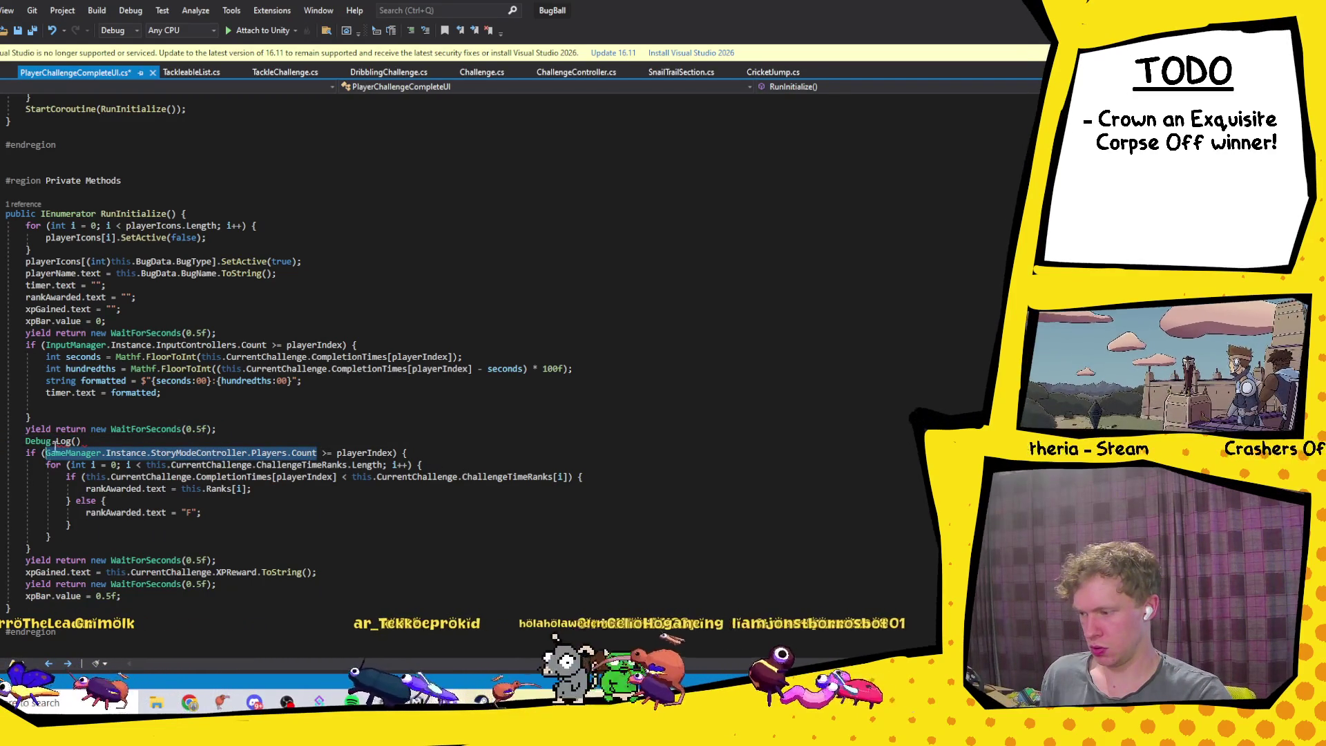
pyautogui.click(78, 441)
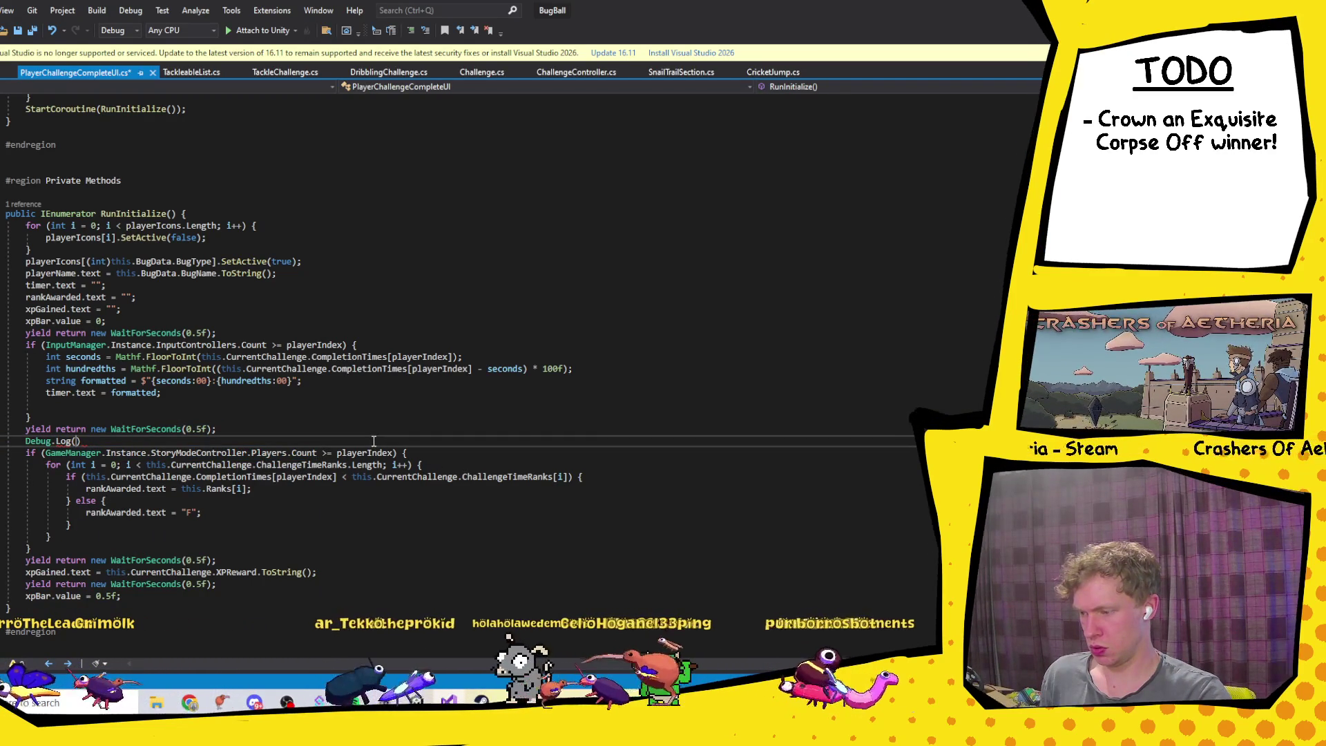
pyautogui.hotkey('ctrl', 'v')
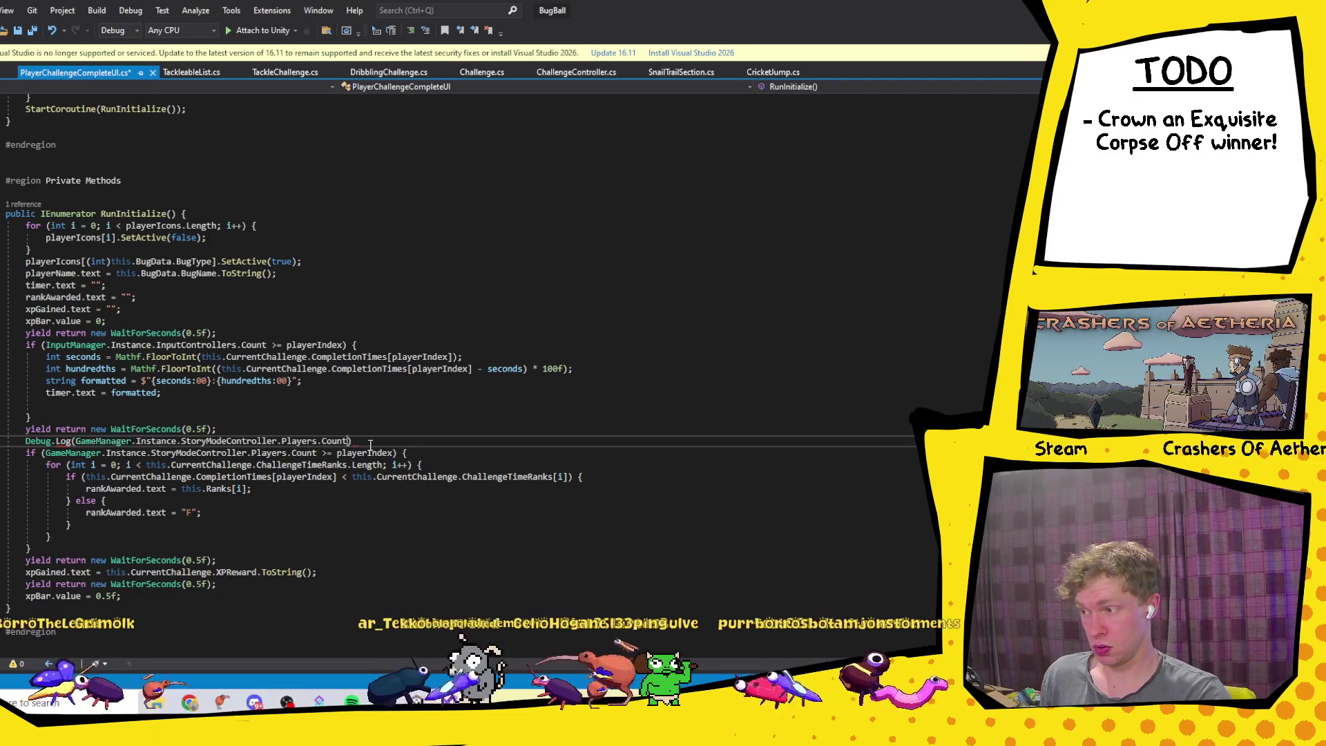
pyautogui.press('End')
pyautogui.write(';')
pyautogui.moveTo(383, 446); pyautogui.dragTo(378, 433)
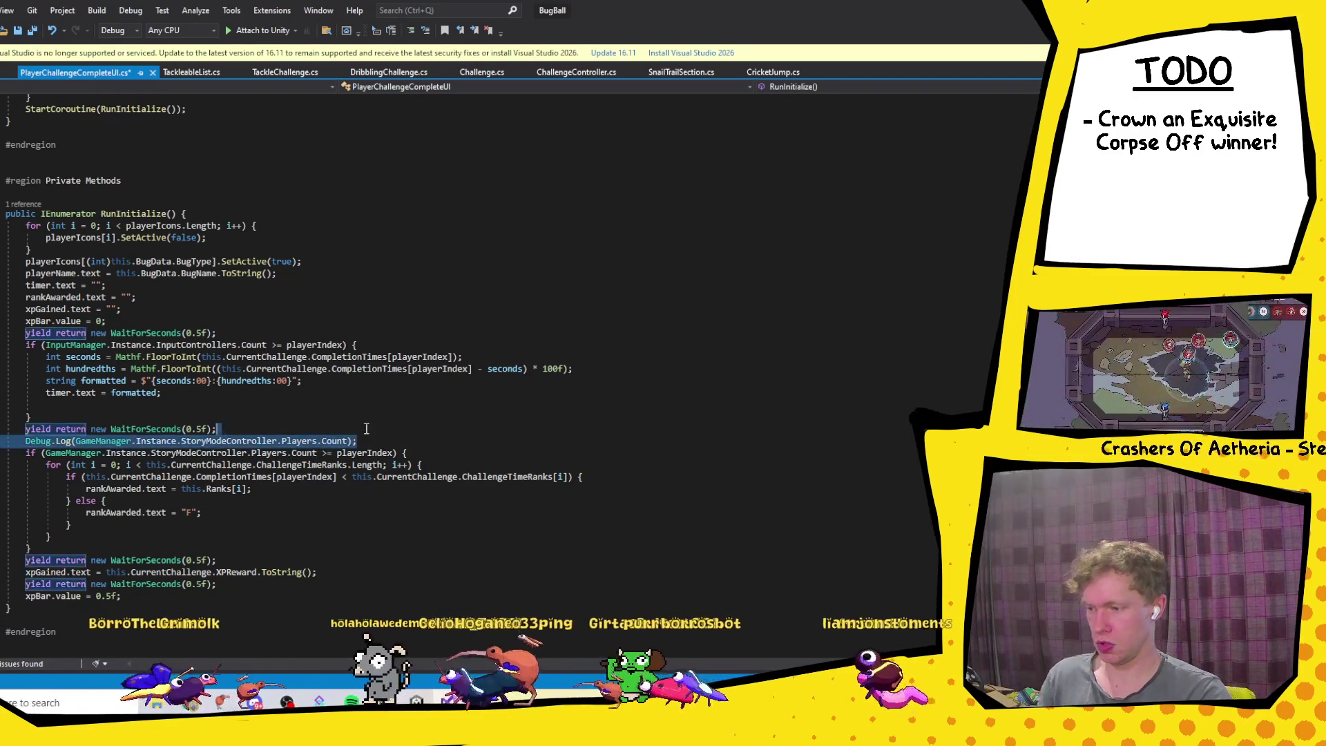
pyautogui.press('BackSpace')
# Step: Add Debug.Log(playerIndex) inside the player count check and save the script
pyautogui.click(421, 444)
pyautogui.press('Return')
pyautogui.write('Debug')
pyautogui.write('.Log(pla')
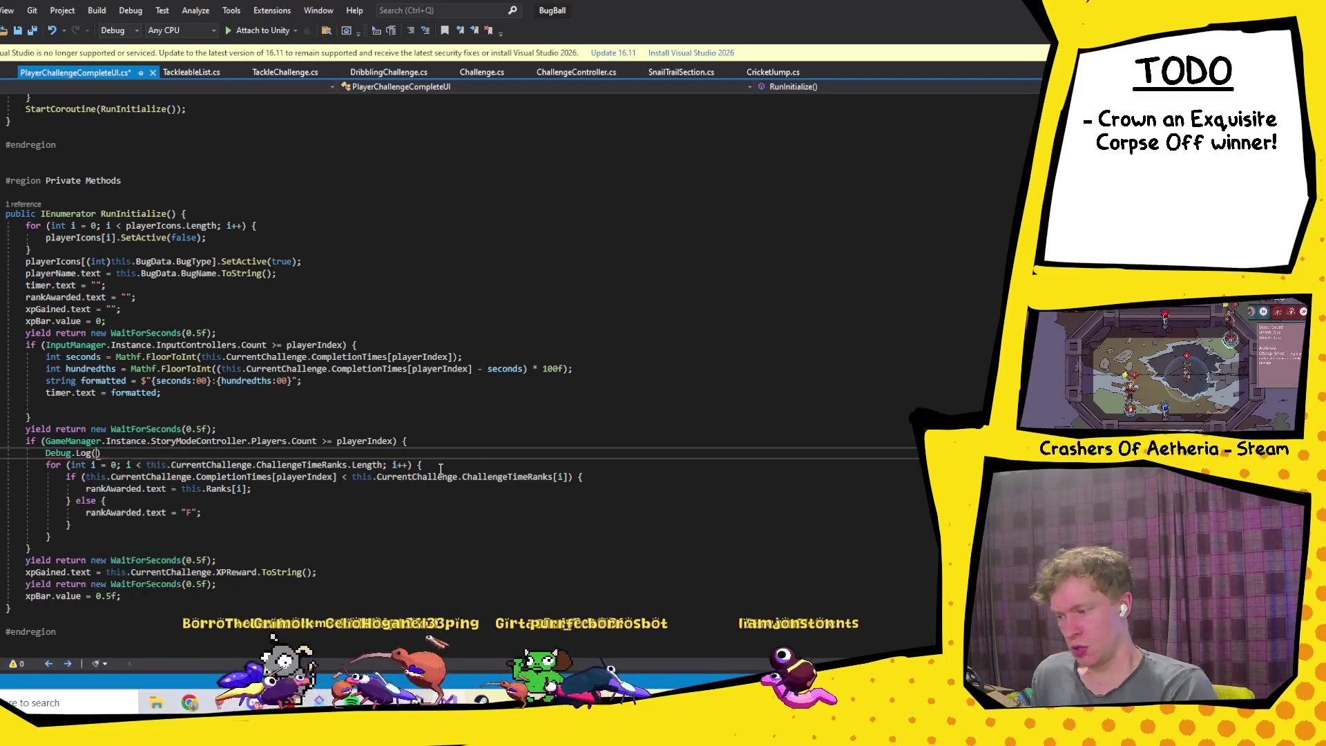
pyautogui.write('yerI')
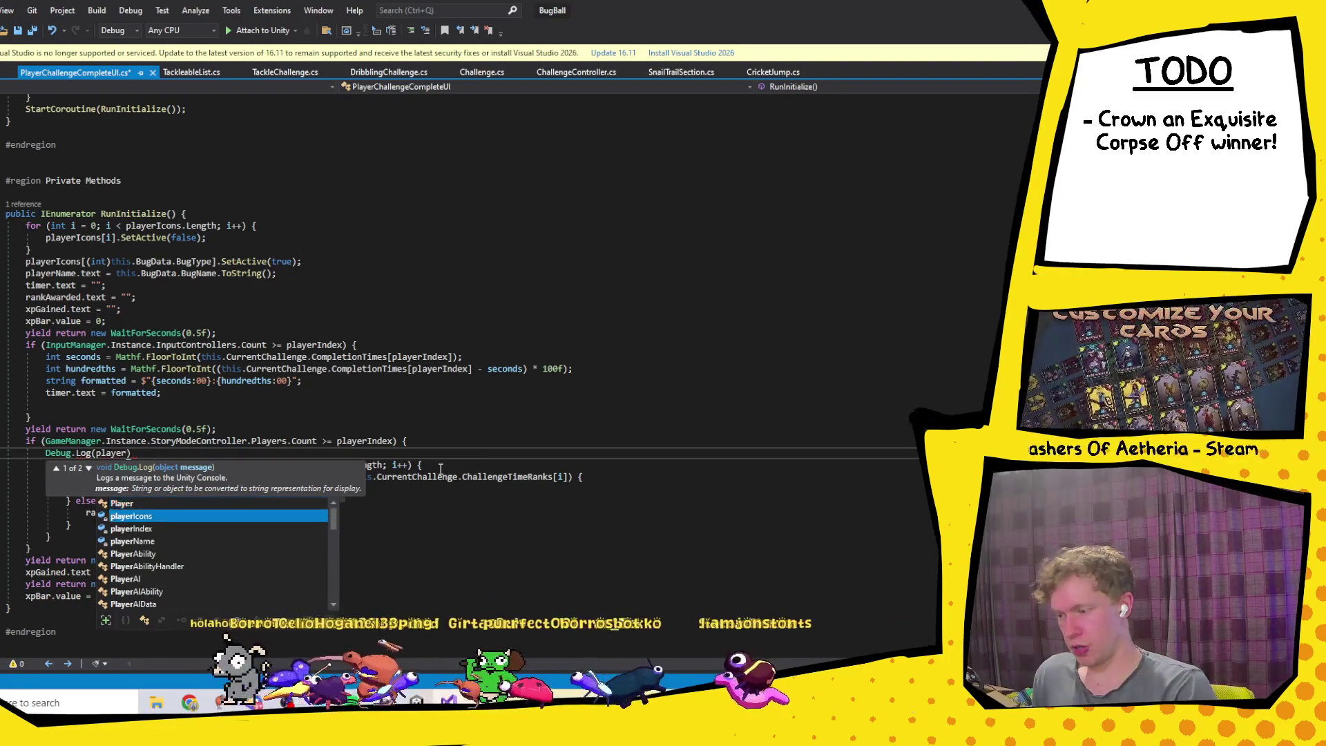
pyautogui.press('Tab')
pyautogui.write(')')
pyautogui.hotkey('ctrl', 's')
pyautogui.click(441, 464)
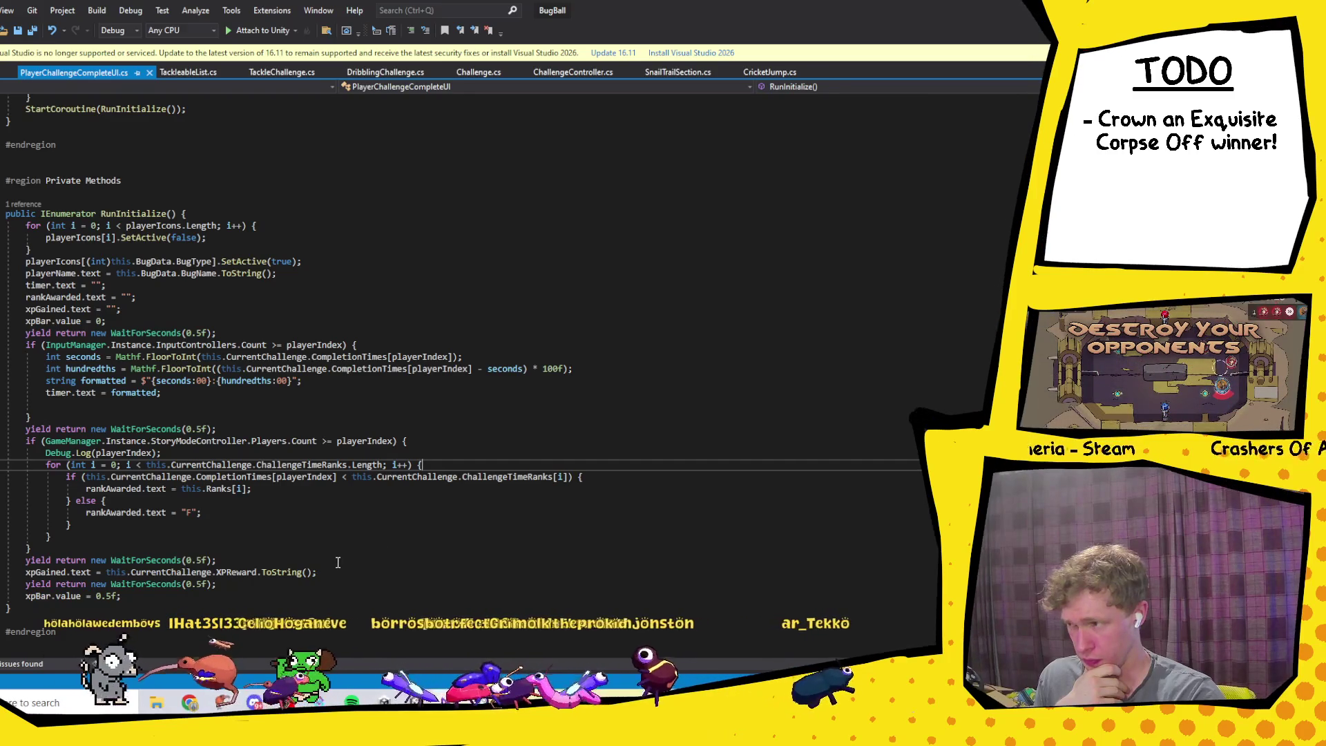
pyautogui.scroll(11, 335, 566)
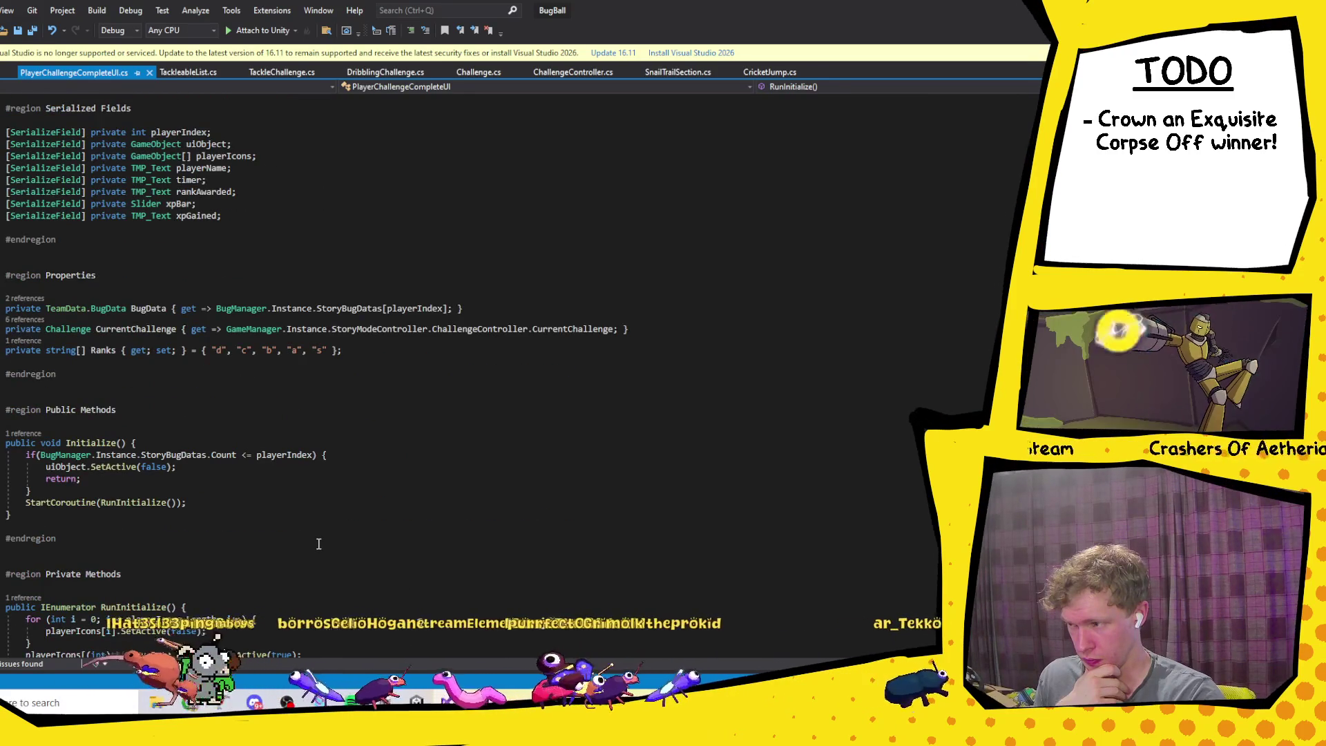
pyautogui.scroll(-14, 319, 544)
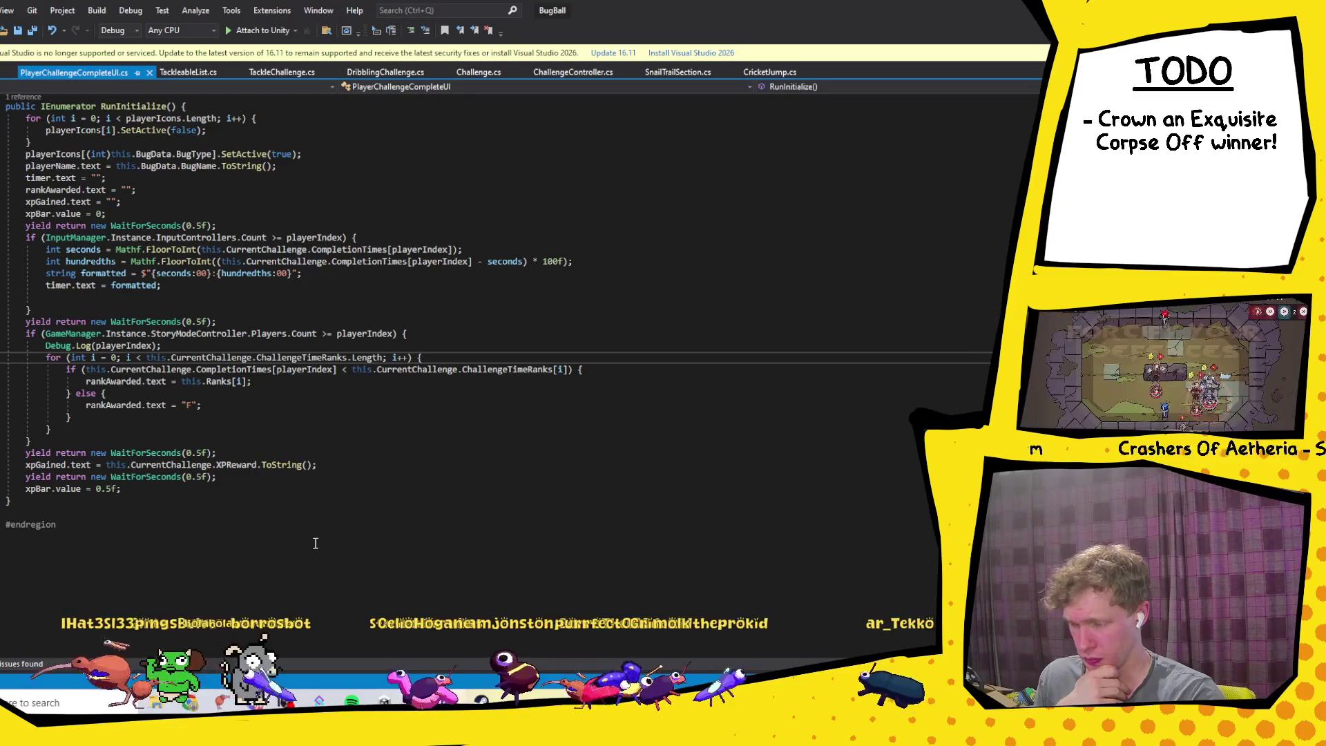
pyautogui.click(302, 357)
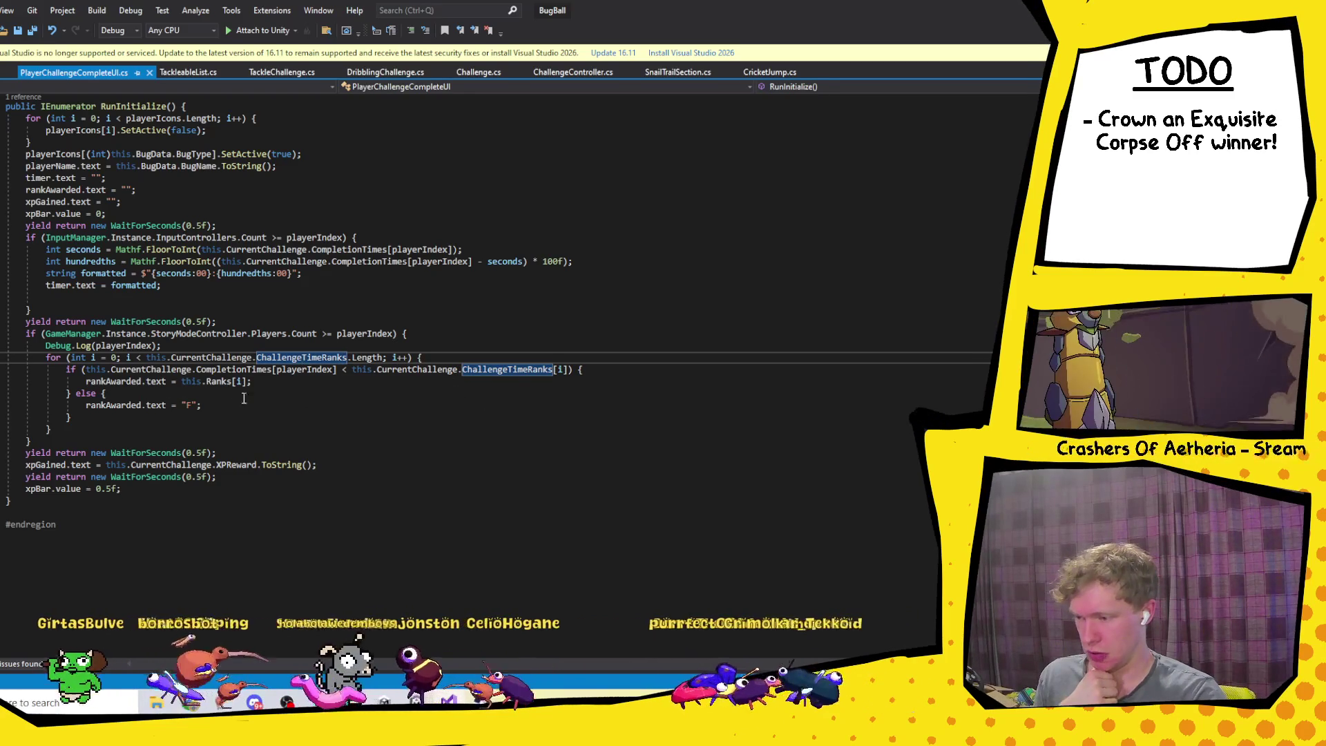
pyautogui.click(236, 382)
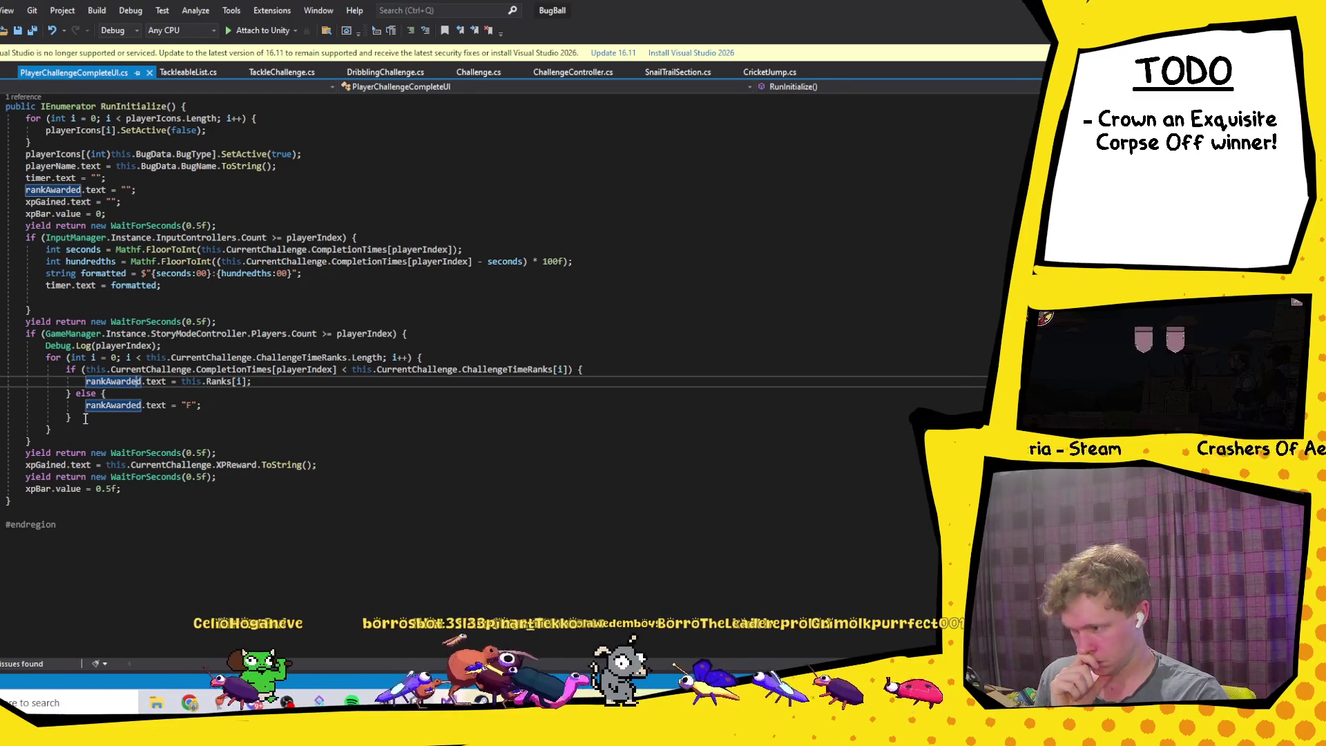
pyautogui.moveTo(85, 418); pyautogui.dragTo(78, 399)
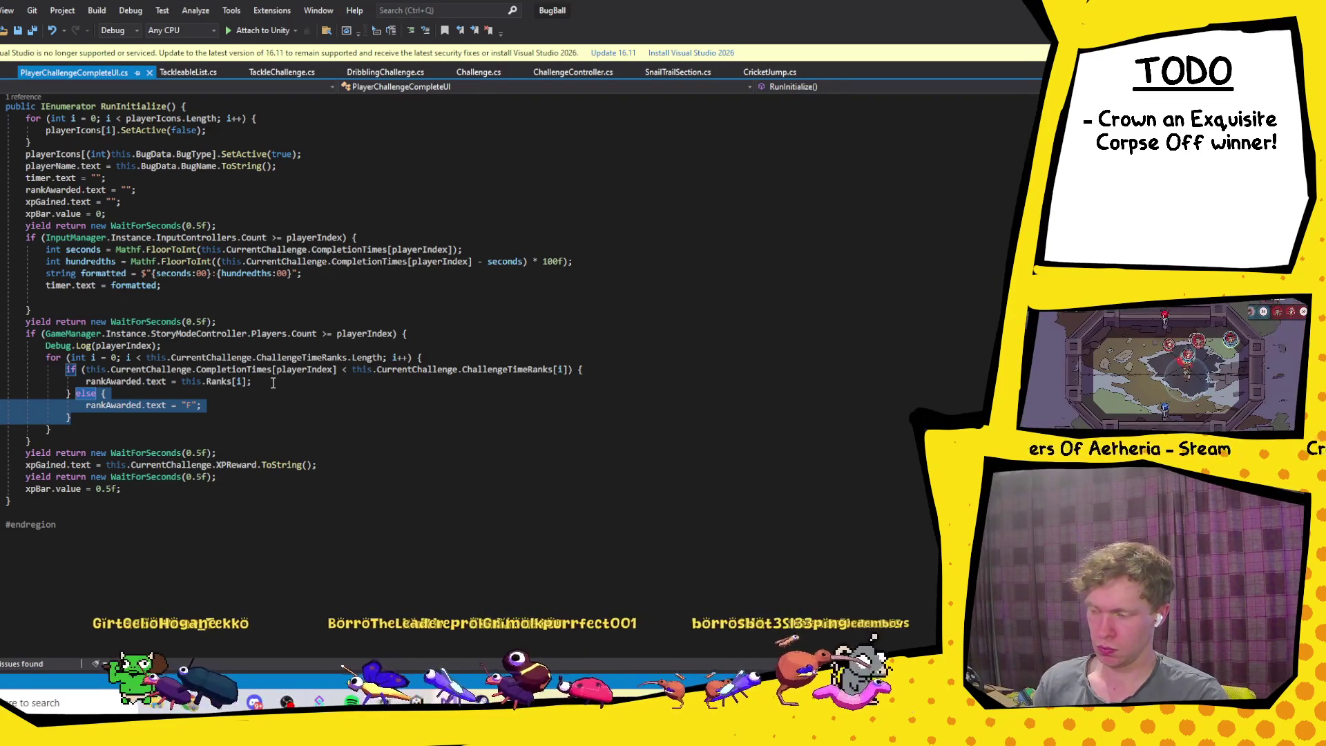
pyautogui.click(273, 382)
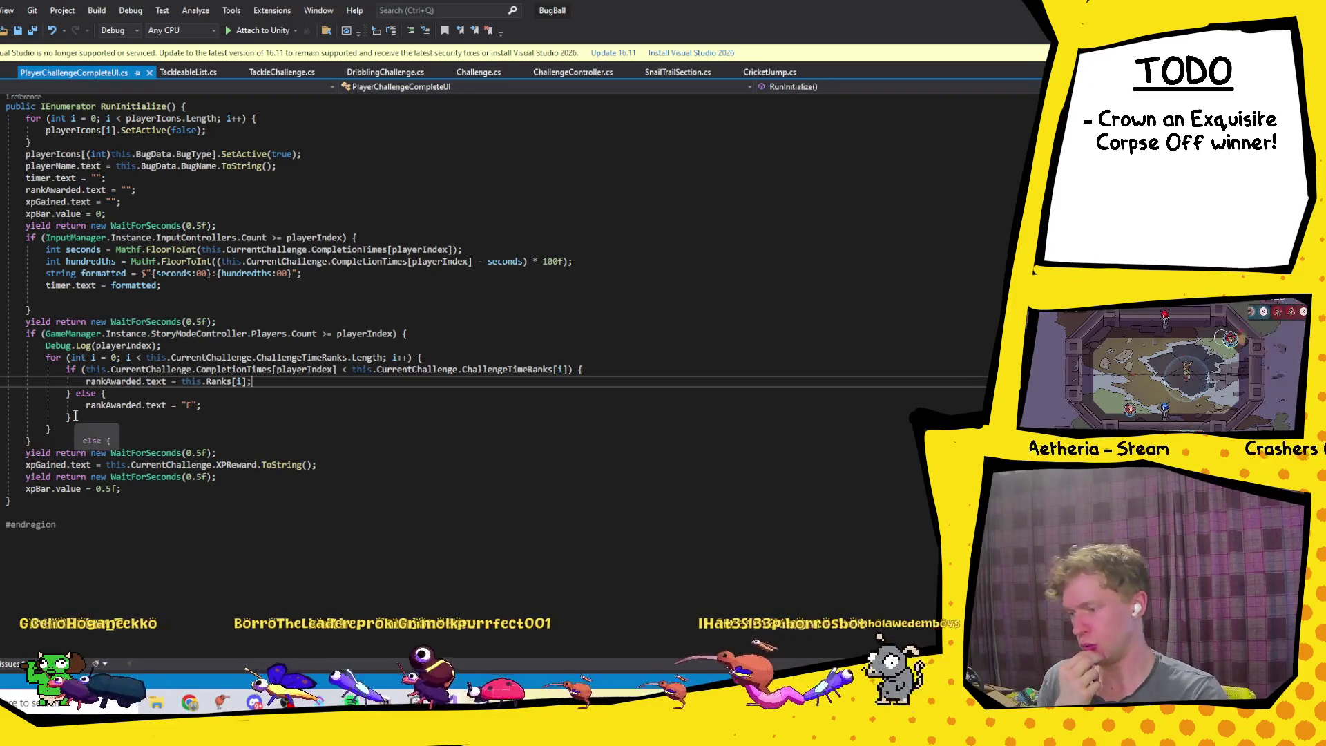
pyautogui.moveTo(71, 418); pyautogui.dragTo(77, 396)
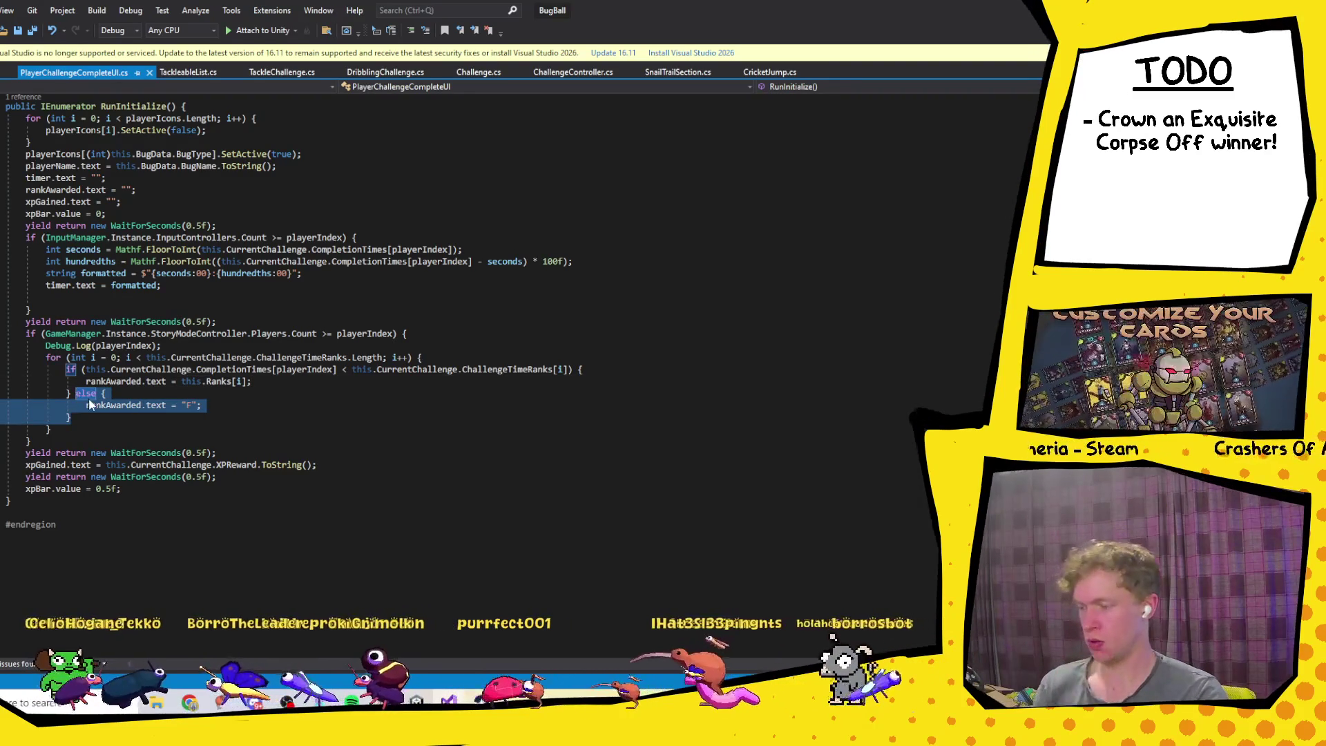
# Step: Delete the else branch from the rank loop
pyautogui.press('Delete')
pyautogui.click(270, 384)
pyautogui.click(68, 416)
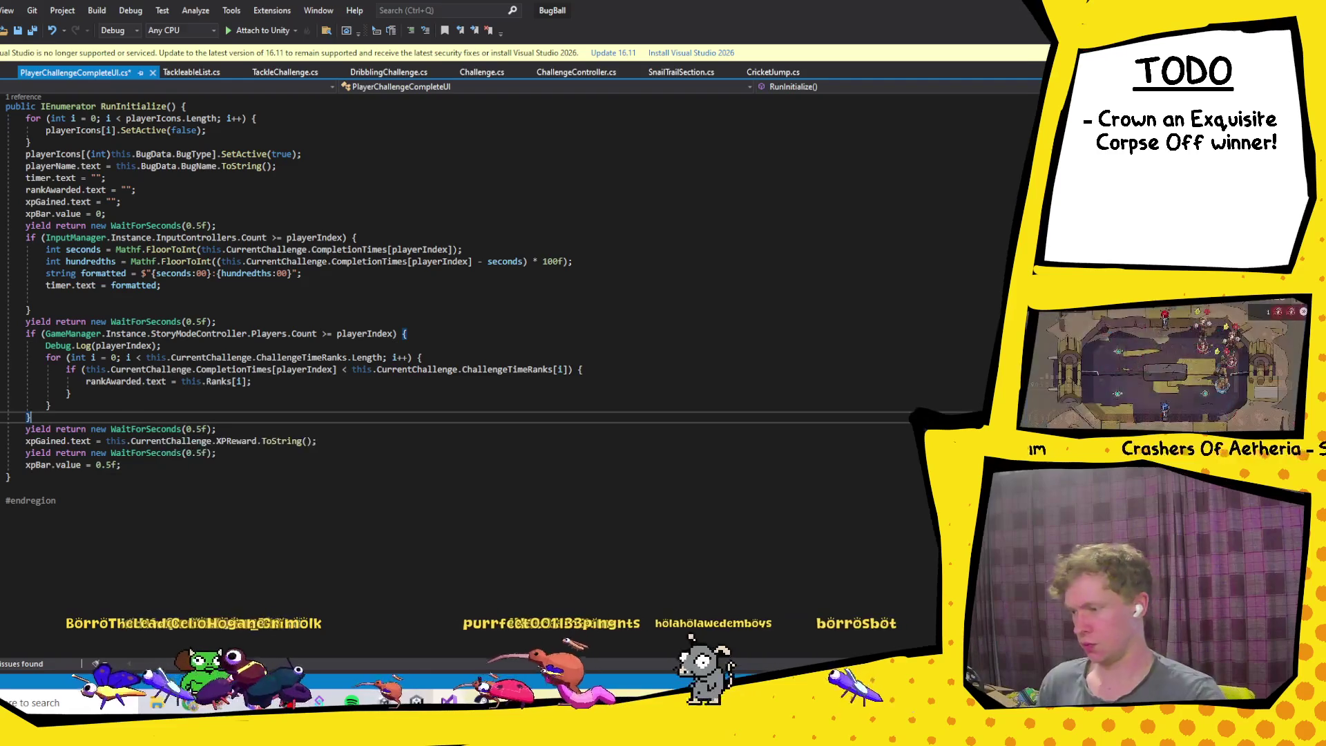
pyautogui.click(88, 405)
# Step: Add an if block checking CompletionTimes[playerIndex] == this.CurrentChallenge.ChallengeTime after the loop
pyautogui.press('Return')
pyautogui.write('i')
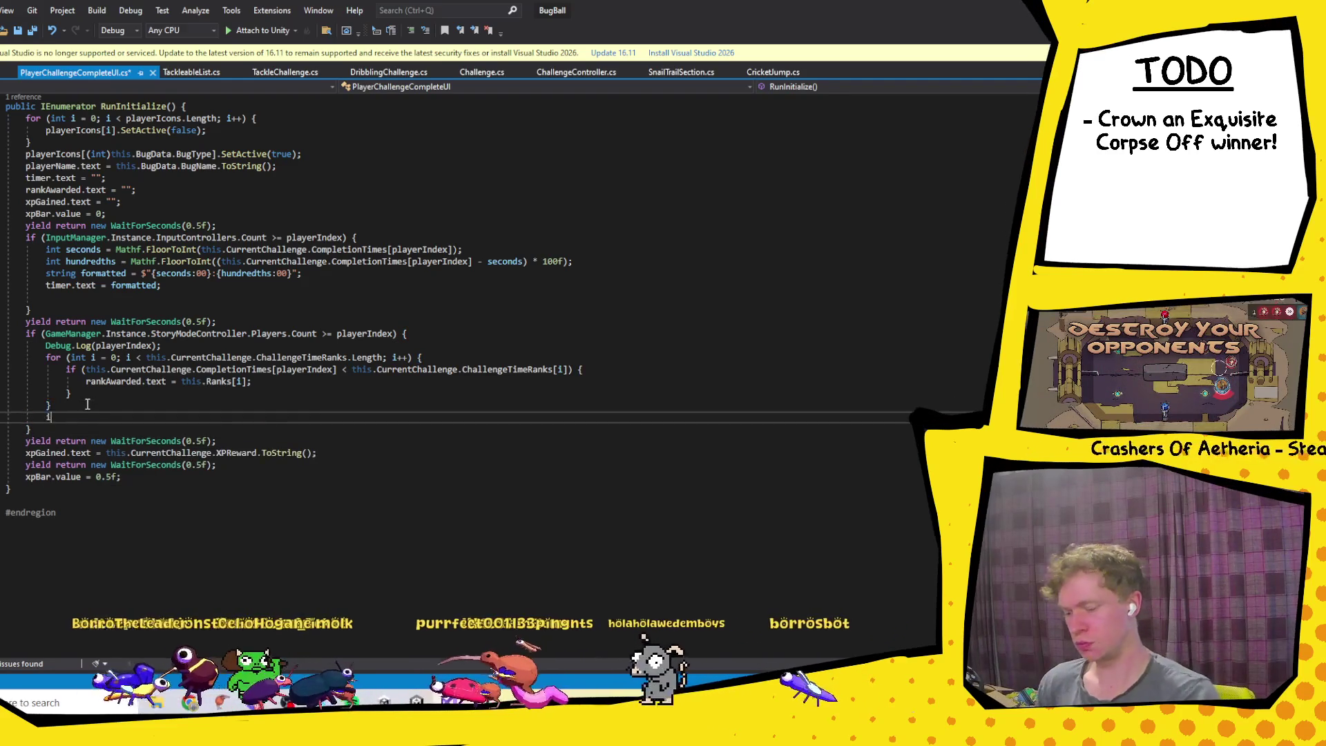
pyautogui.write('f(chall')
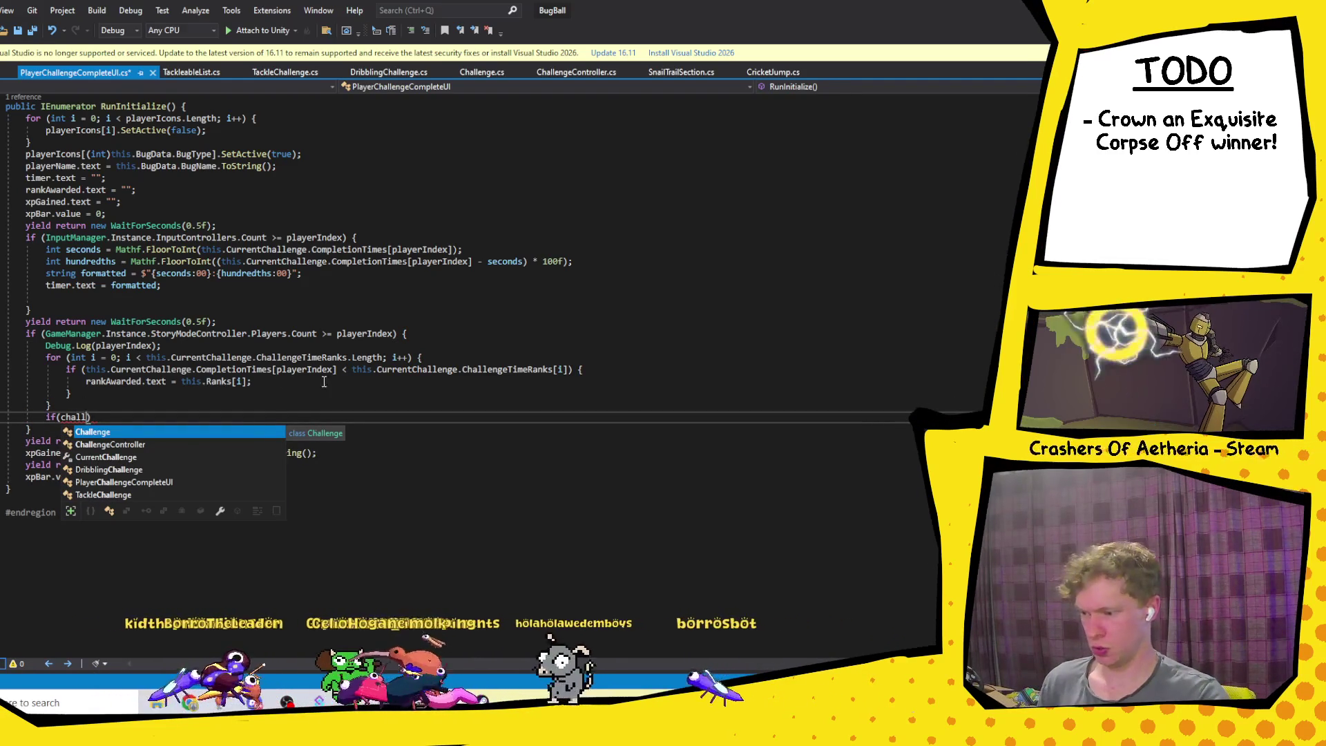
pyautogui.moveTo(339, 377)
pyautogui.mouseDown()
pyautogui.moveTo(511, 379)
pyautogui.moveTo(338, 370)
pyautogui.mouseUp()
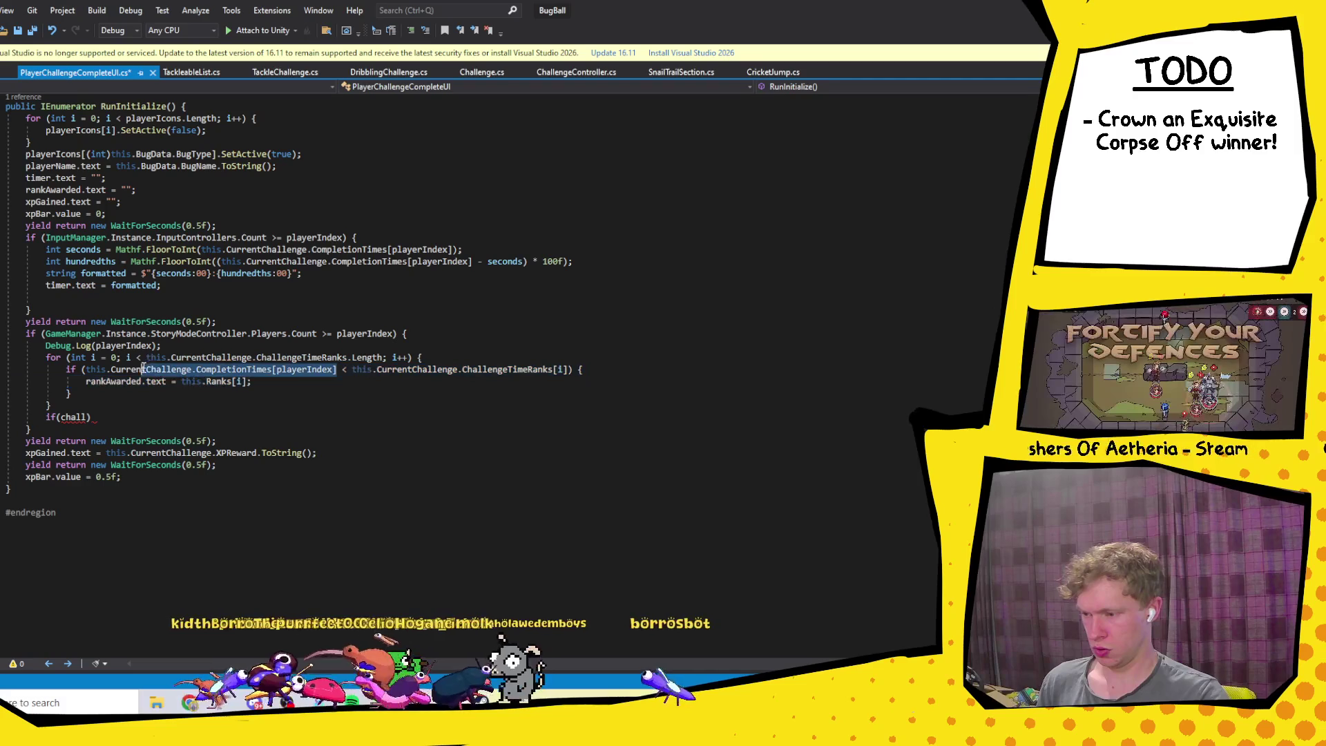
pyautogui.click(573, 369)
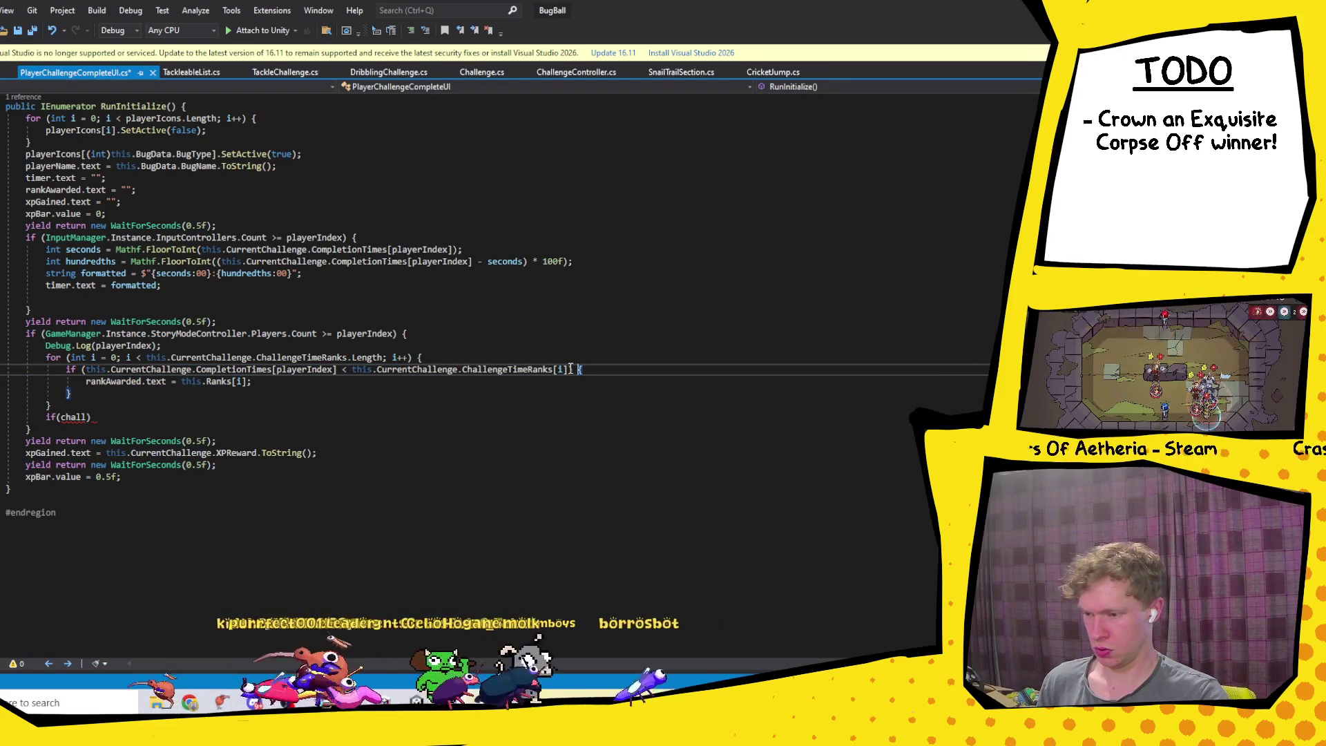
pyautogui.moveTo(337, 370); pyautogui.dragTo(84, 371)
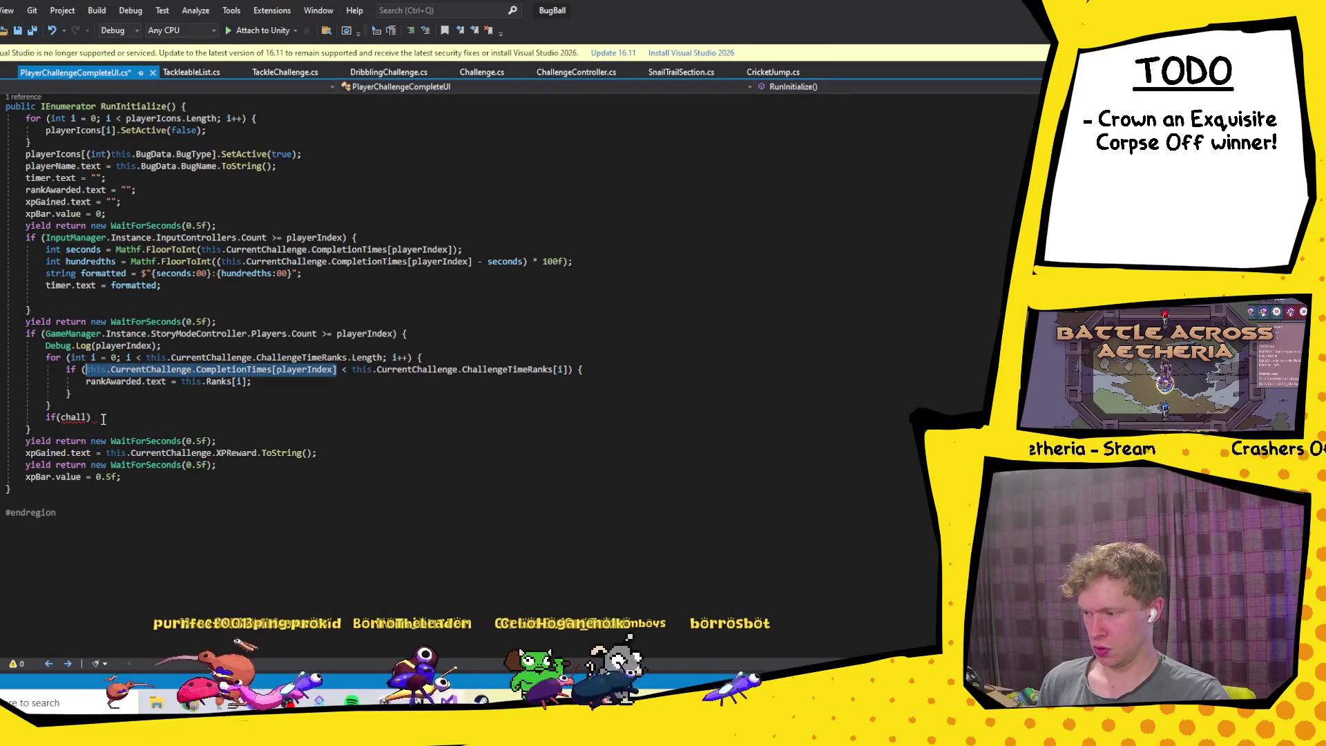
pyautogui.moveTo(104, 418); pyautogui.dragTo(56, 421)
pyautogui.write('this.CurrentChallenge.CompletionTimes[playerIndex]')
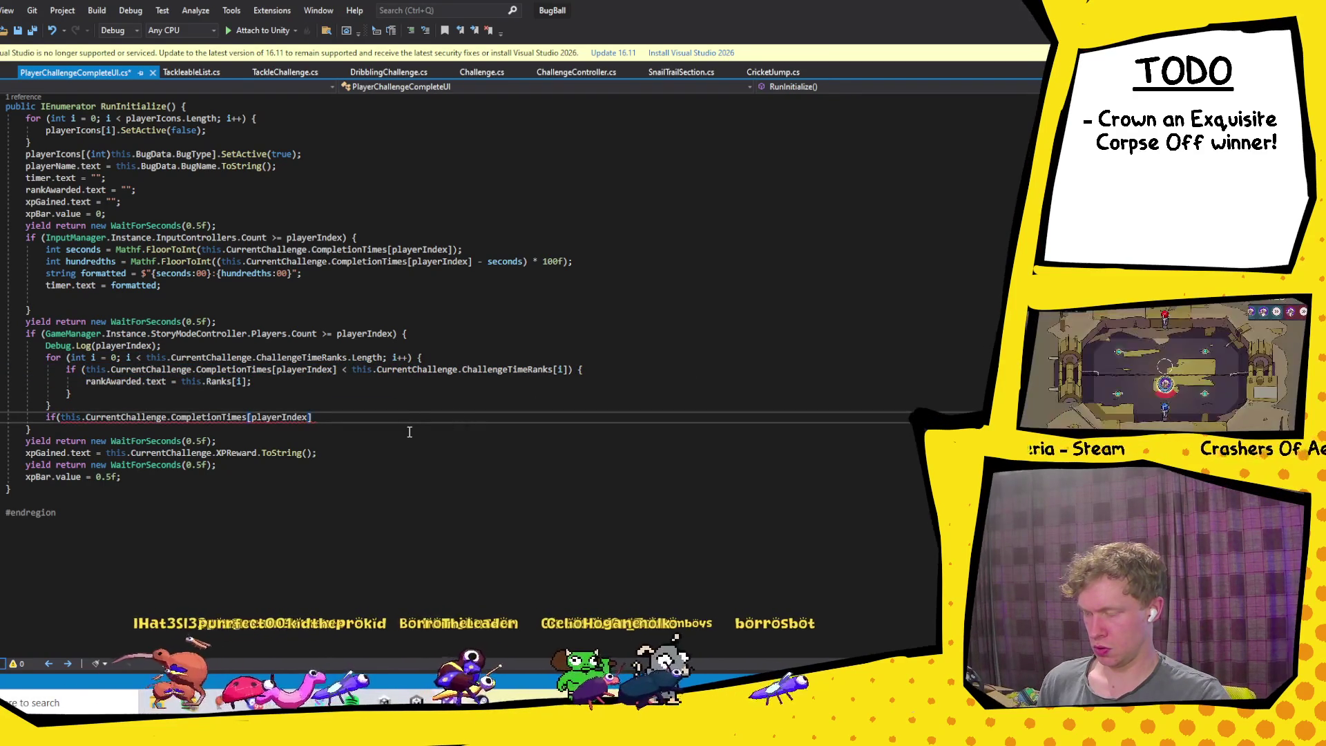
pyautogui.write(' == ')
pyautogui.write('this.cu')
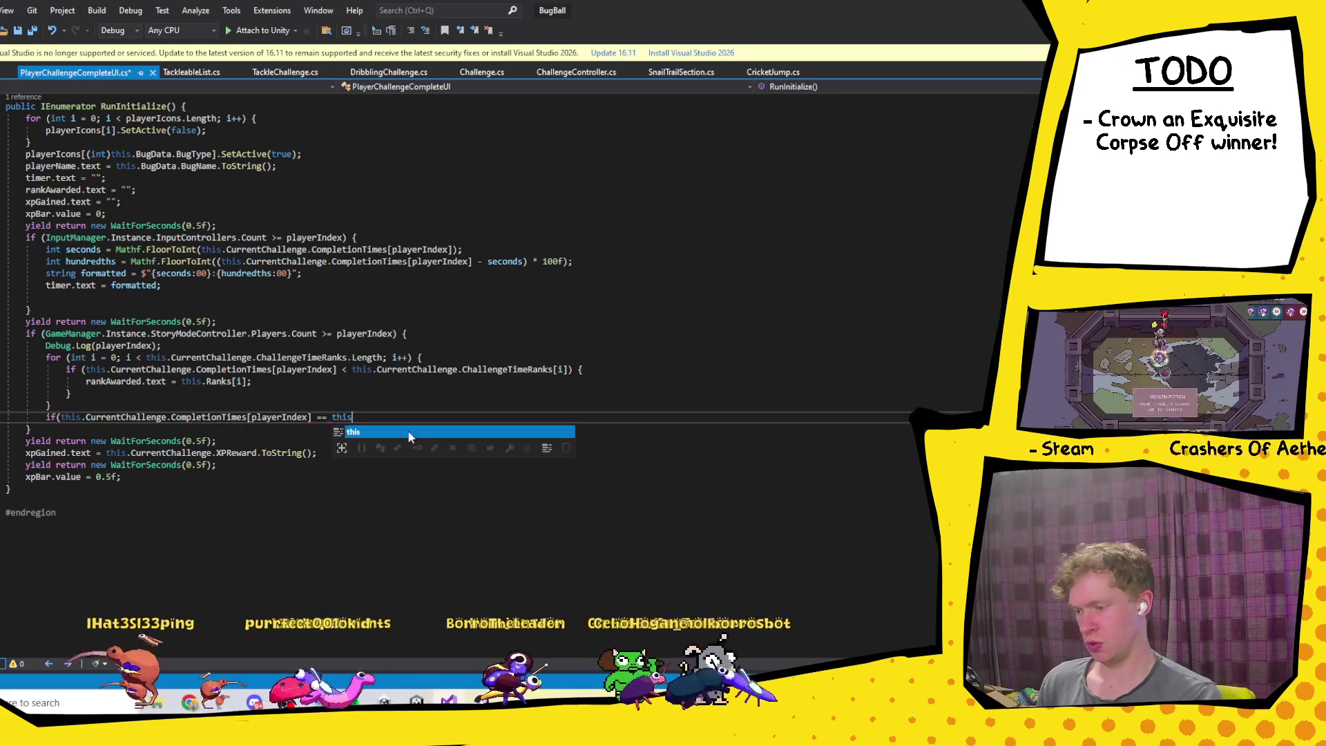
pyautogui.press('Tab')
pyautogui.write('.challengeT')
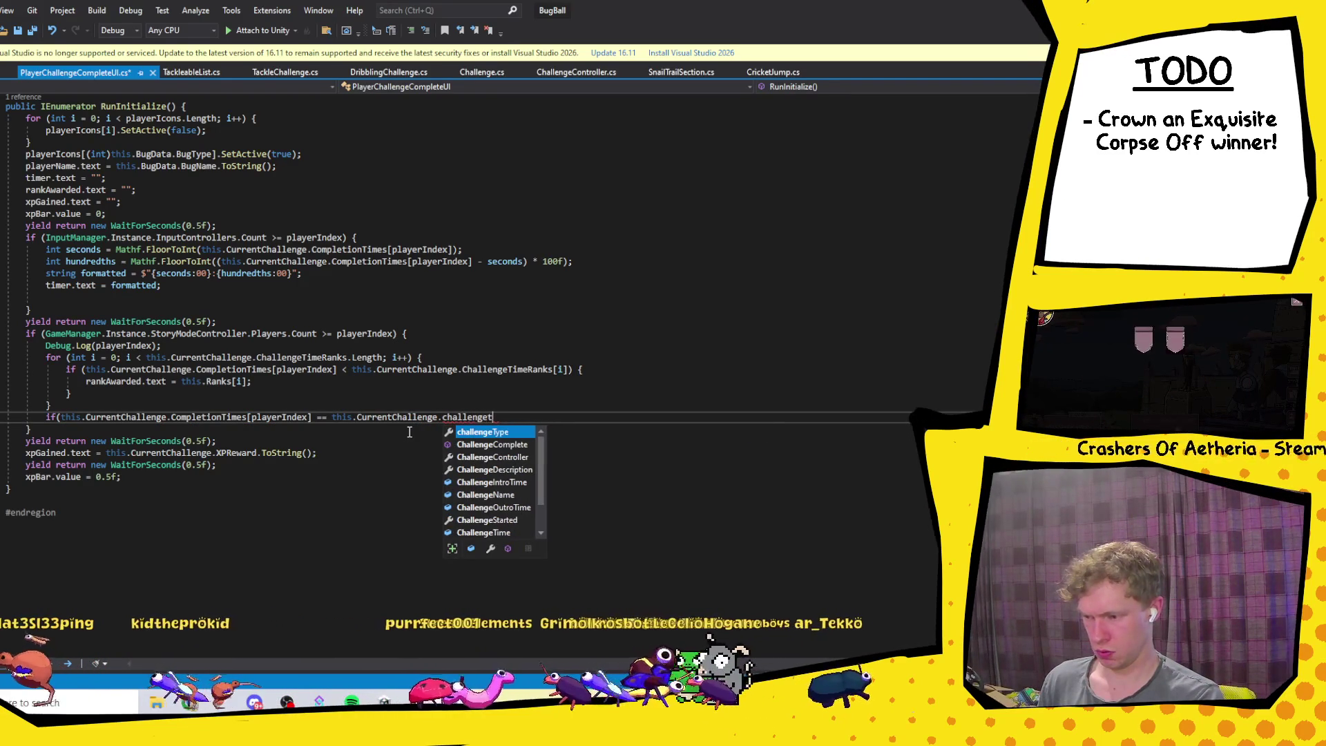
pyautogui.press('Tab')
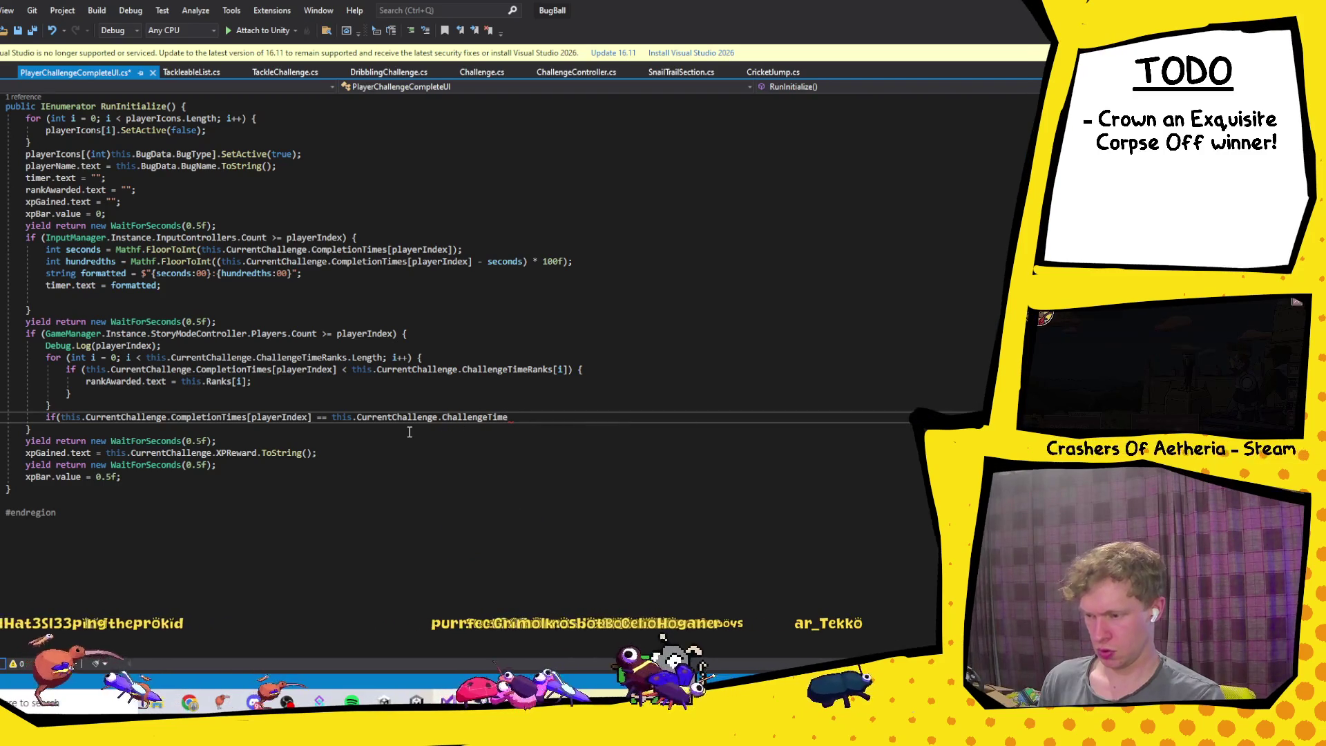
pyautogui.write(') {')
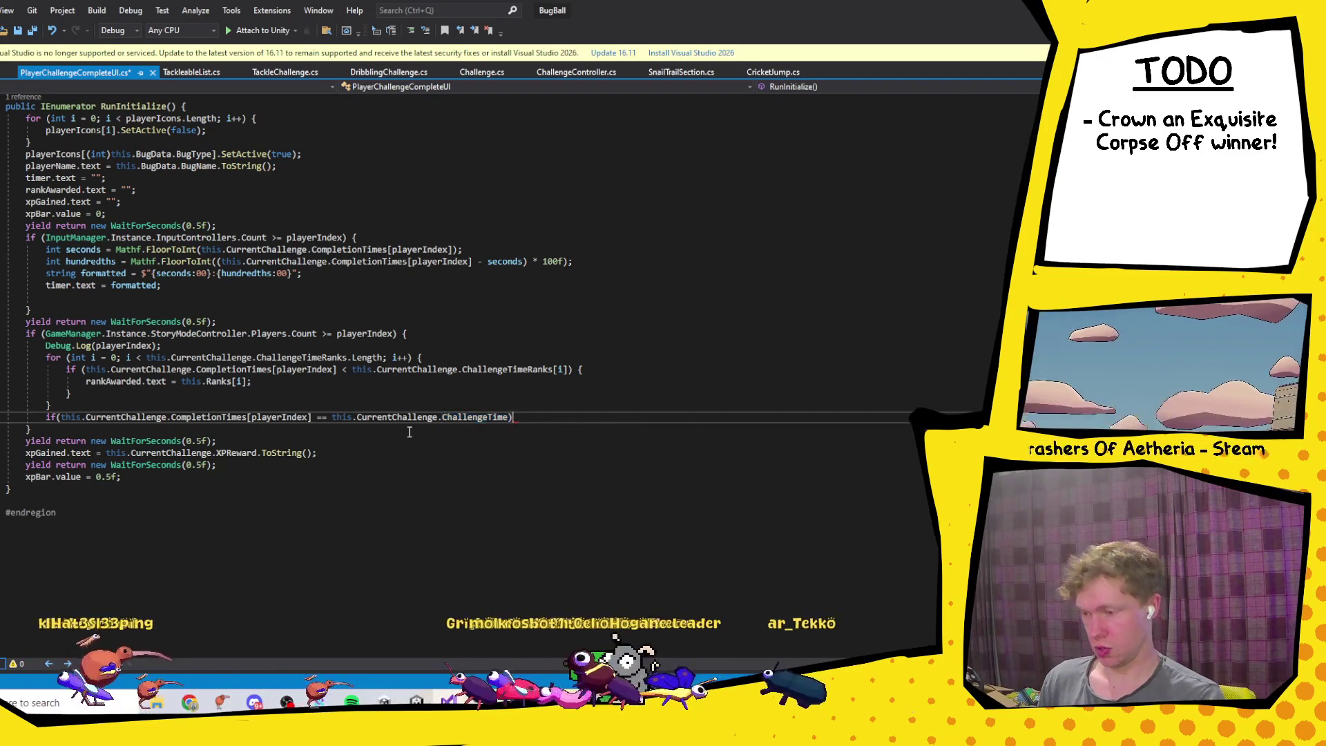
pyautogui.press('Return')
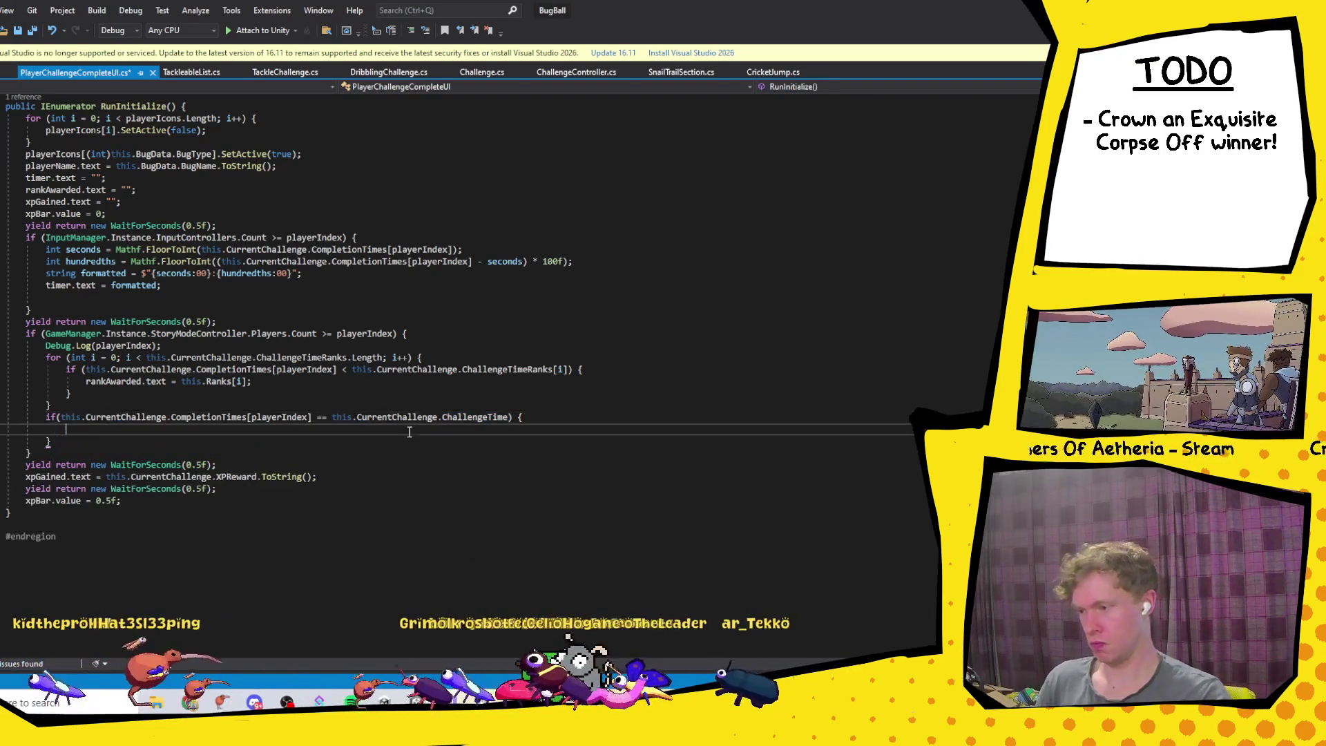
# Step: Inside it set rankAwarded.text to "F", save the script, and return to Unity
pyautogui.moveTo(275, 381)
pyautogui.mouseDown()
pyautogui.moveTo(155, 370)
pyautogui.moveTo(86, 381)
pyautogui.mouseUp()
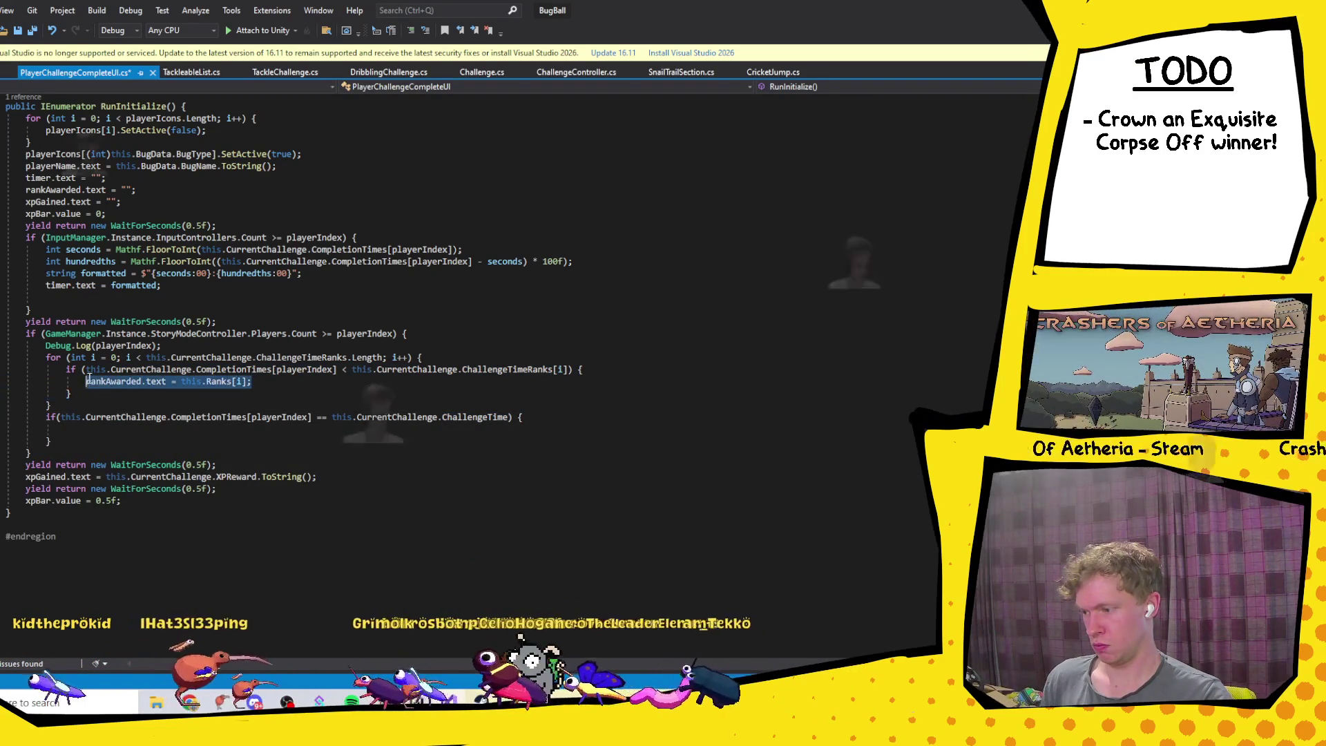
pyautogui.hotkey('ctrl', 'c')
pyautogui.click(78, 429)
pyautogui.hotkey('ctrl', 'v')
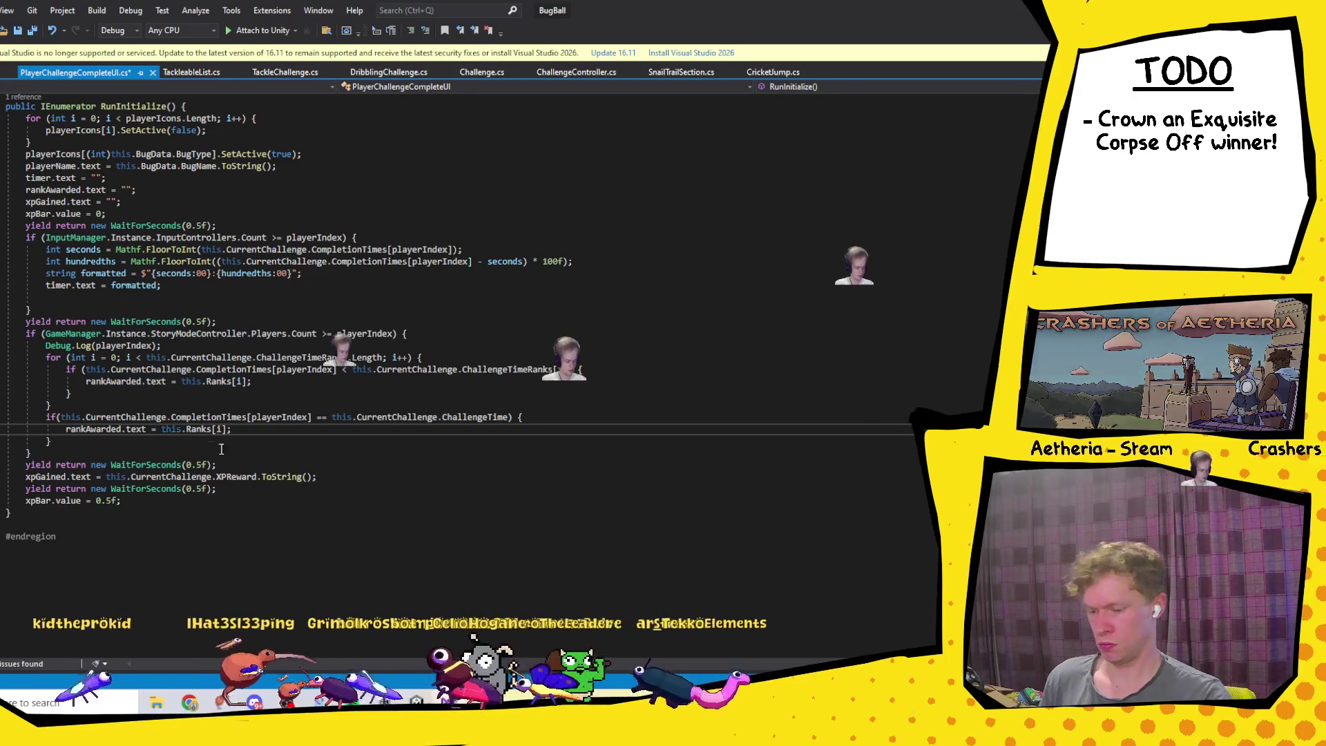
pyautogui.press('Left')
pyautogui.hotkey('ctrl', 'shift', 'Left')
pyautogui.hotkey('ctrl', 'shift', 'Left')
pyautogui.hotkey('ctrl', 'shift', 'Left')
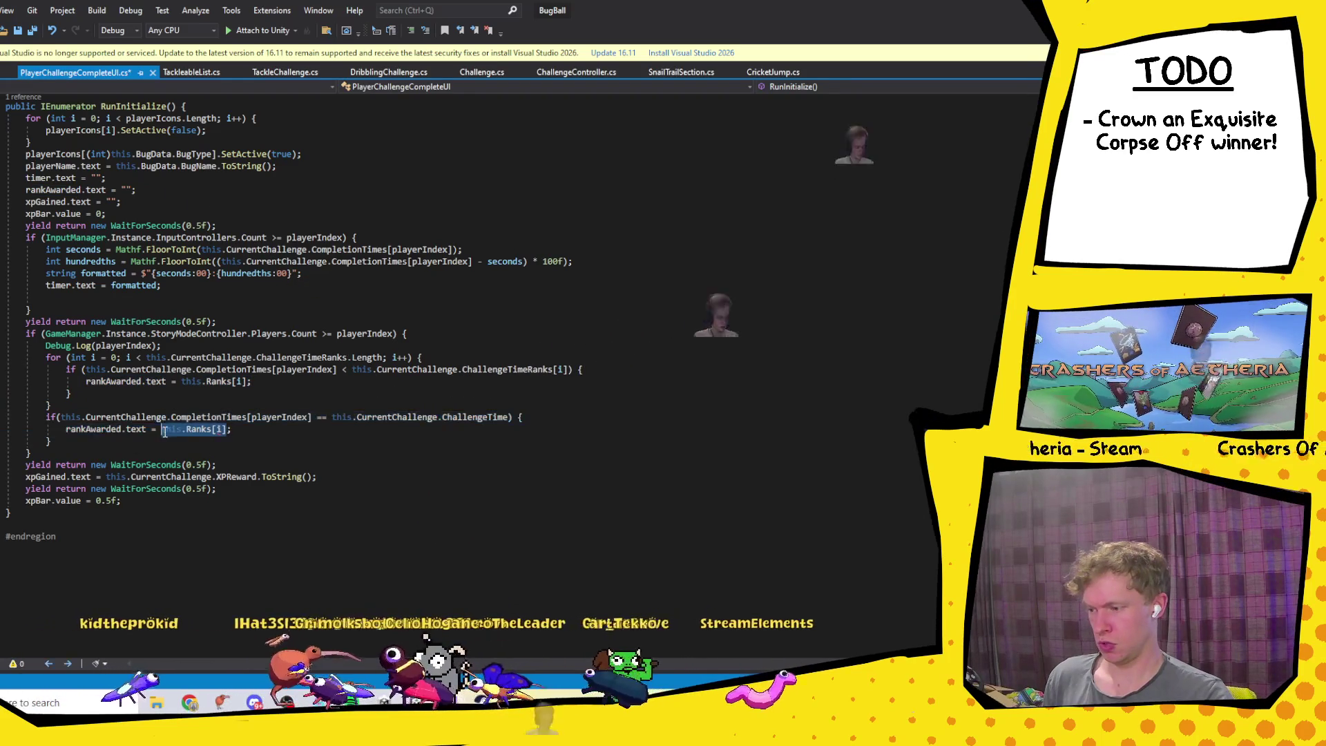
pyautogui.write('"F')
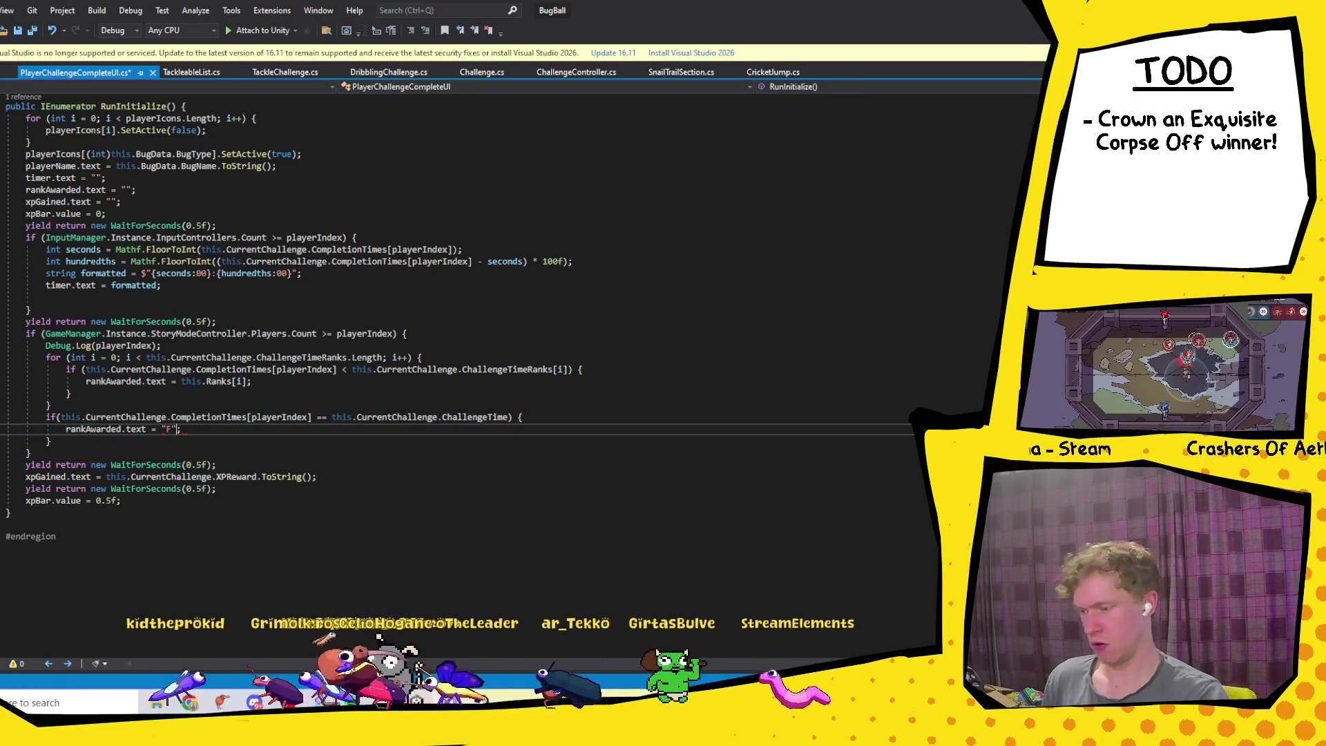
pyautogui.hotkey('ctrl', 's')
pyautogui.hotkey('alt', 'Tab')
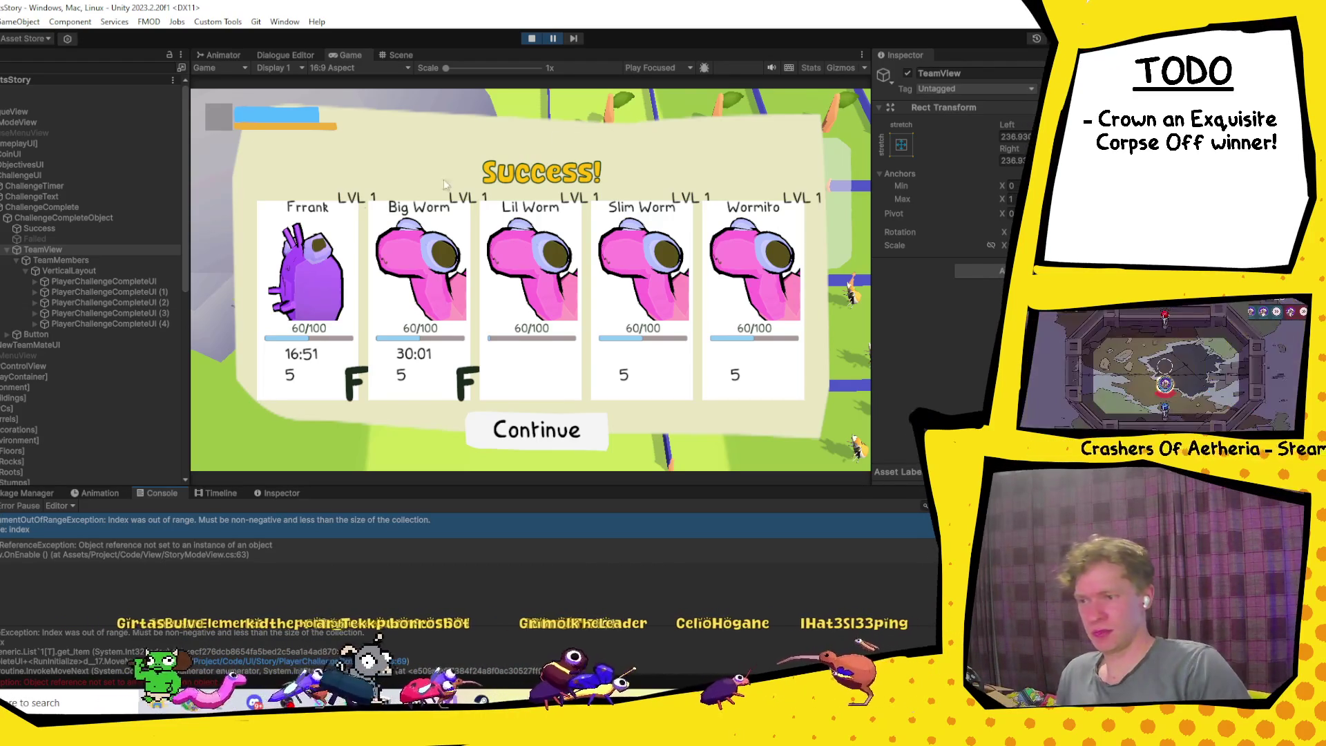
# Step: Stop the playtest and drag the knight image browser window over Unity
pyautogui.click(530, 39)
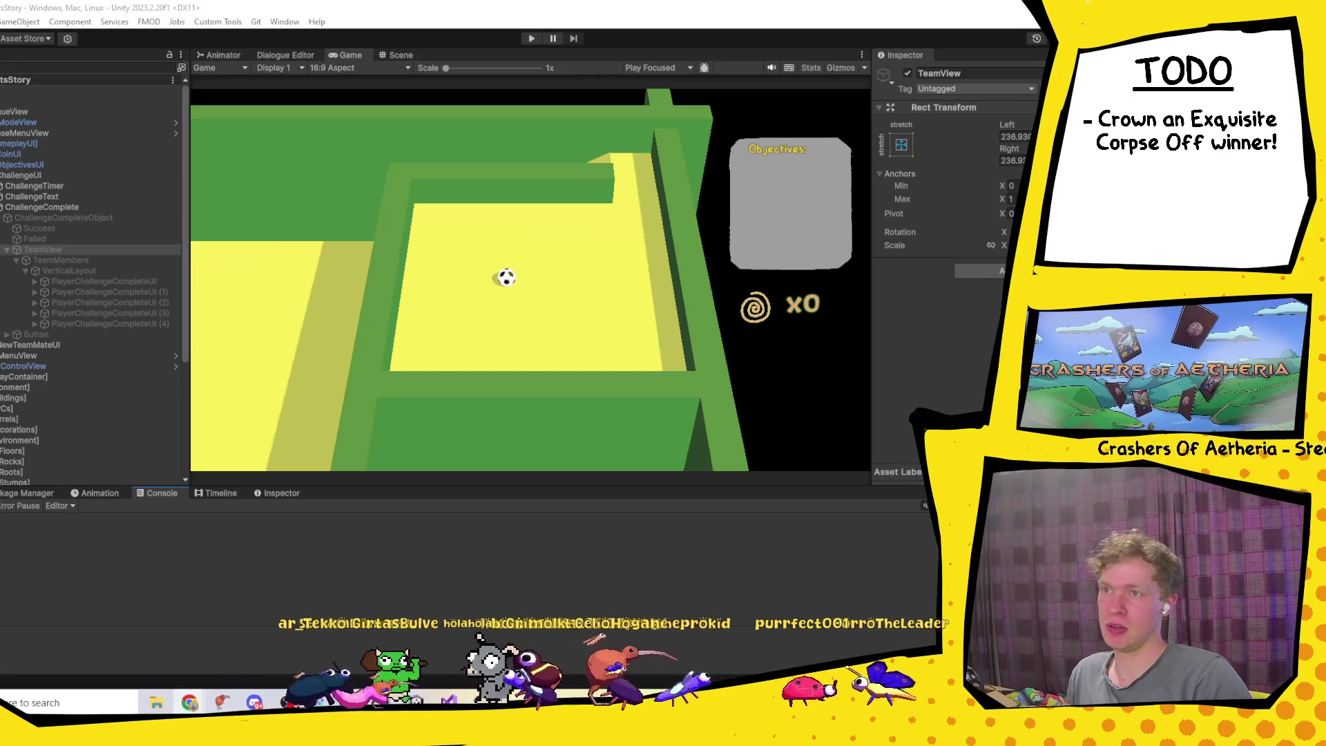
pyautogui.moveTo(476, 264); pyautogui.dragTo(310, 44)
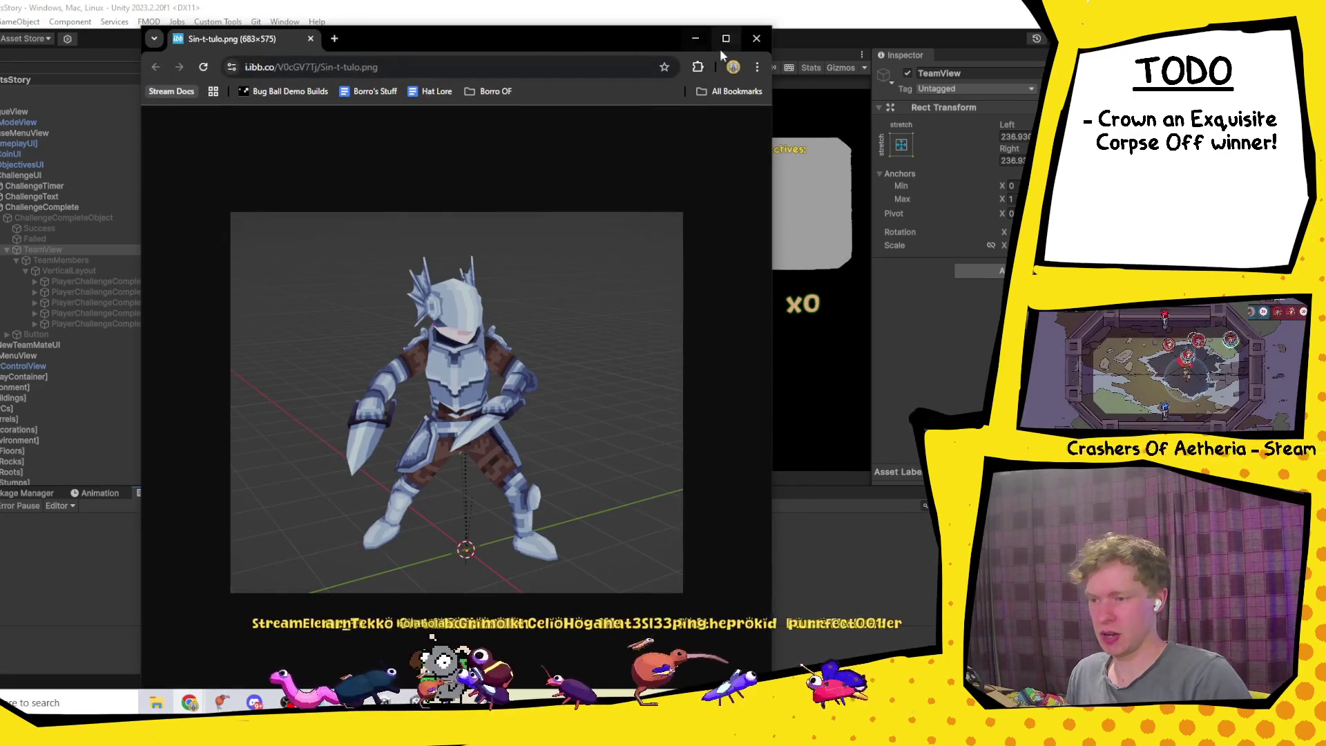
# Step: Maximise the knight image Chrome window and open the Windows Start search
pyautogui.doubleClick(720, 48)
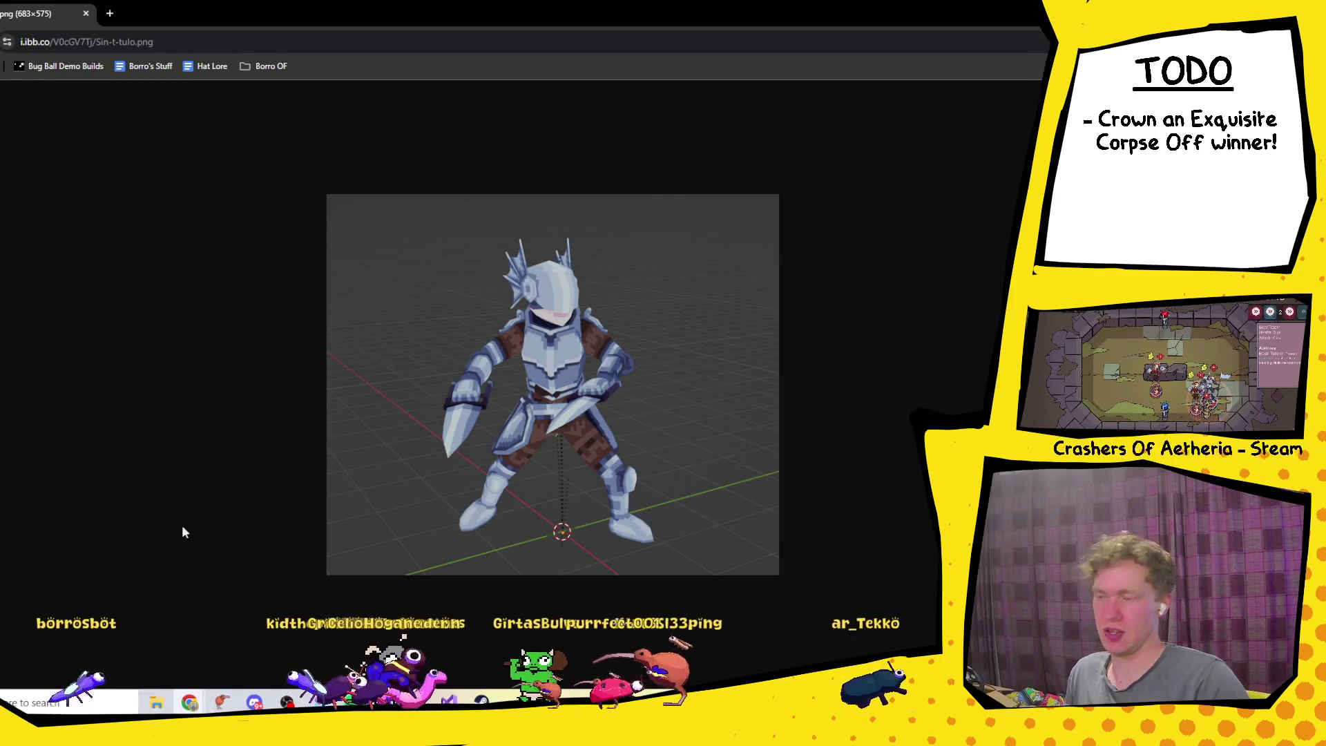
pyautogui.click(124, 697)
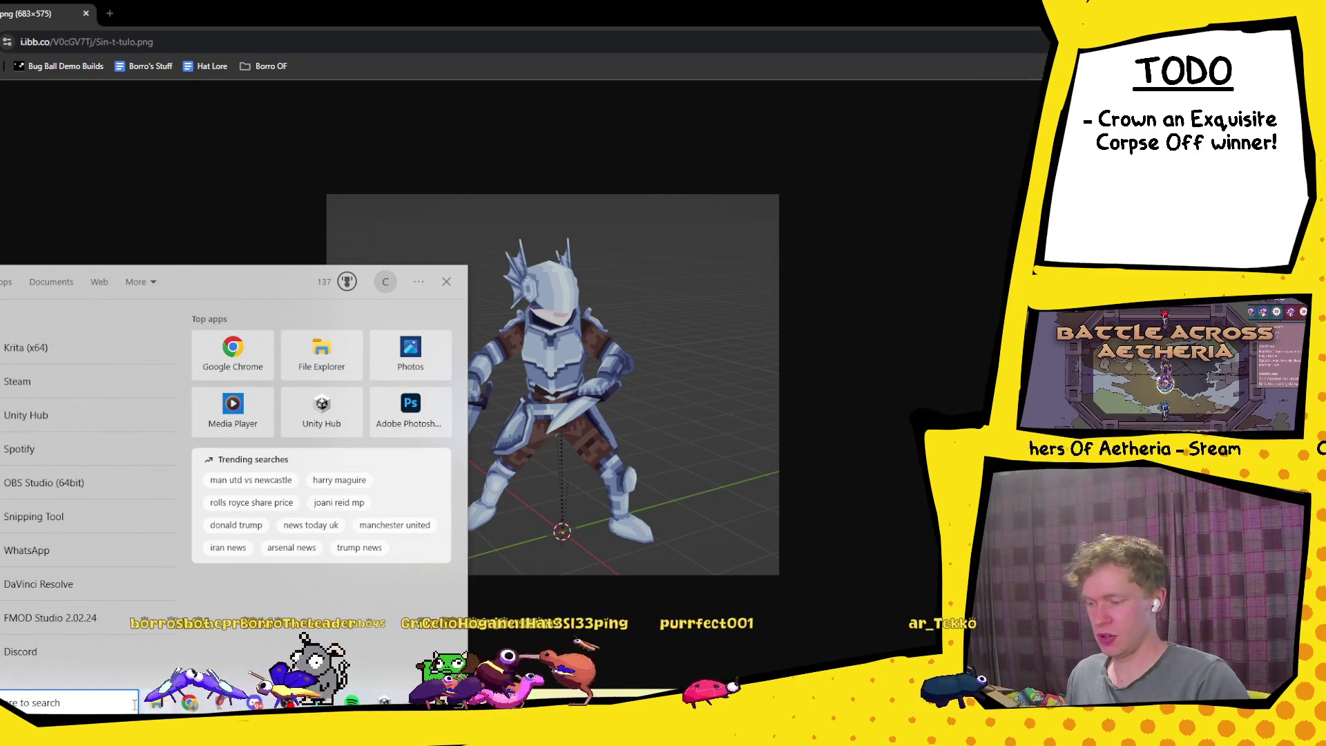
# Step: Launch Crashers of Aetheria and reposition its game window
pyautogui.write('Crashers of Aetheria')
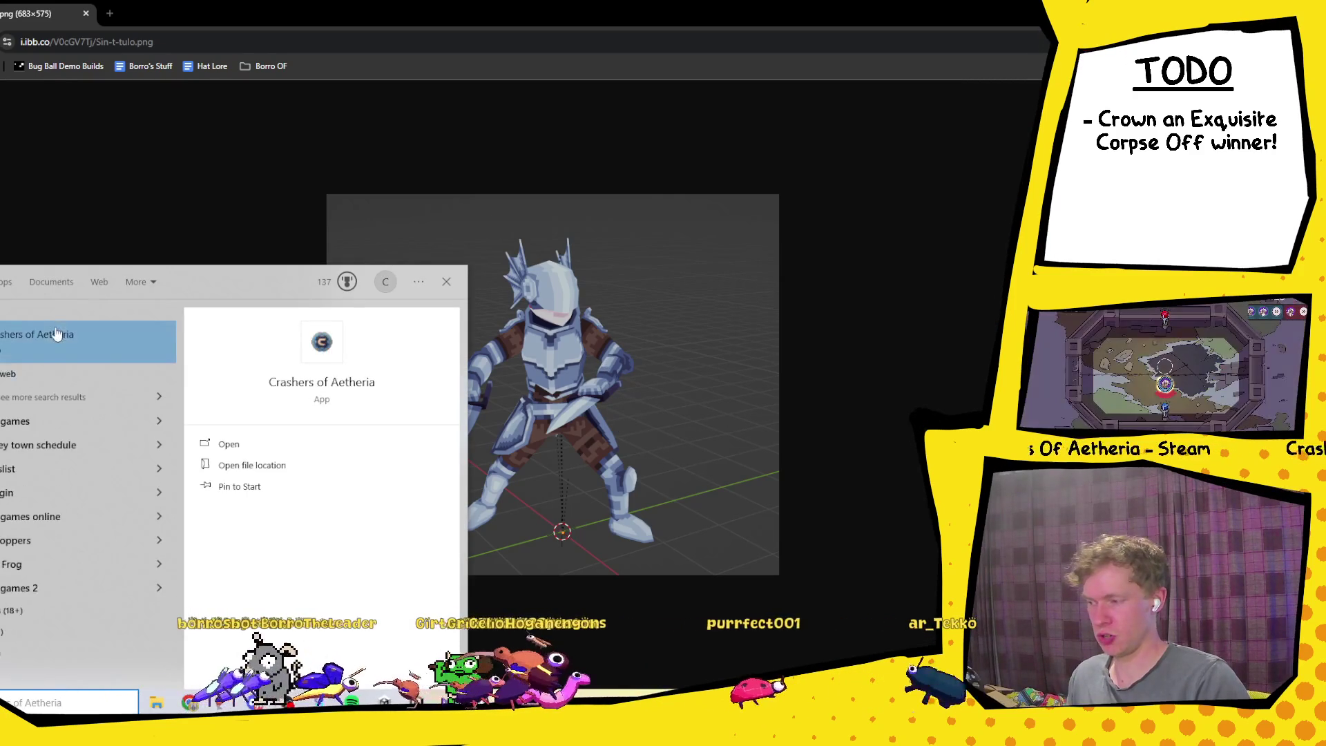
pyautogui.click(55, 339)
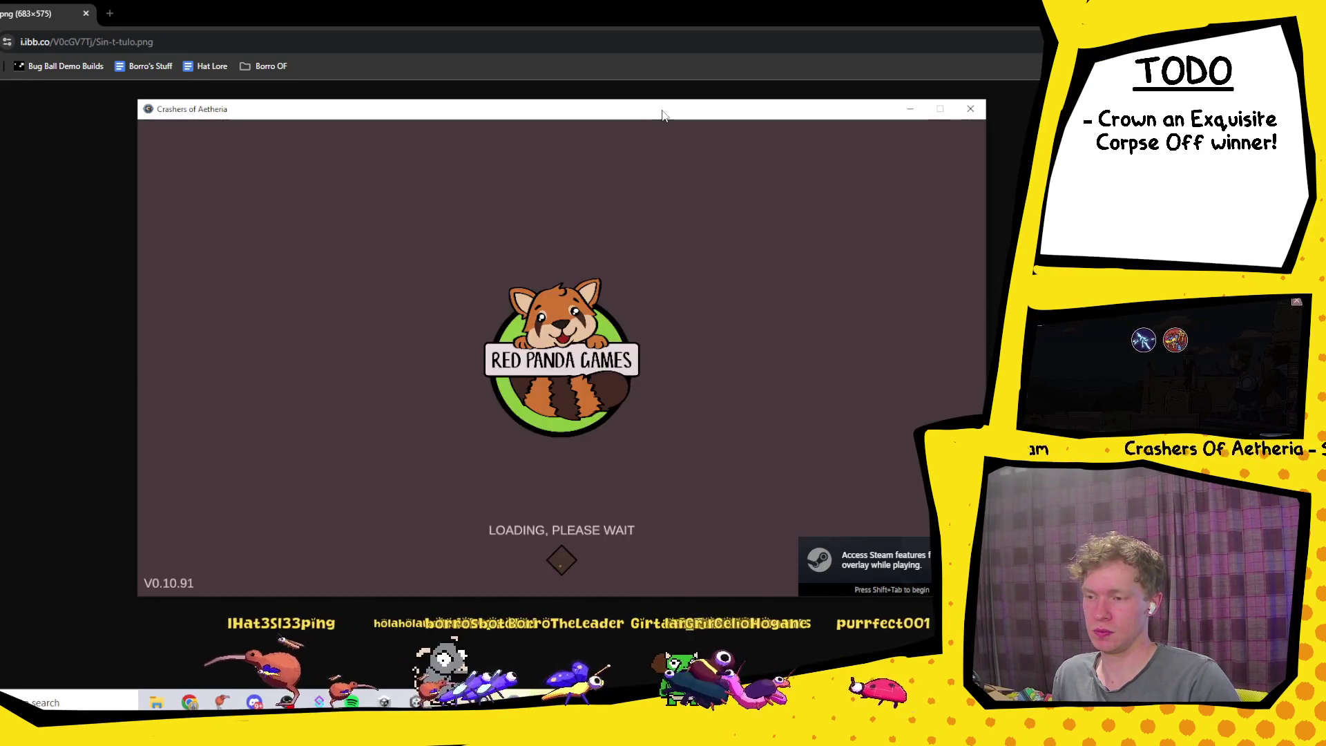
pyautogui.moveTo(662, 115)
pyautogui.mouseDown()
pyautogui.moveTo(646, 271)
pyautogui.moveTo(475, 324)
pyautogui.moveTo(544, 125)
pyautogui.mouseUp()
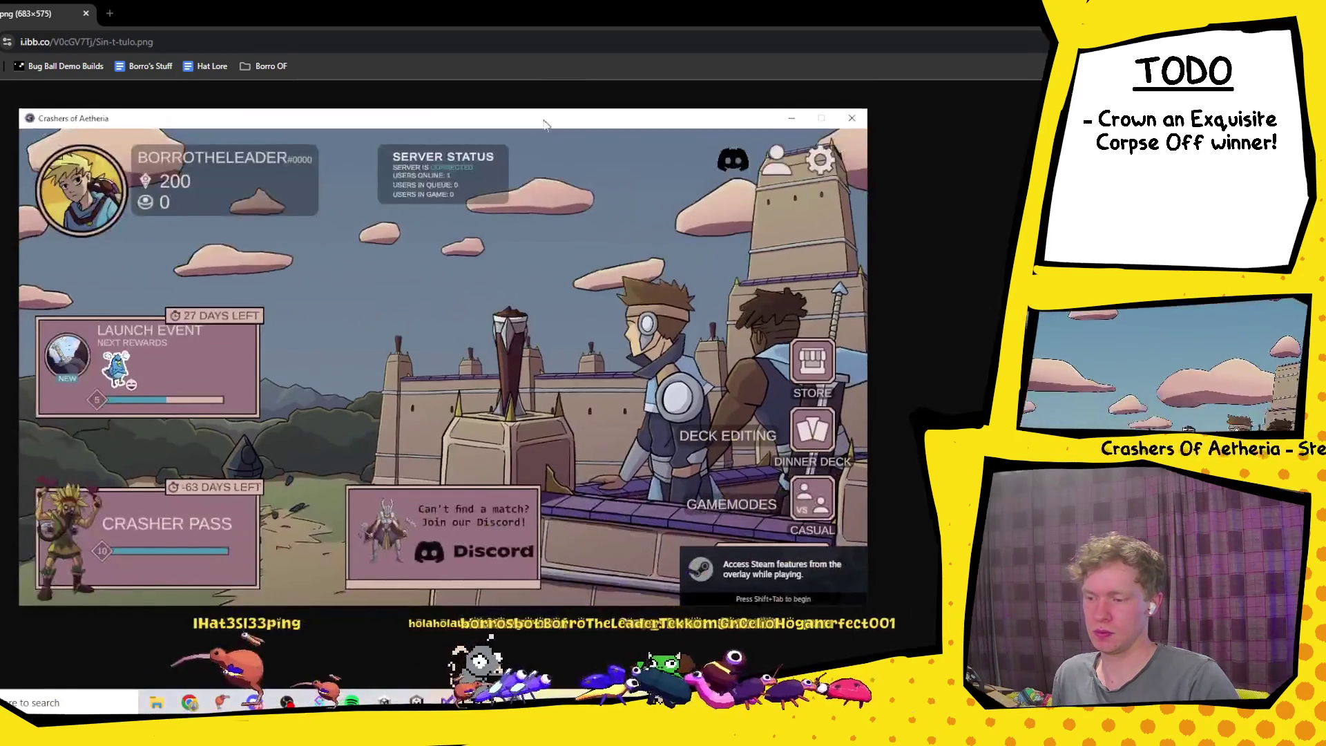
# Step: Browse the deck builder's card collection, moving the window aside and back, then return to Unity
pyautogui.click(812, 431)
pyautogui.click(496, 337)
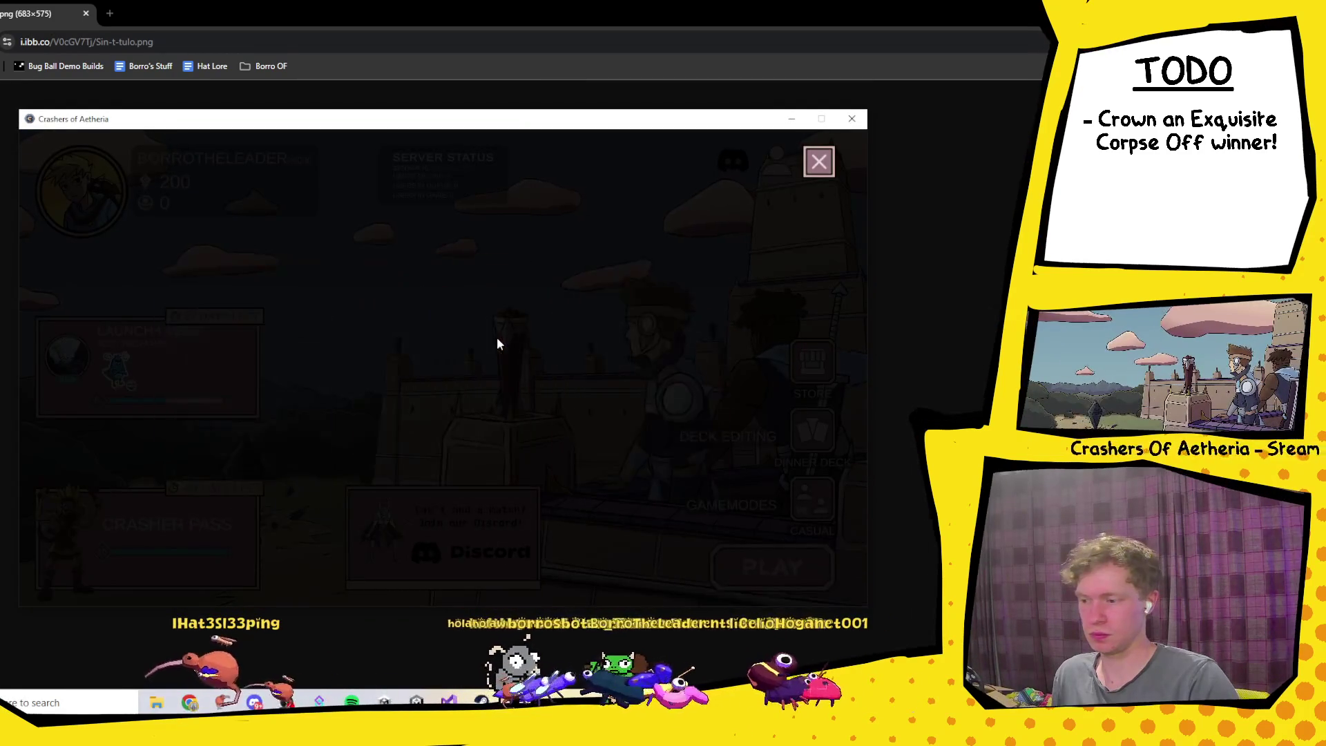
pyautogui.click(288, 270)
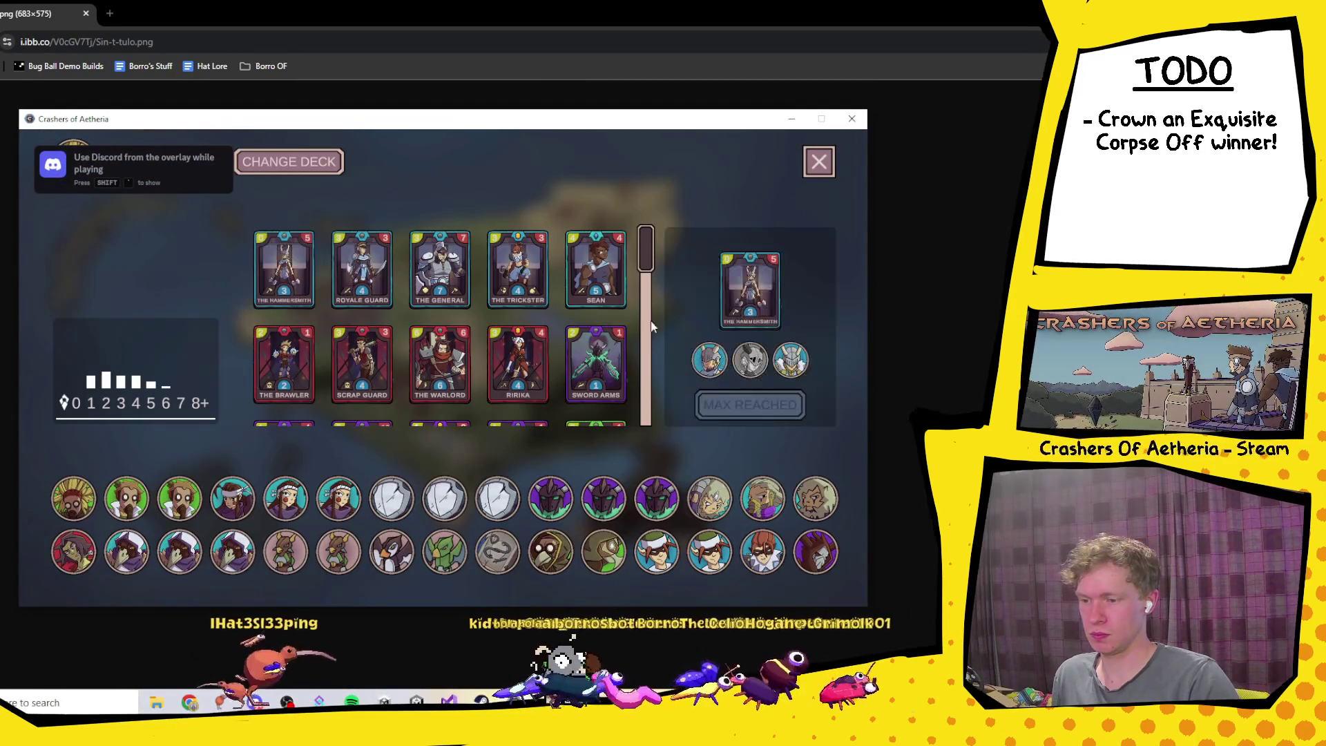
pyautogui.moveTo(586, 118)
pyautogui.mouseDown()
pyautogui.moveTo(326, 191)
pyautogui.moveTo(164, 195)
pyautogui.mouseUp()
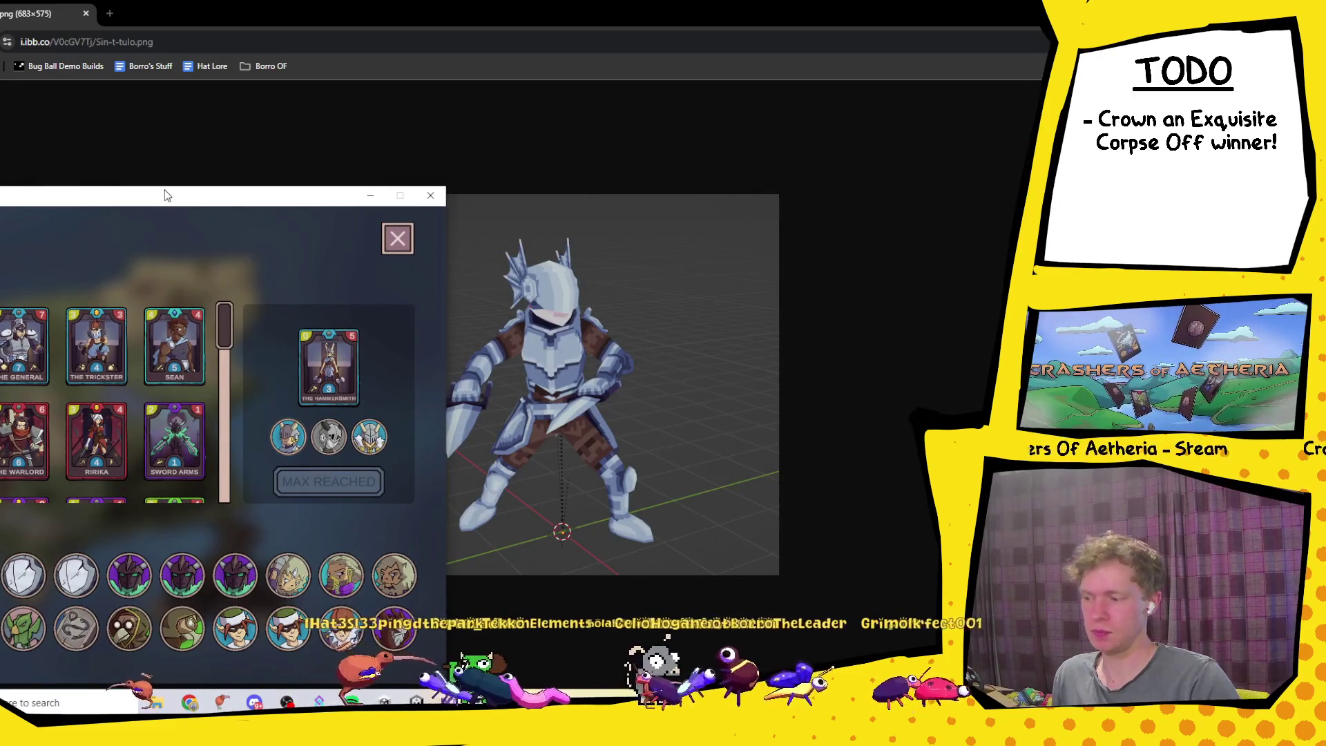
pyautogui.moveTo(164, 195)
pyautogui.mouseDown()
pyautogui.moveTo(651, 216)
pyautogui.moveTo(773, 189)
pyautogui.mouseUp()
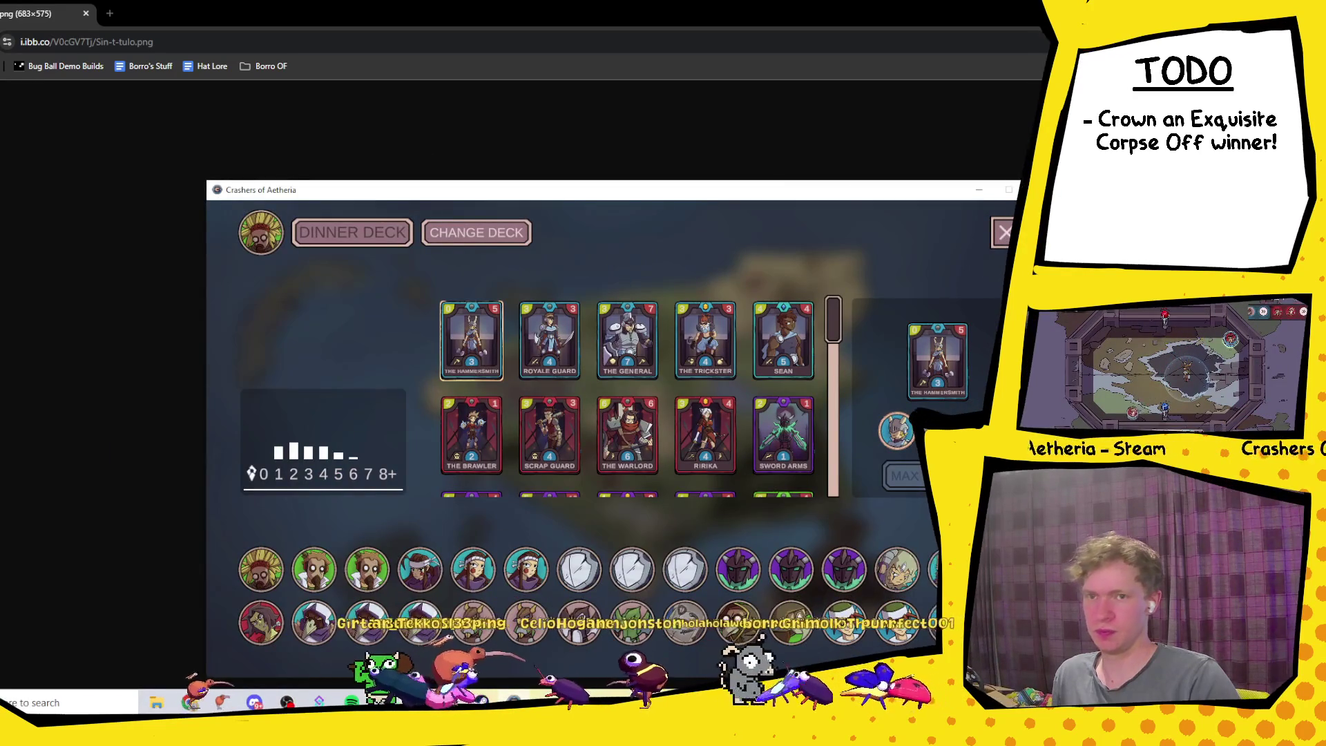
pyautogui.hotkey('alt', 'Tab')
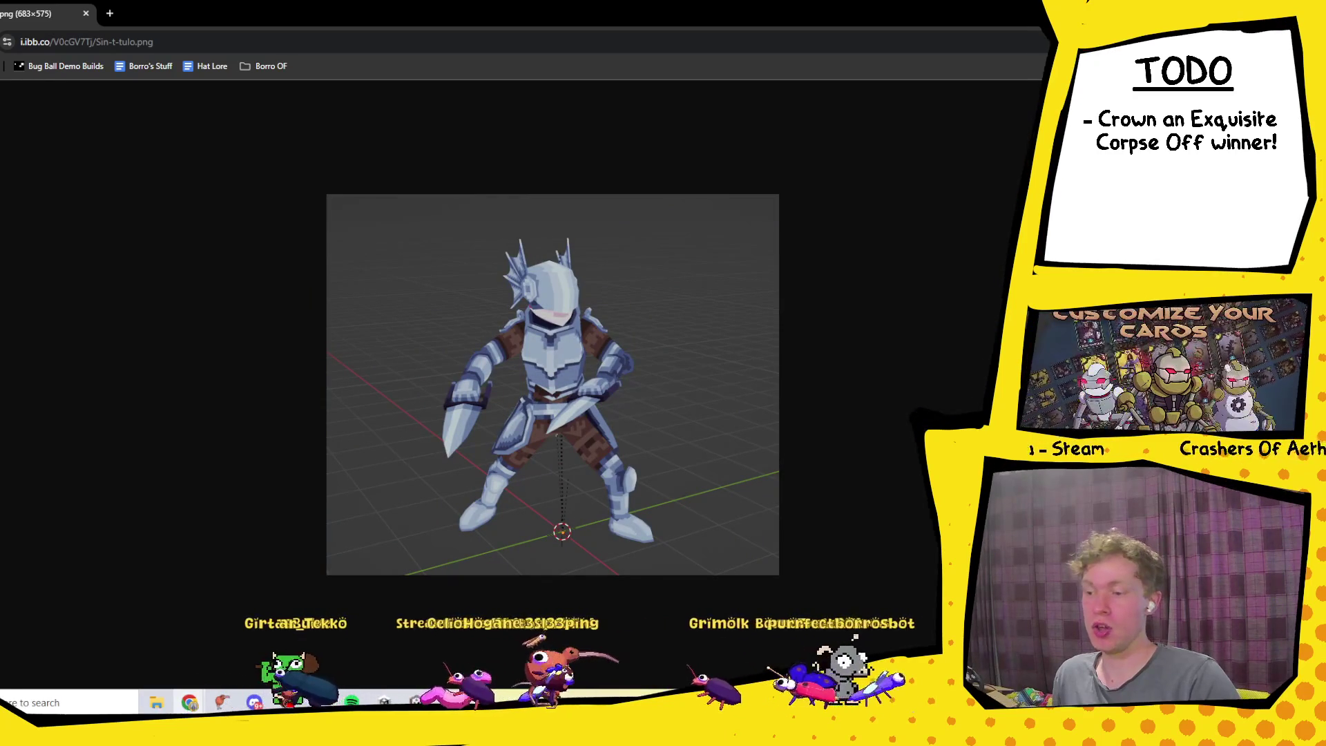
pyautogui.hotkey('alt', 'Tab')
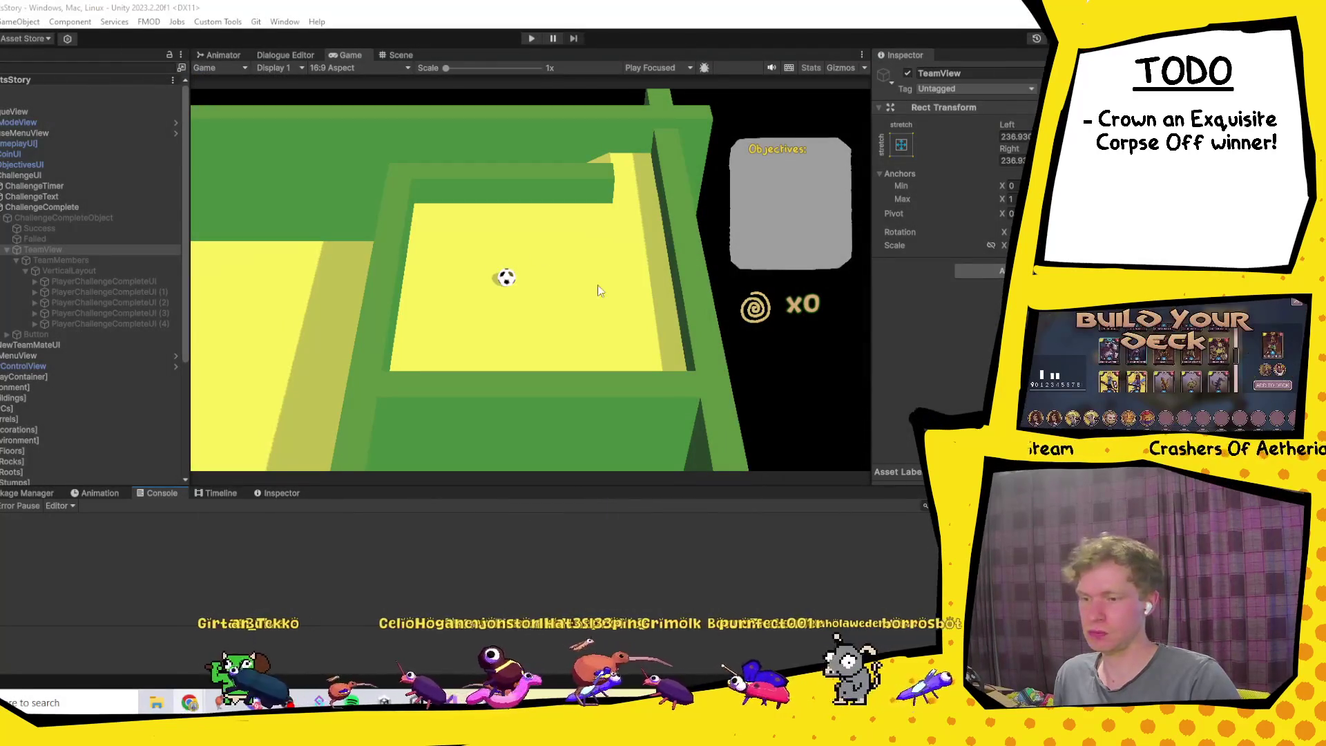
# Step: Start play mode, walk the character to Mom and go through her dialogue
pyautogui.click(531, 39)
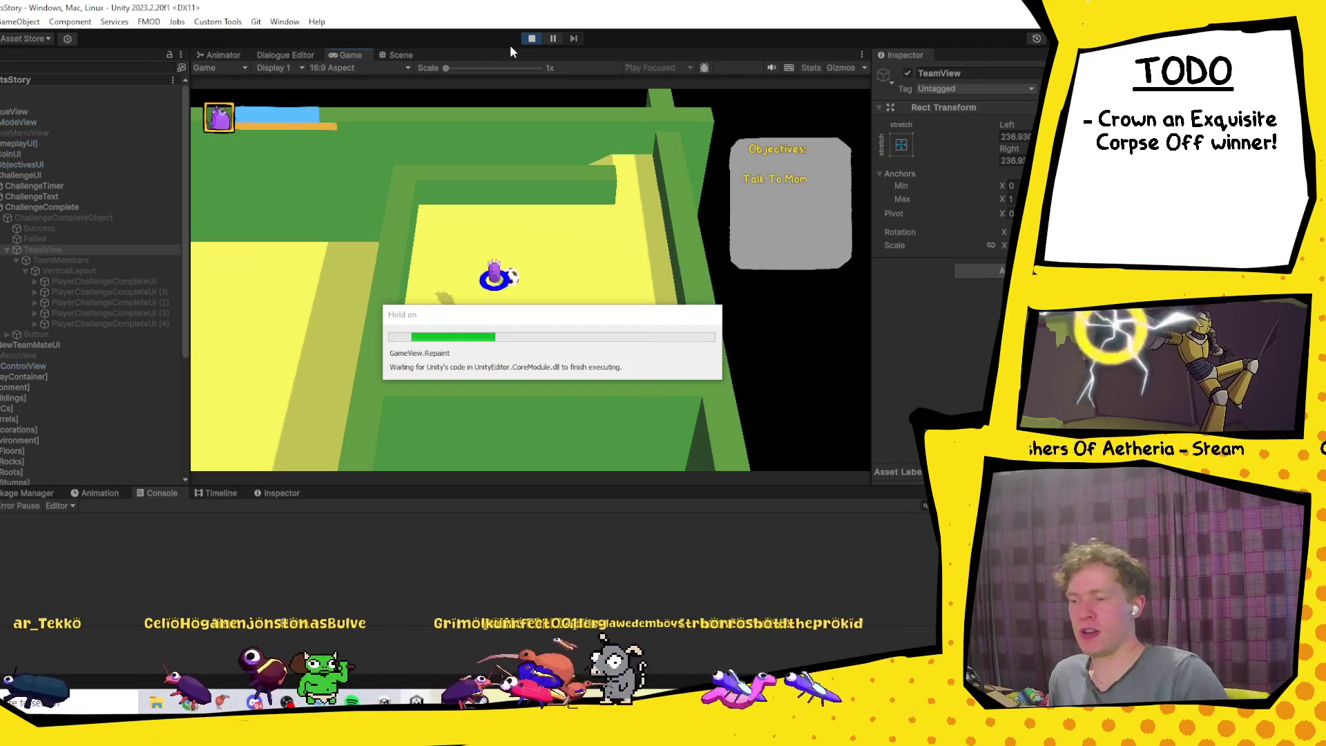
pyautogui.press('w')
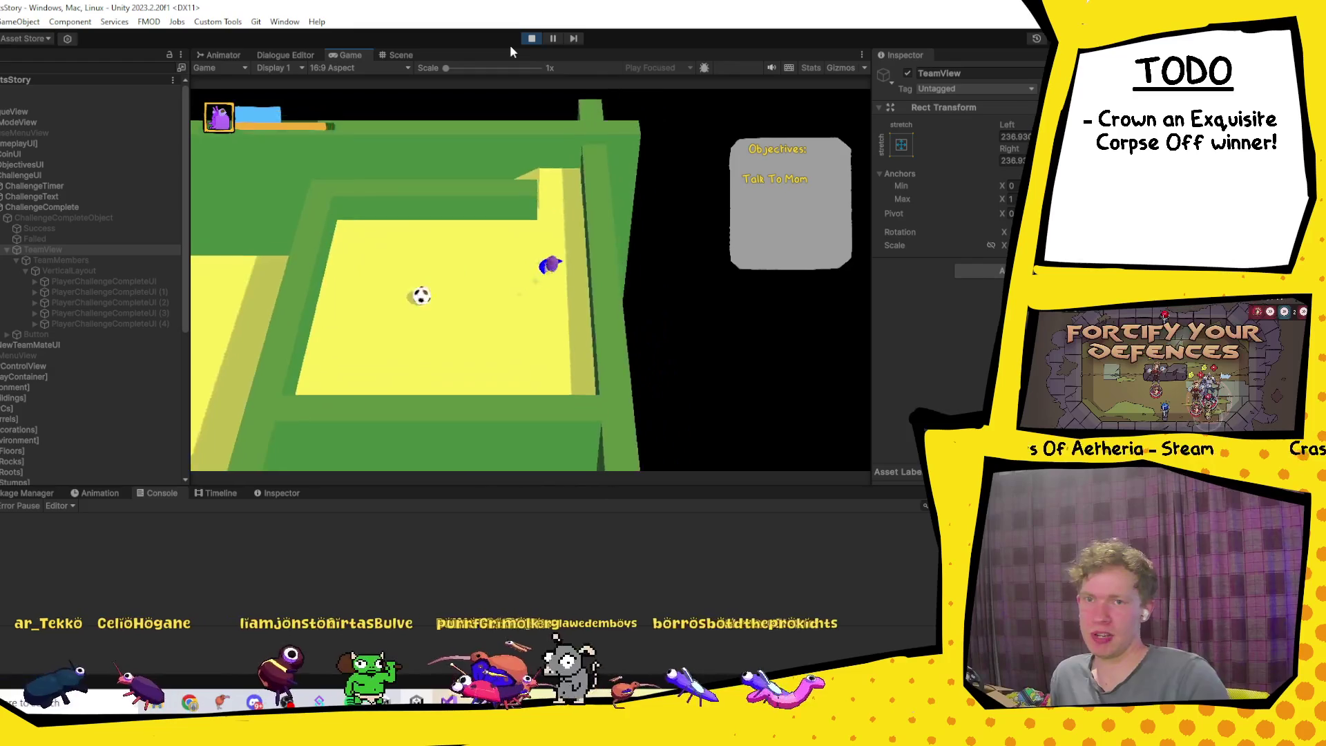
pyautogui.press('w')
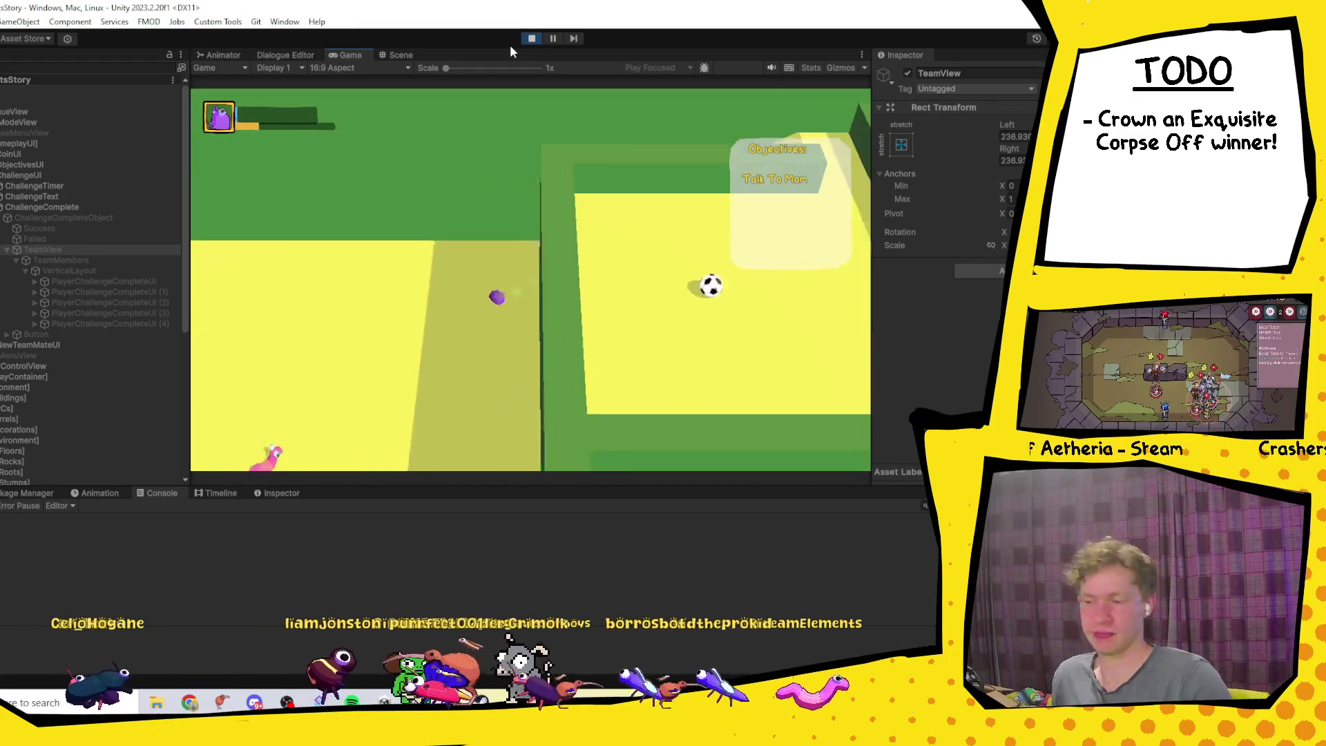
pyautogui.press('s')
pyautogui.press('e')
pyautogui.press('e')
pyautogui.press('e')
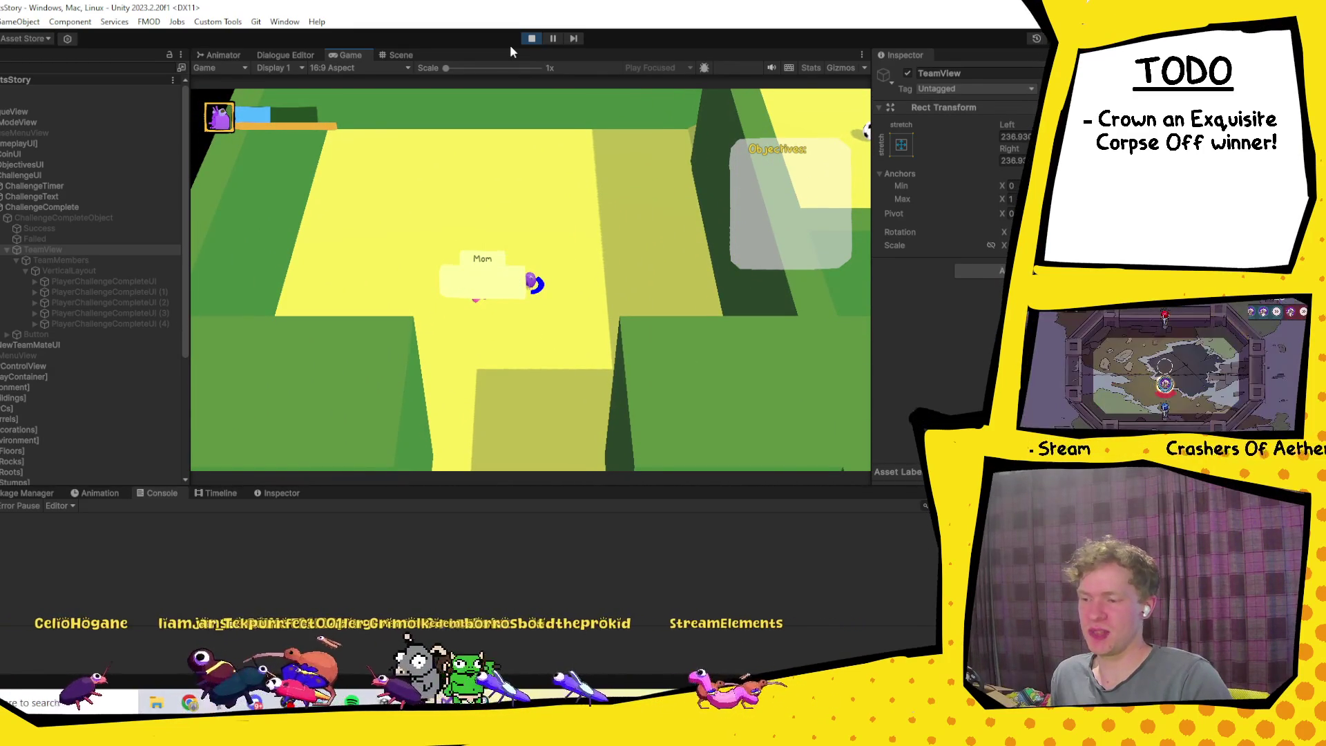
pyautogui.press('e')
pyautogui.press('s')
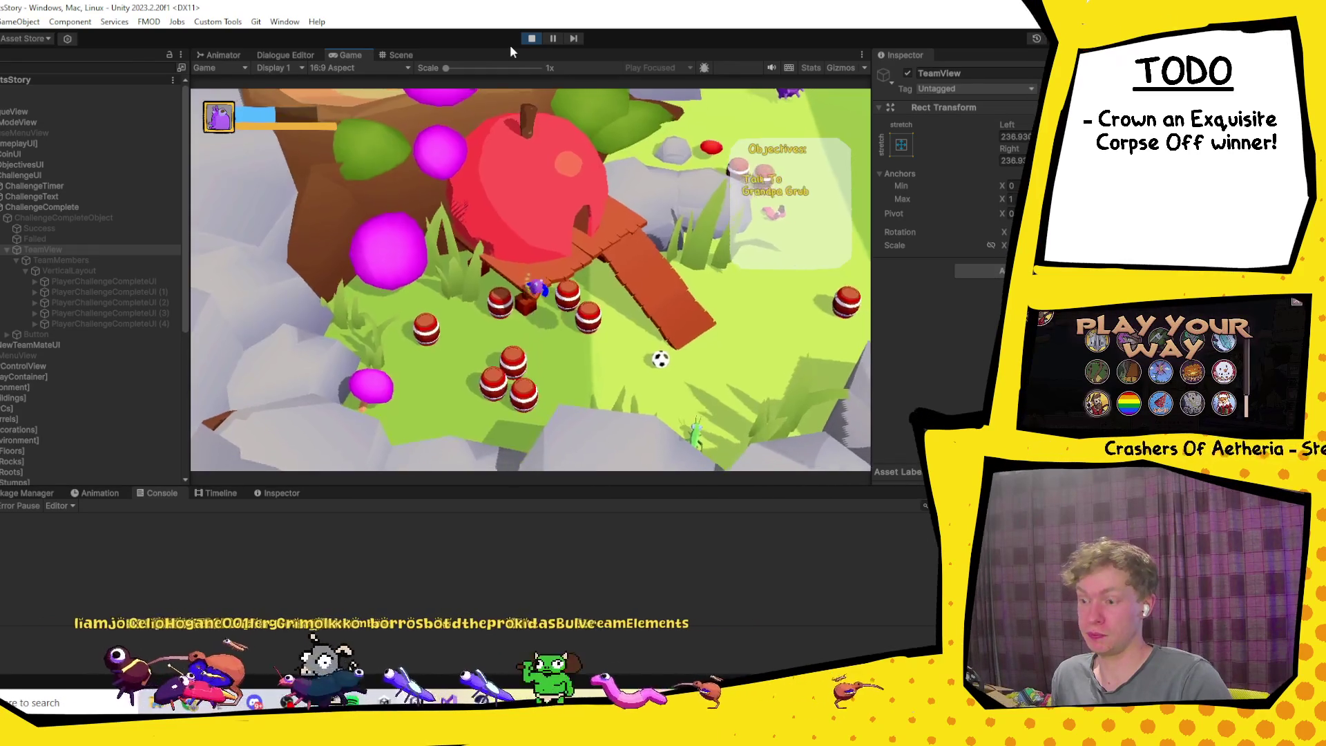
# Step: Walk outside to Grandpa Grub and answer him, then bring up the traffic-light character image
pyautogui.press('s')
pyautogui.press('d')
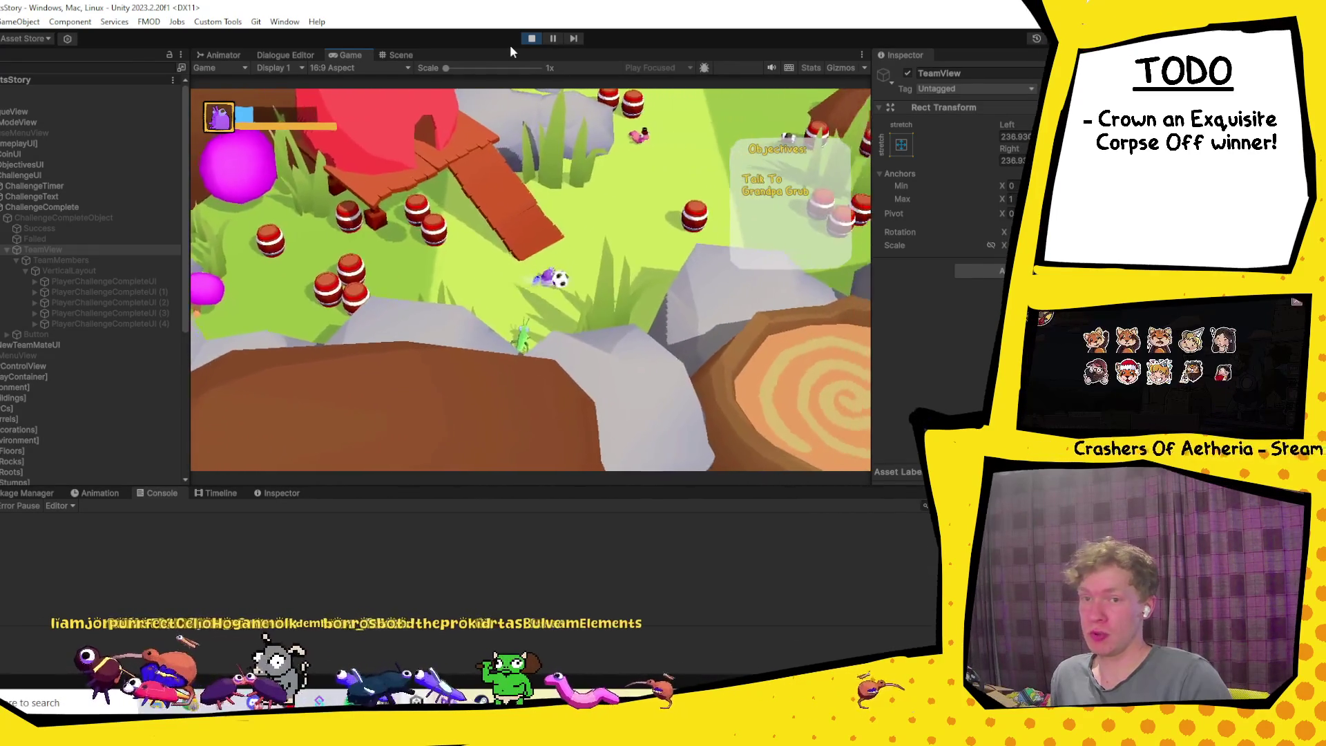
pyautogui.press('w')
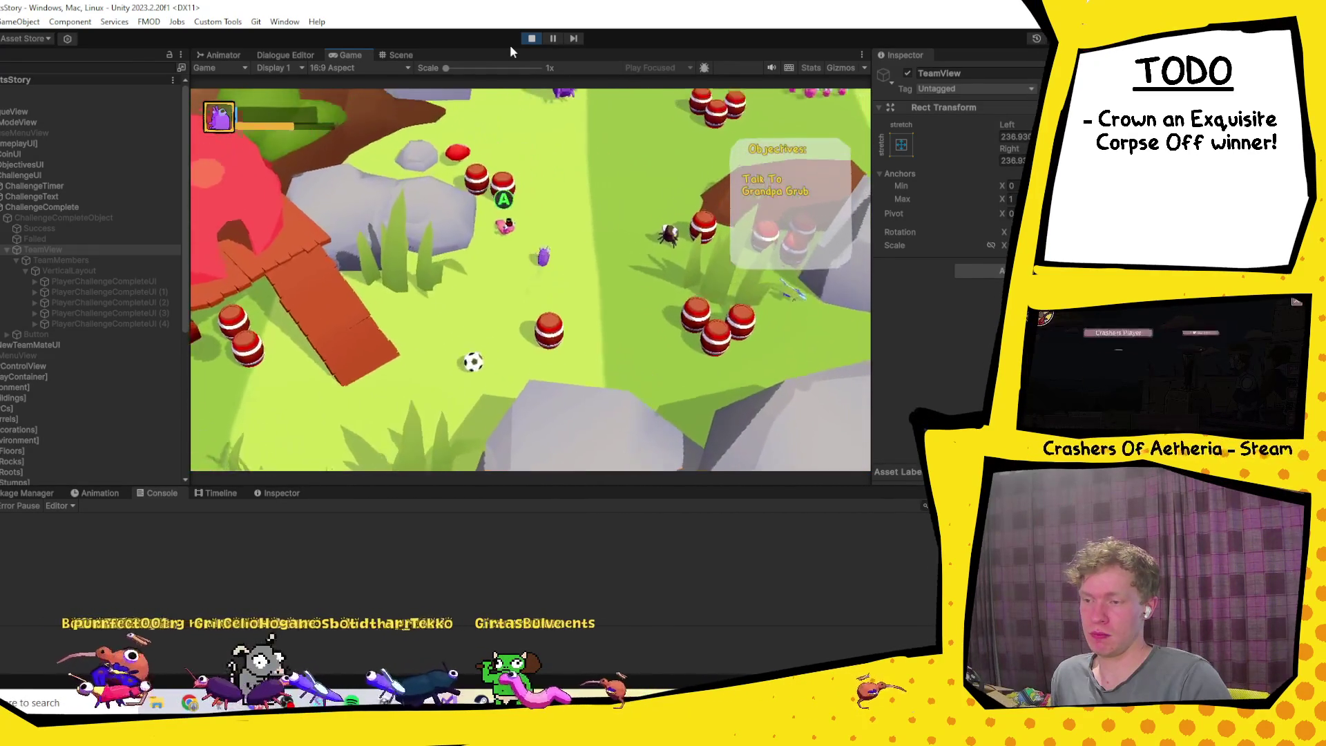
pyautogui.press('w')
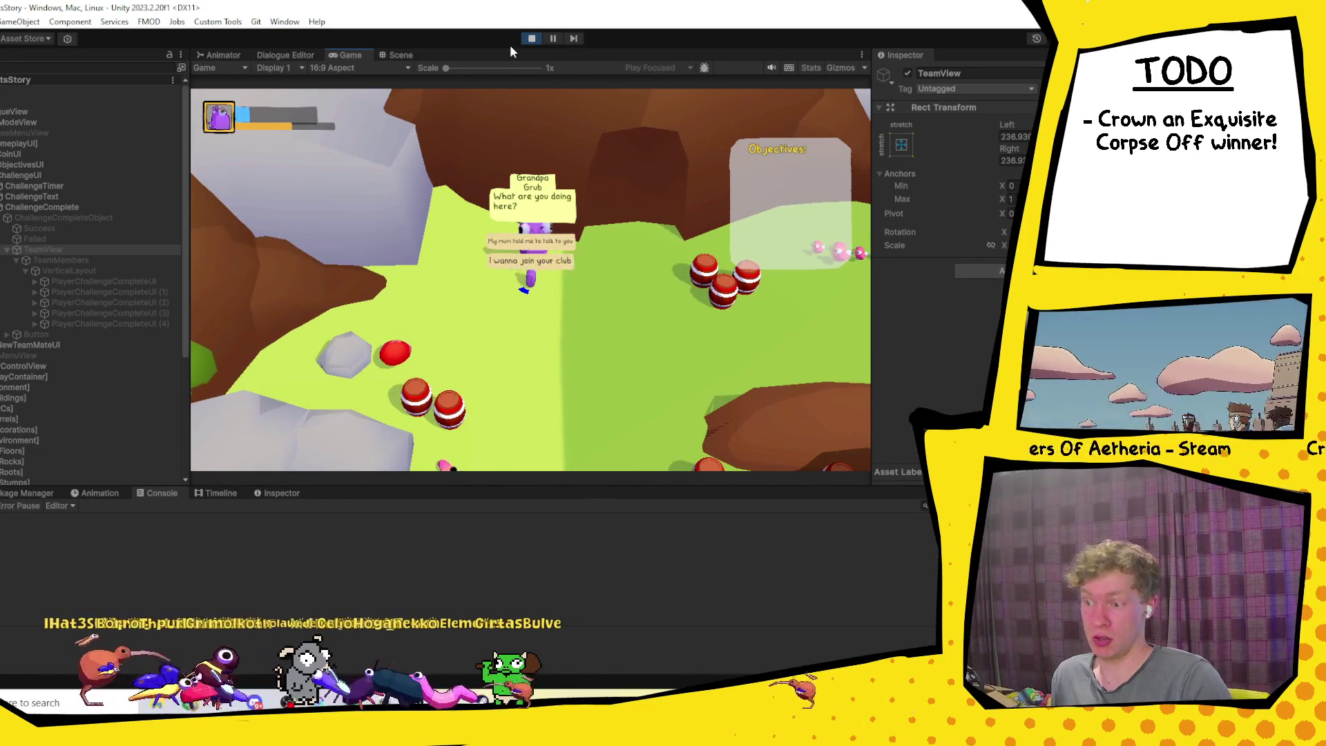
pyautogui.press('space')
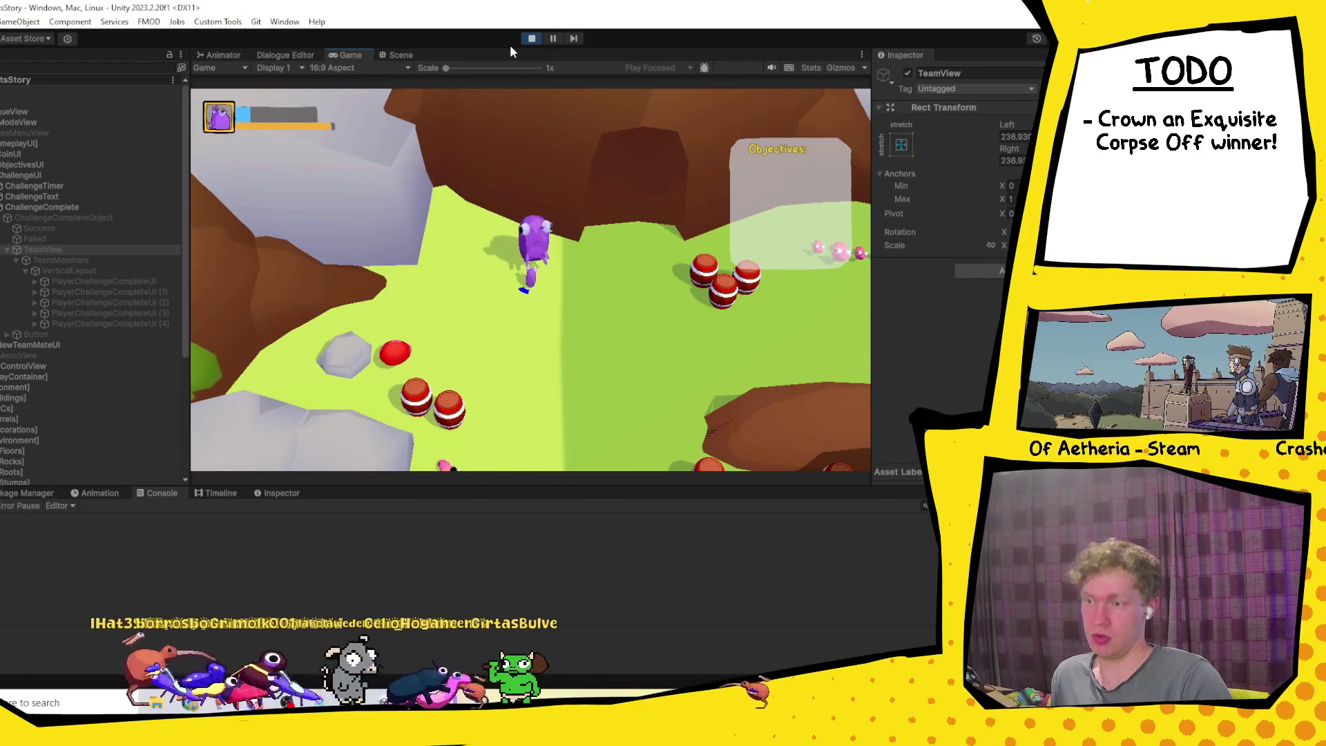
pyautogui.press('space')
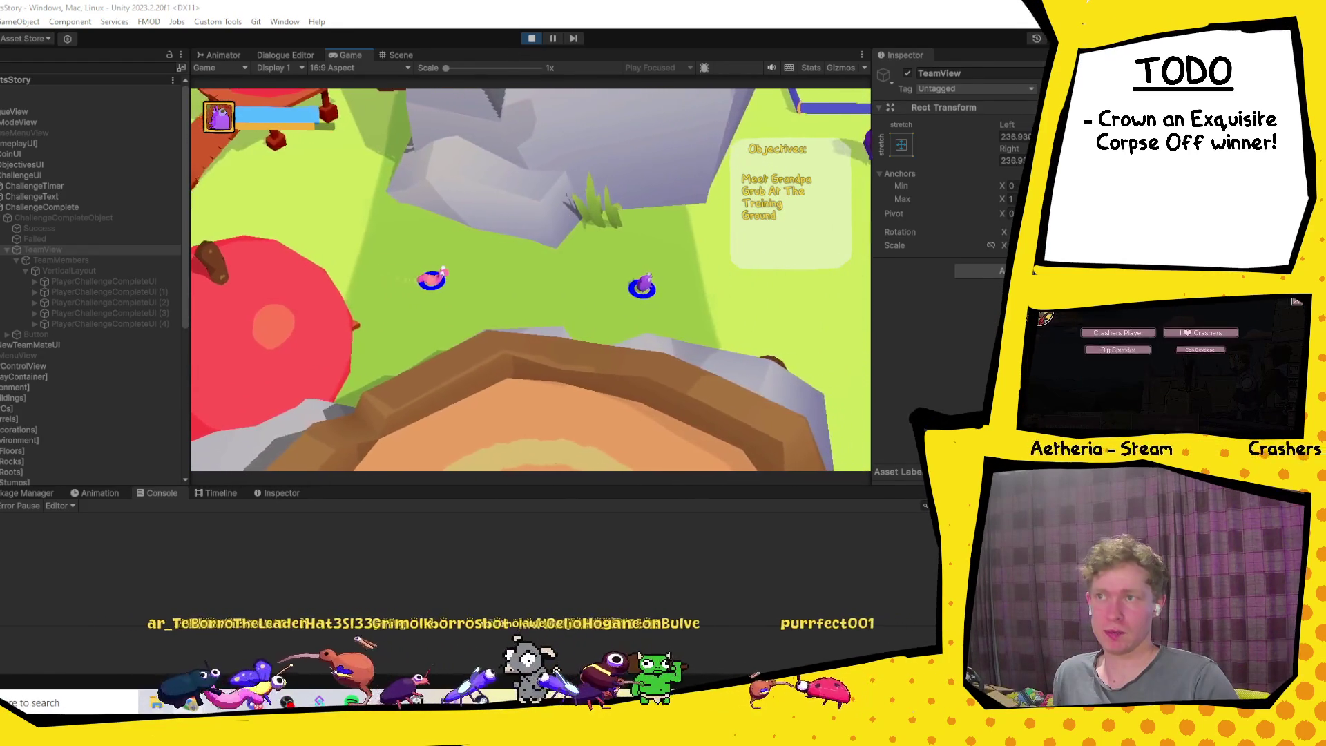
pyautogui.hotkey('alt', 'Tab')
pyautogui.moveTo(325, 145); pyautogui.dragTo(373, 43)
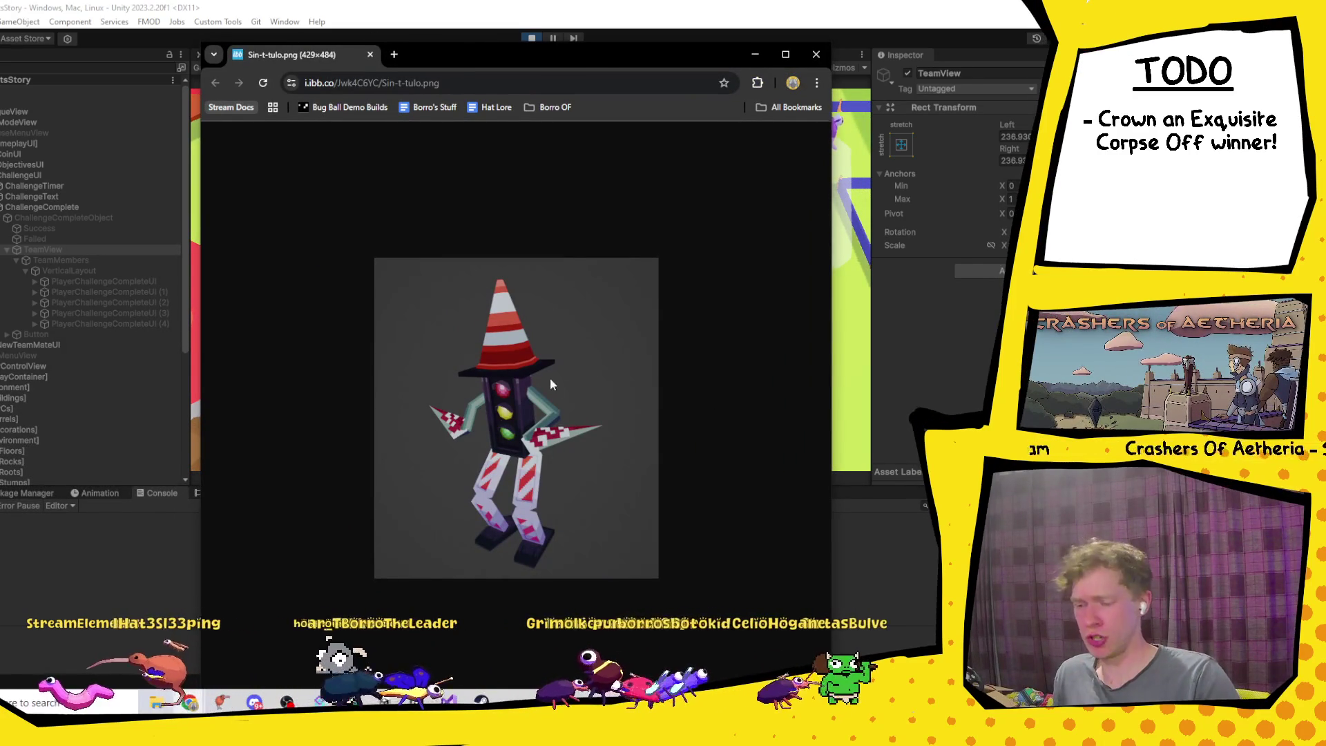
# Step: Close the Chrome window showing Sin-t-tulo.png
pyautogui.click(815, 53)
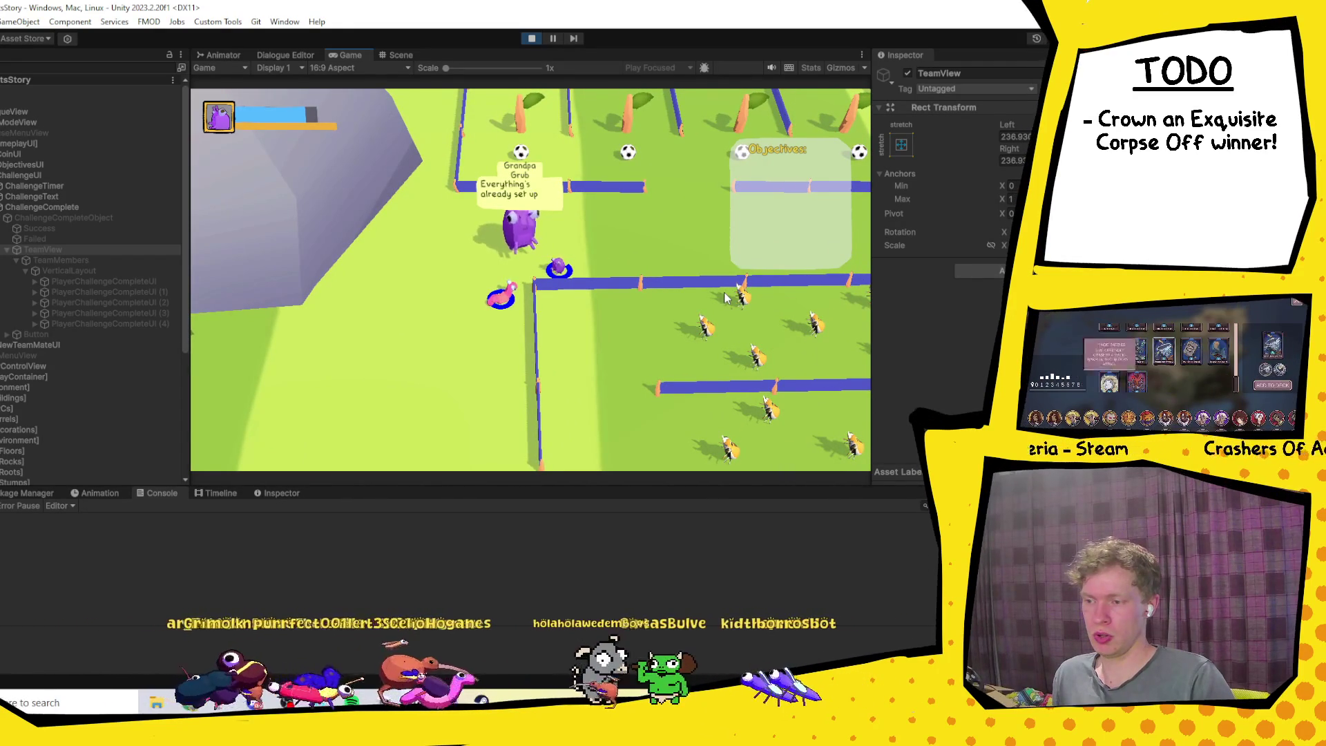
# Step: Accept Grandpa Grub's DribblingChallenge so its timer runs, then switch to Visual Studio
pyautogui.press('space')
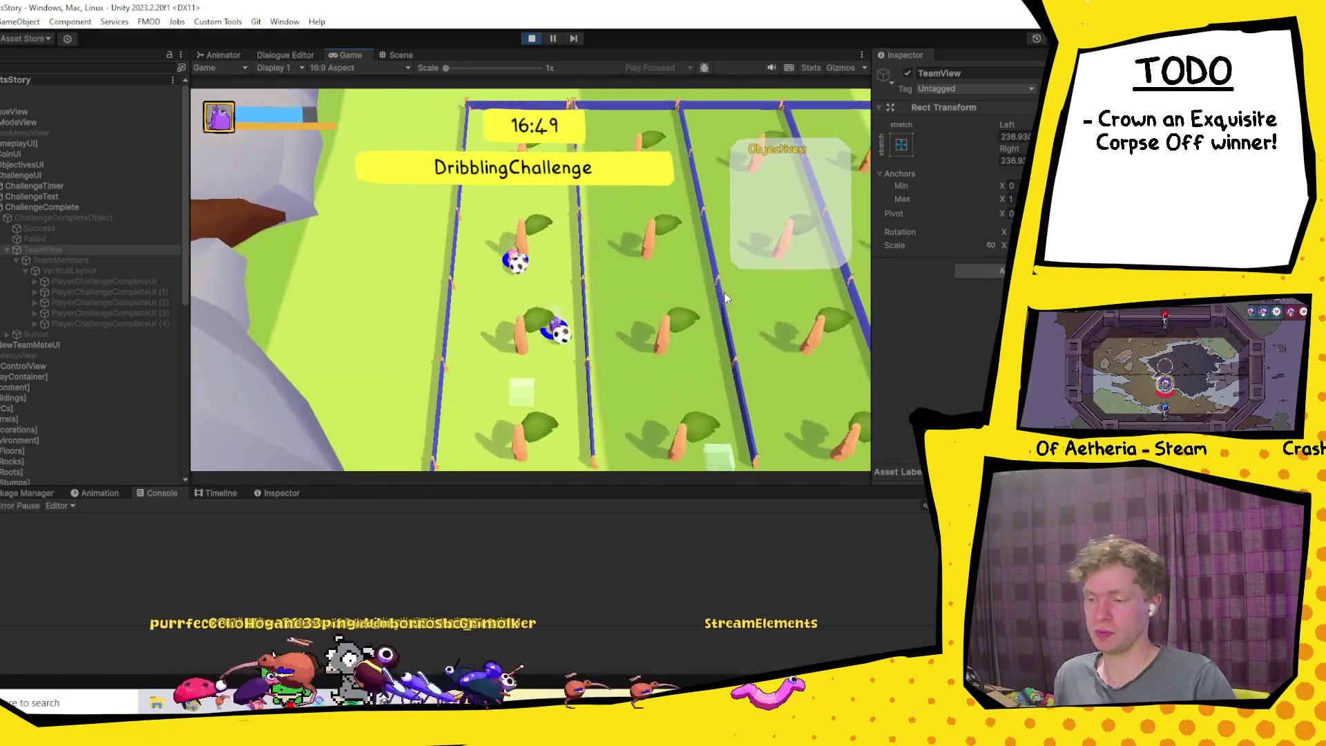
pyautogui.hotkey('alt', 'Tab')
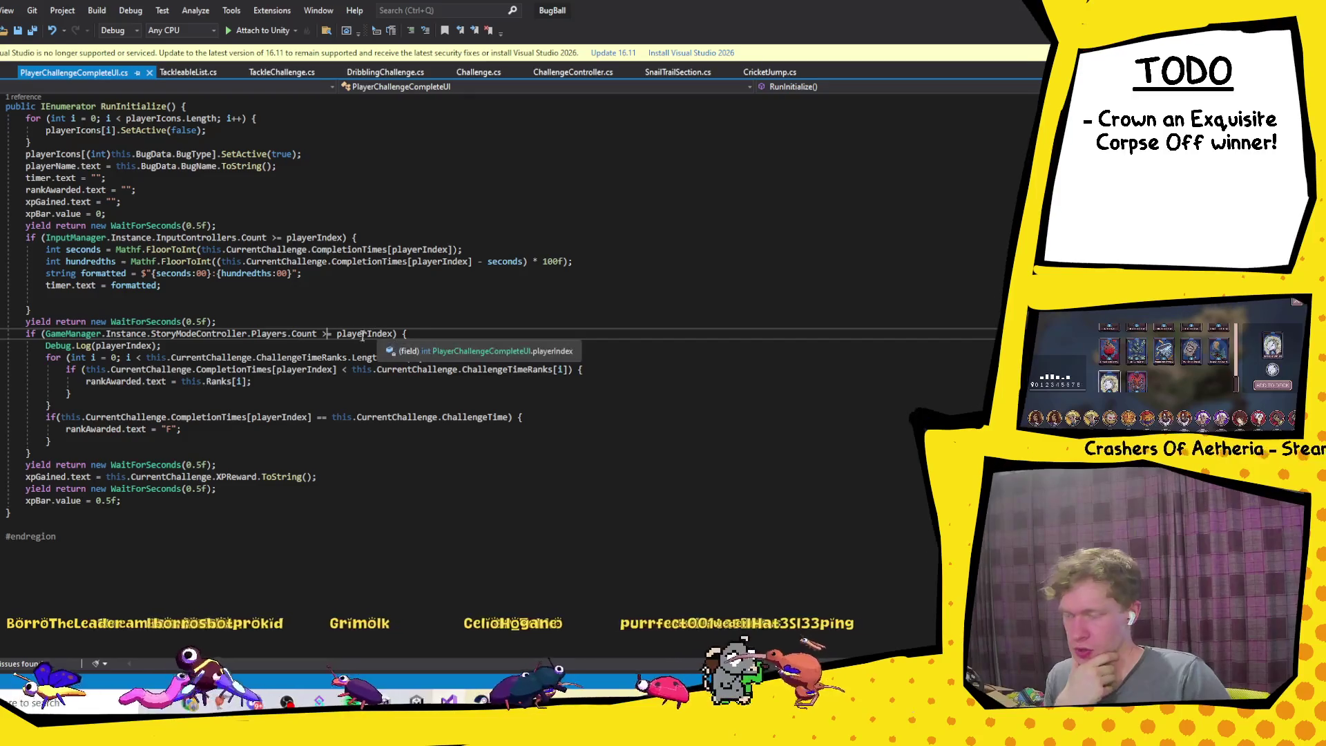
pyautogui.click(394, 333)
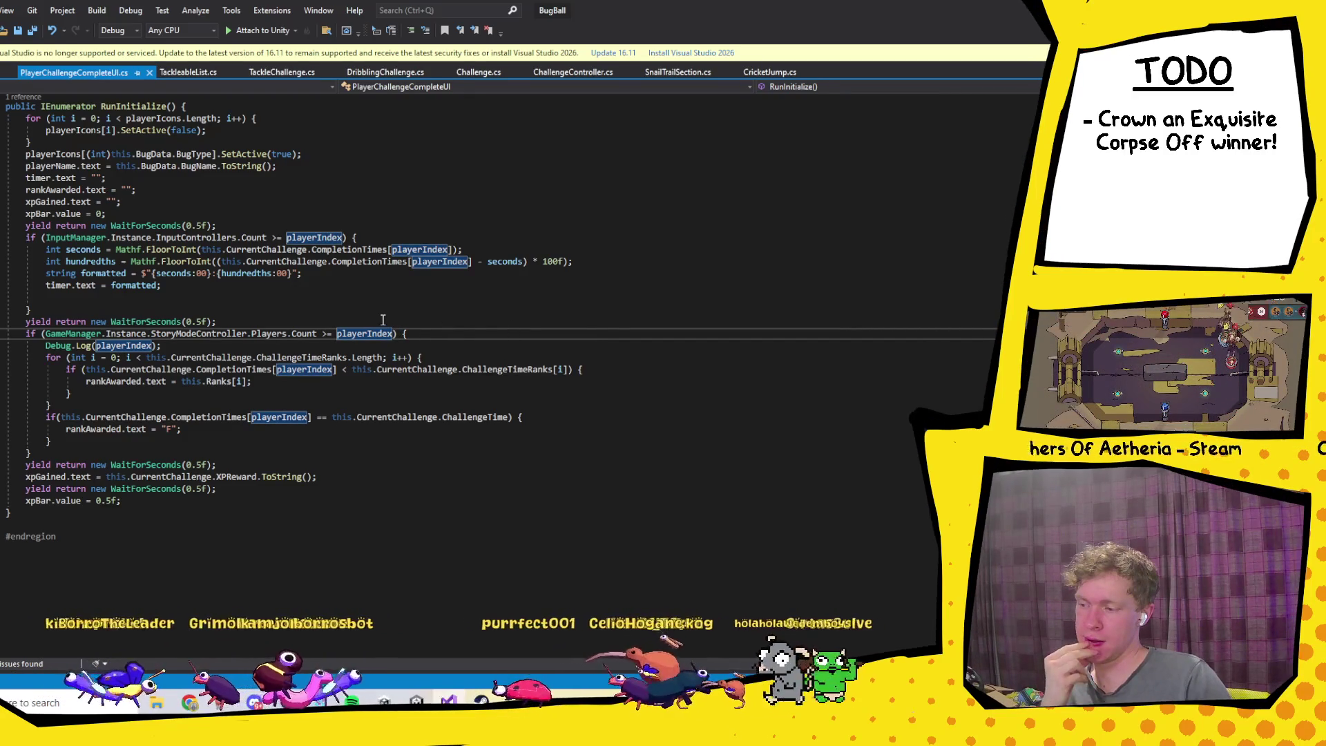
pyautogui.scroll(3, 336, 369)
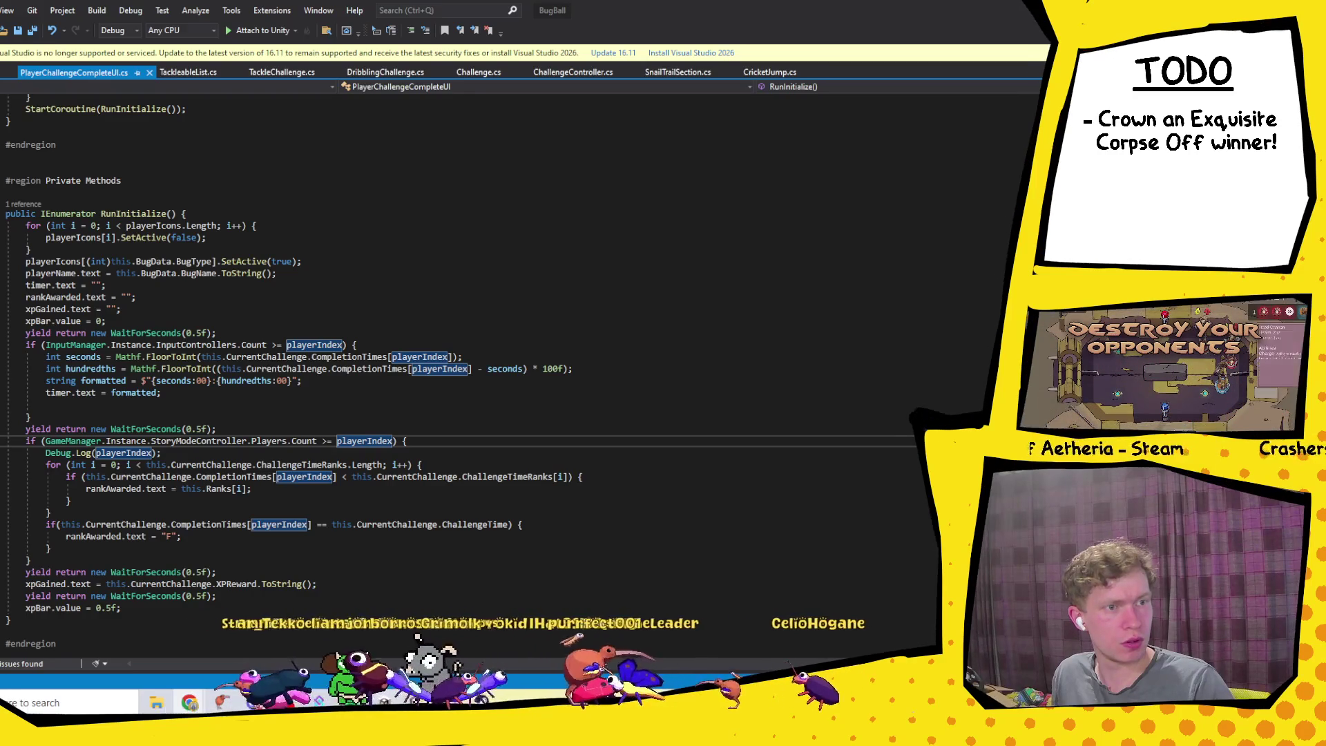
pyautogui.click(189, 702)
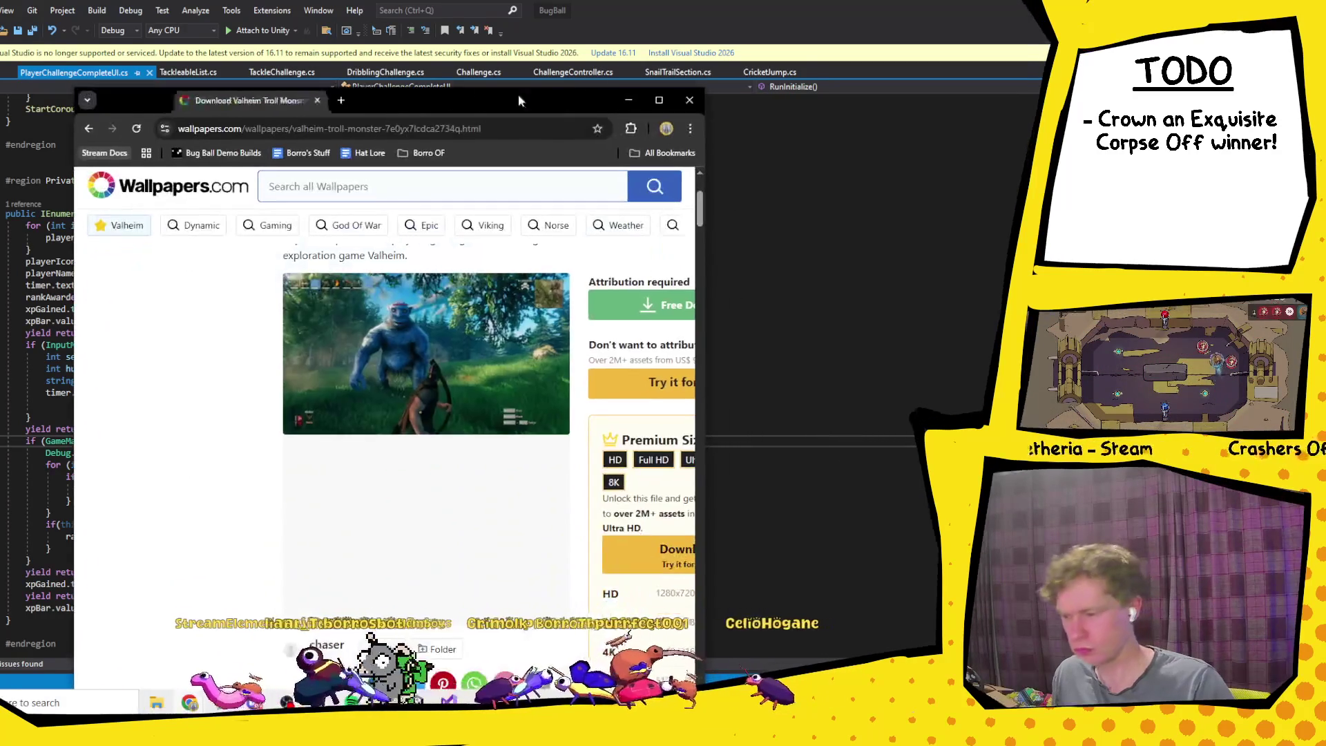
pyautogui.doubleClick(659, 98)
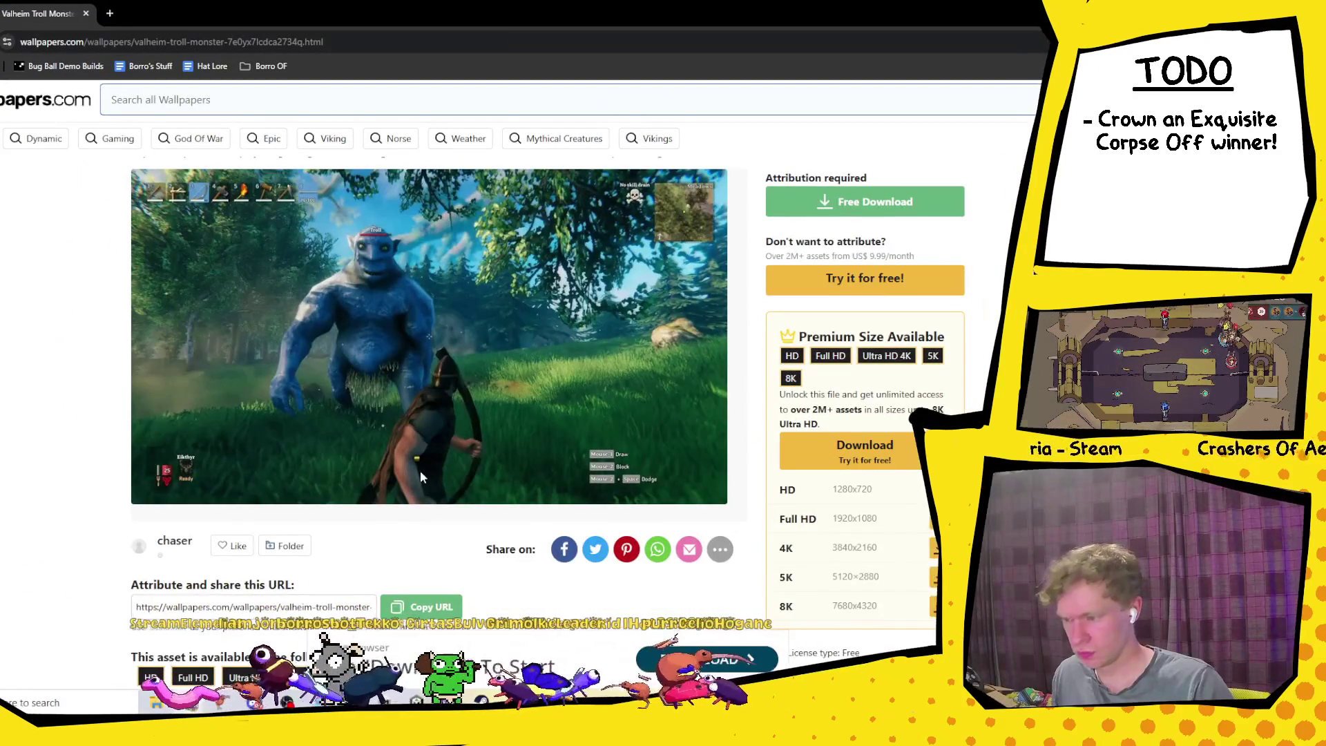
pyautogui.scroll(2, 428, 477)
pyautogui.scroll(-4, 424, 379)
pyautogui.scroll(3, 428, 387)
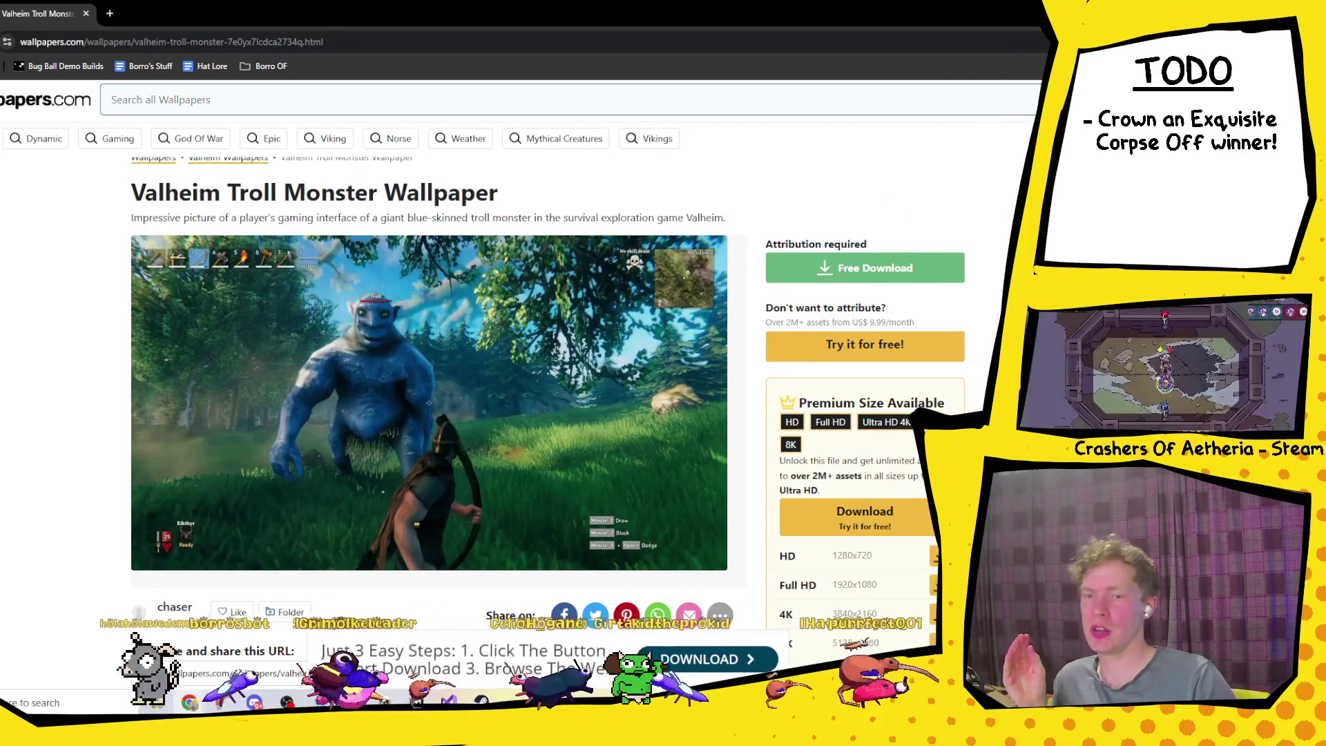
pyautogui.hotkey('alt', 'Tab')
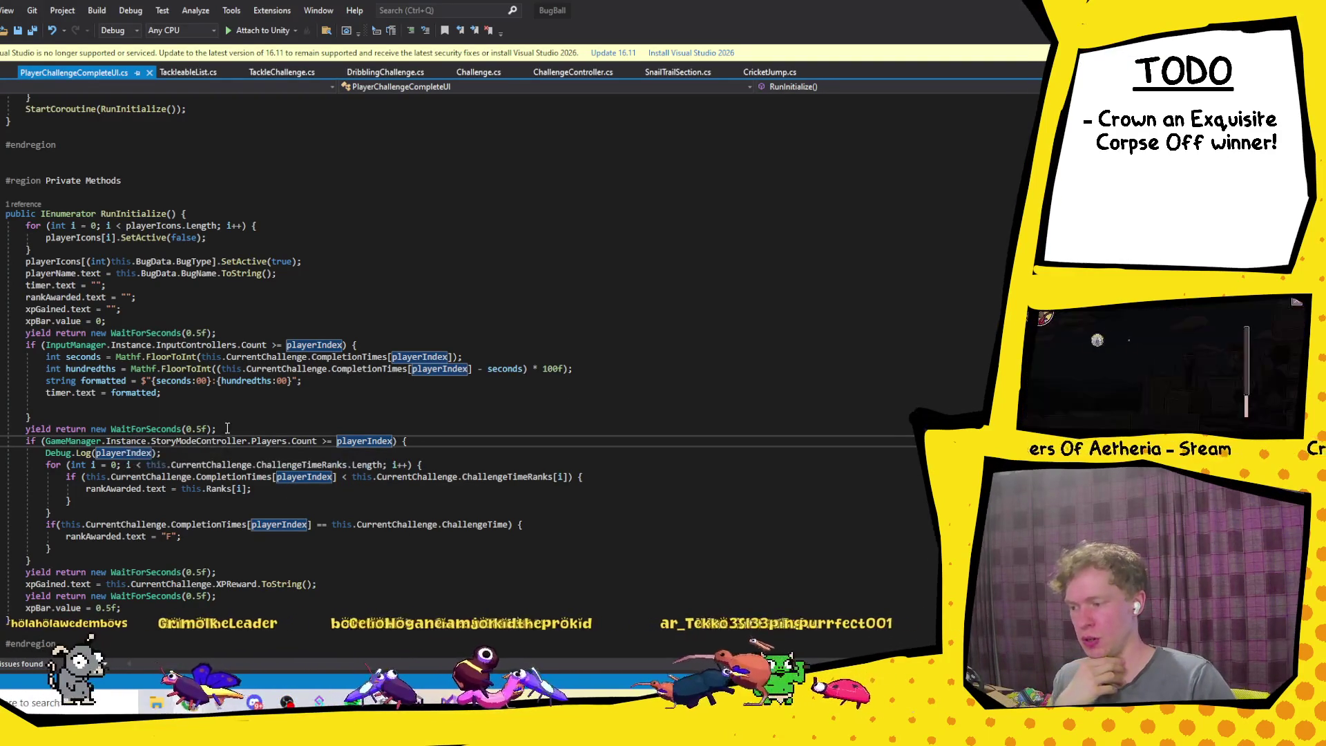
# Step: Insert -1 after Players.Count in RunInitialize's story-mode check and save the script
pyautogui.moveTo(227, 426); pyautogui.dragTo(227, 422)
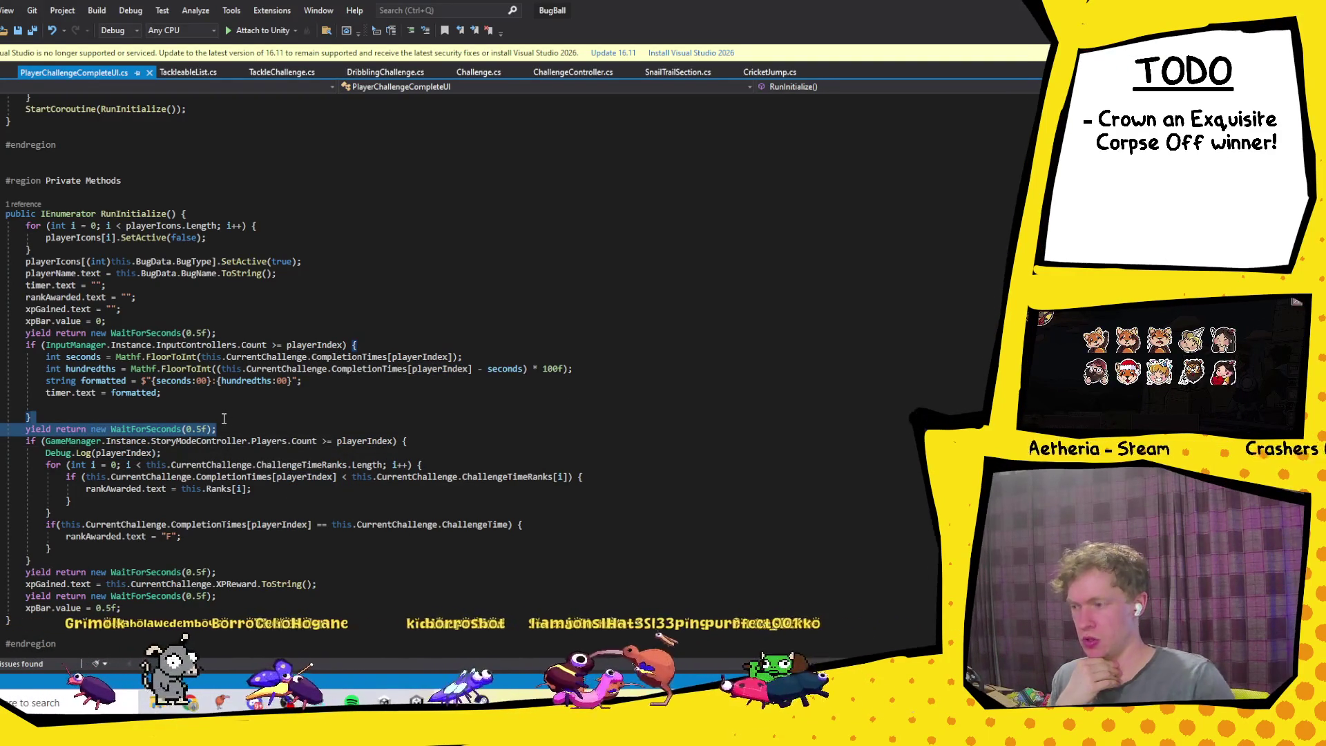
pyautogui.click(290, 433)
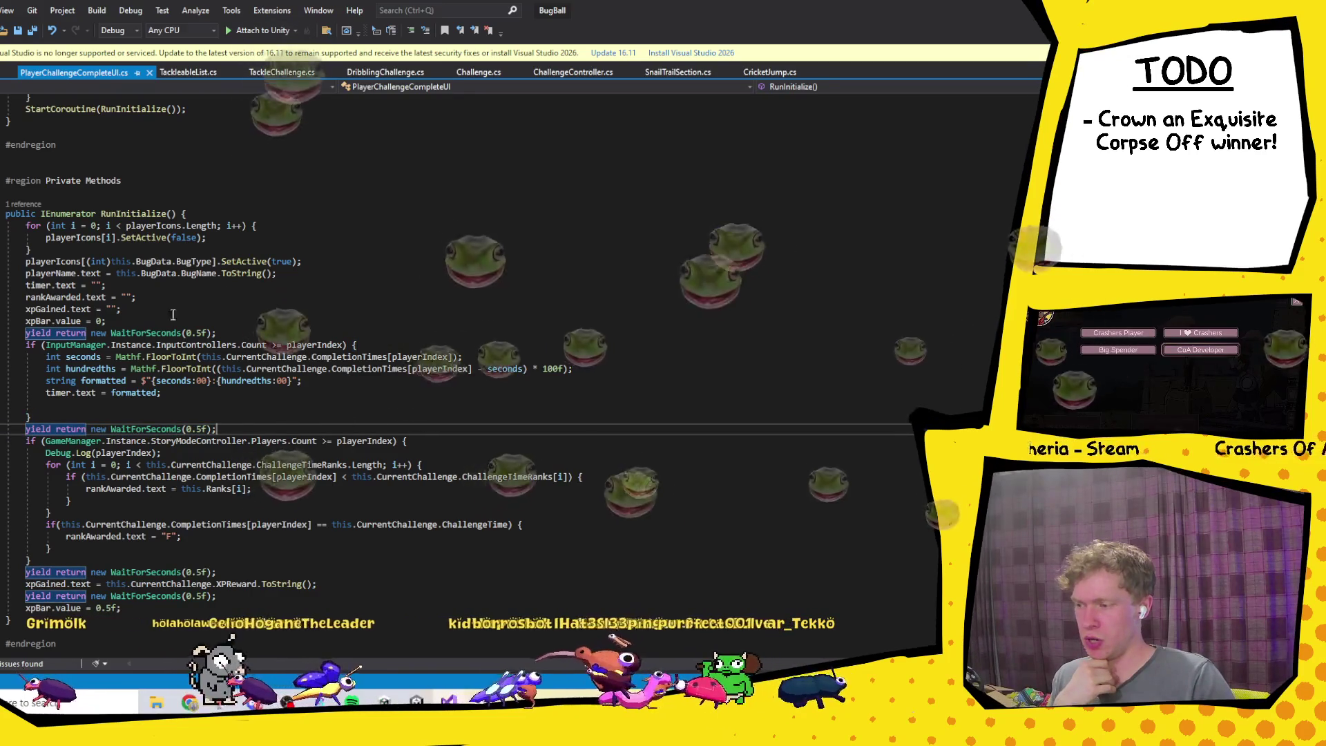
pyautogui.scroll(12, 237, 359)
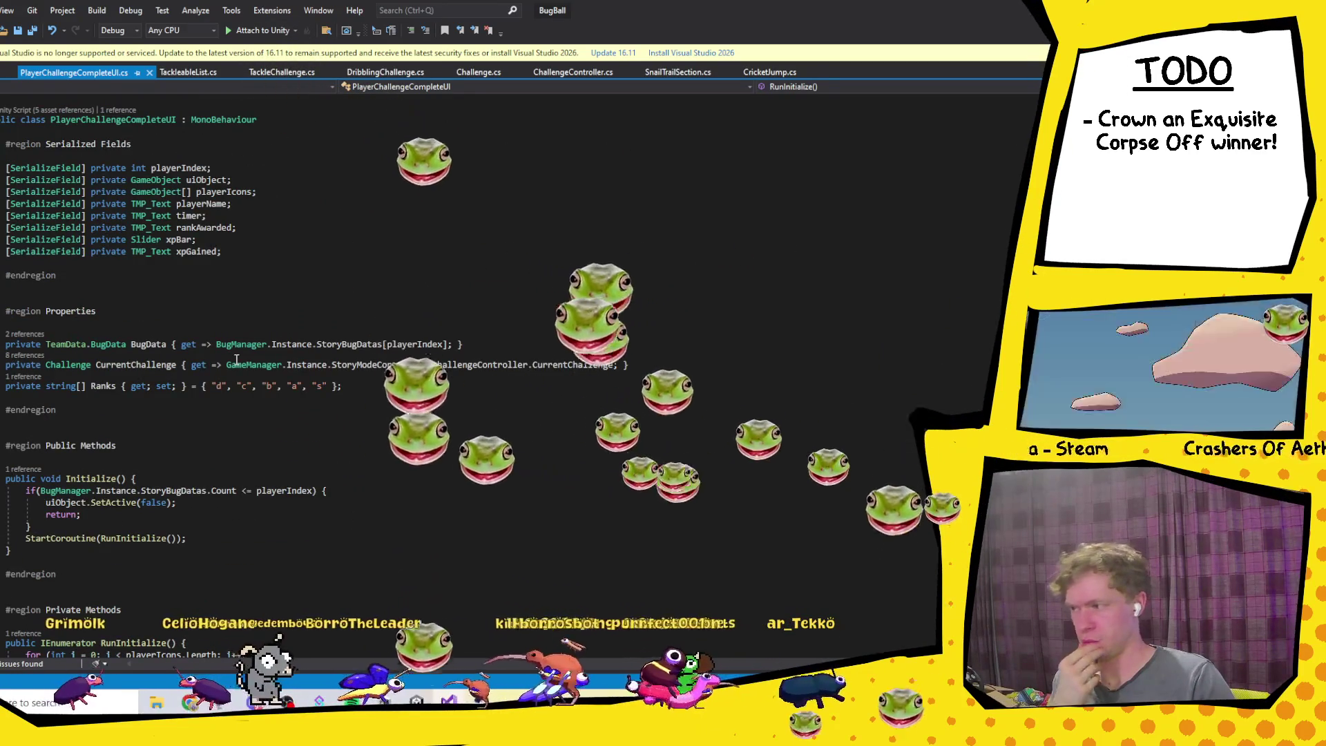
pyautogui.scroll(-3, 170, 291)
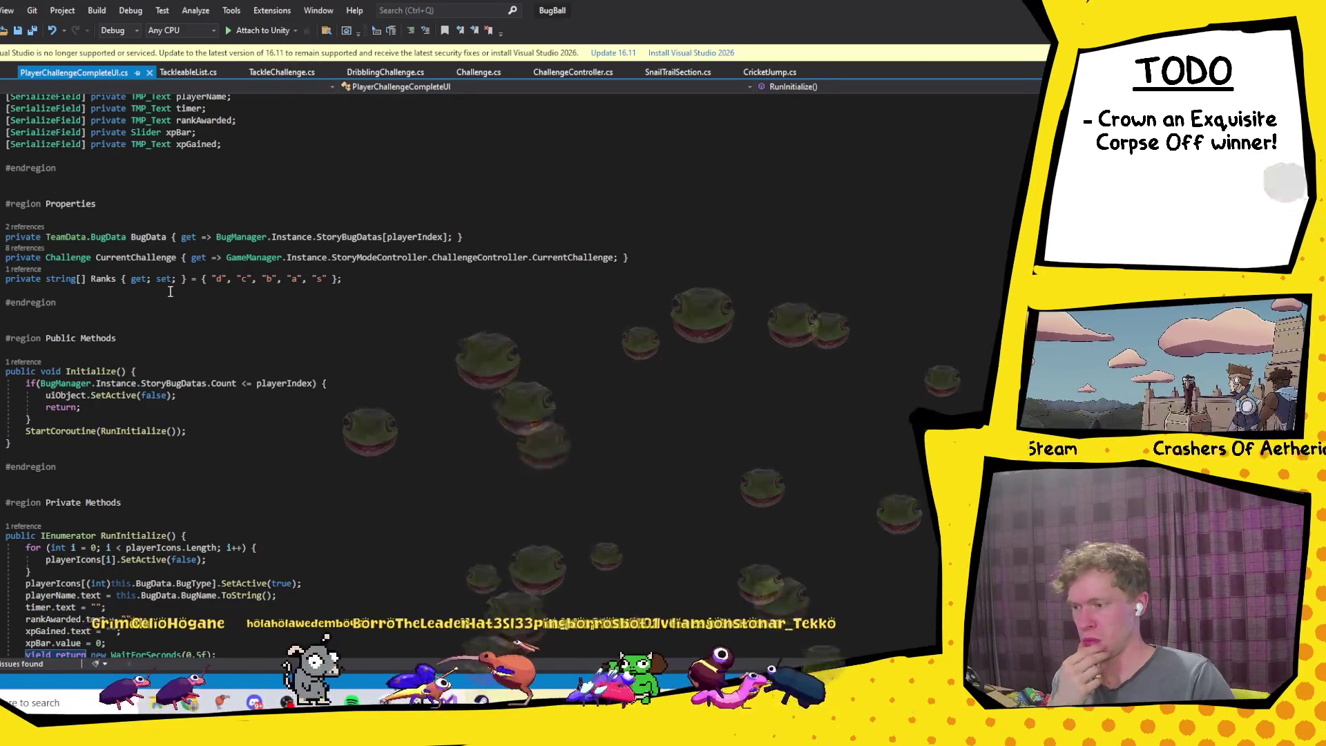
pyautogui.click(99, 371)
pyautogui.scroll(-5, 290, 402)
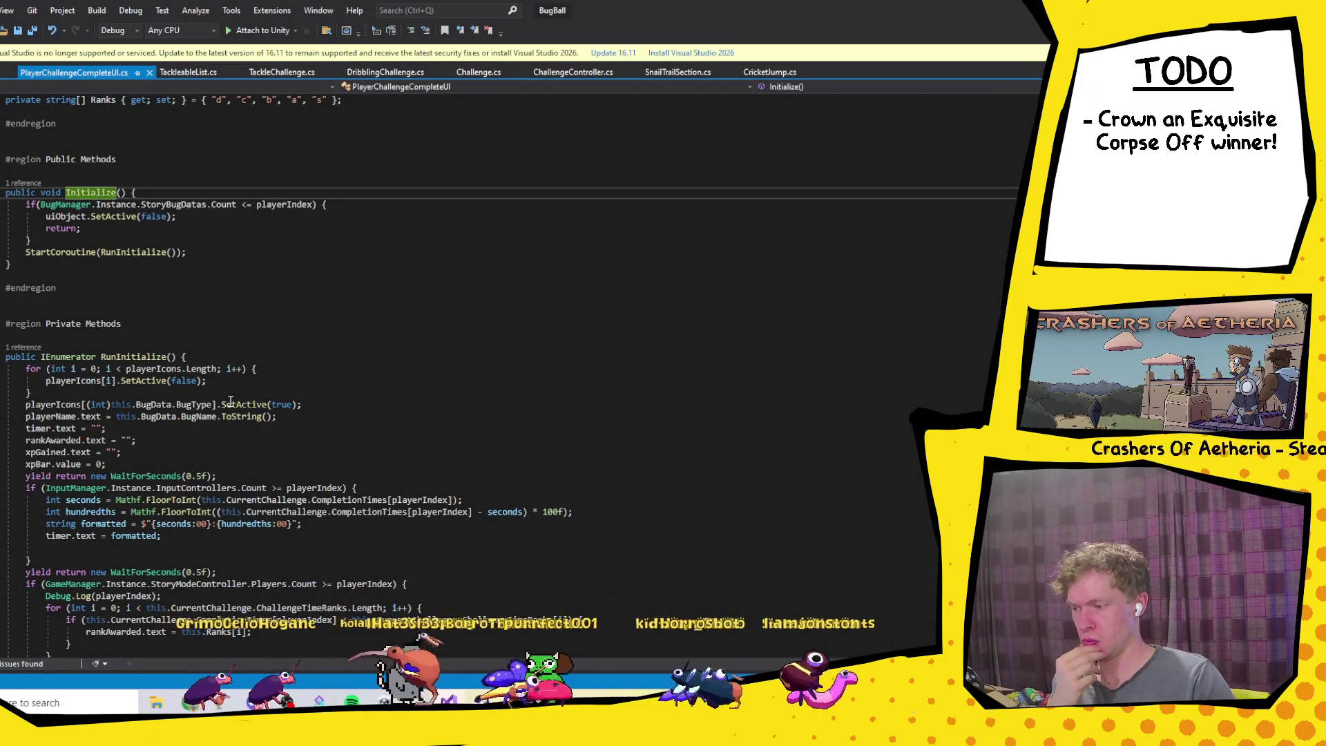
pyautogui.scroll(-4, 231, 401)
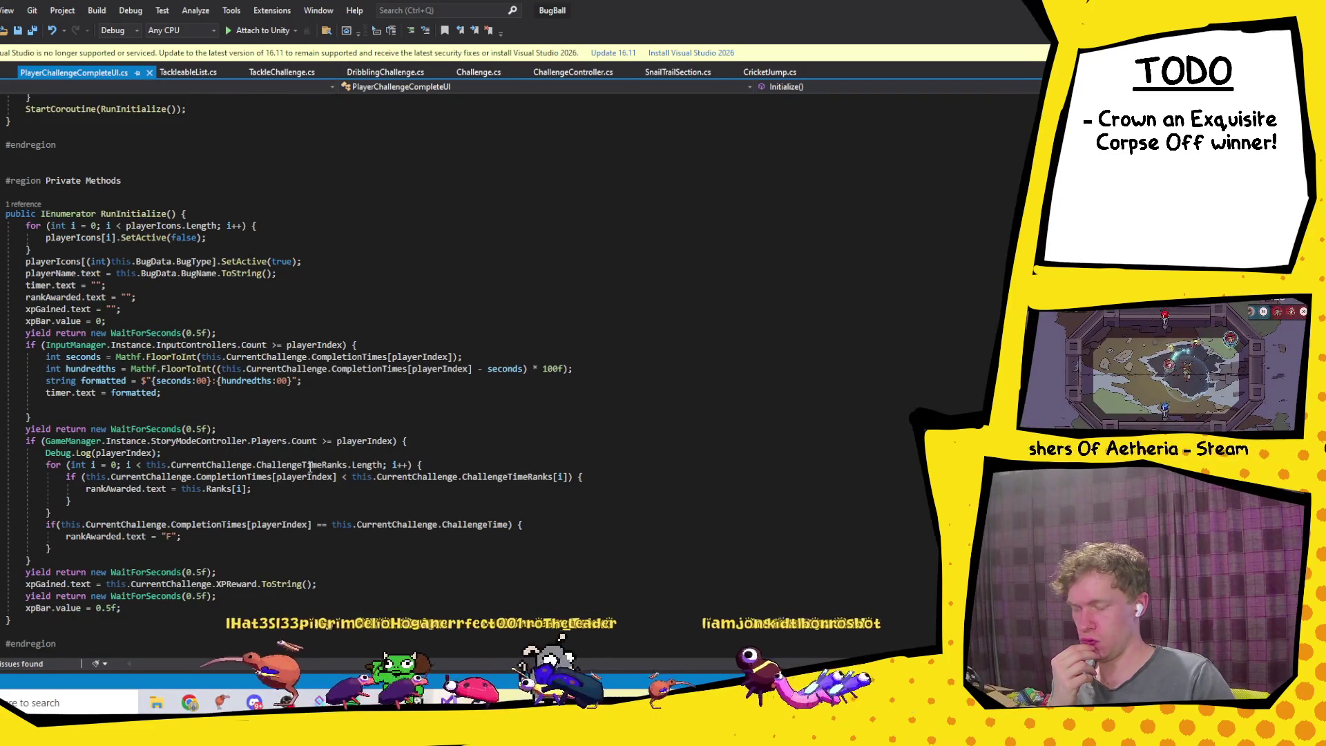
pyautogui.click(199, 442)
pyautogui.click(316, 442)
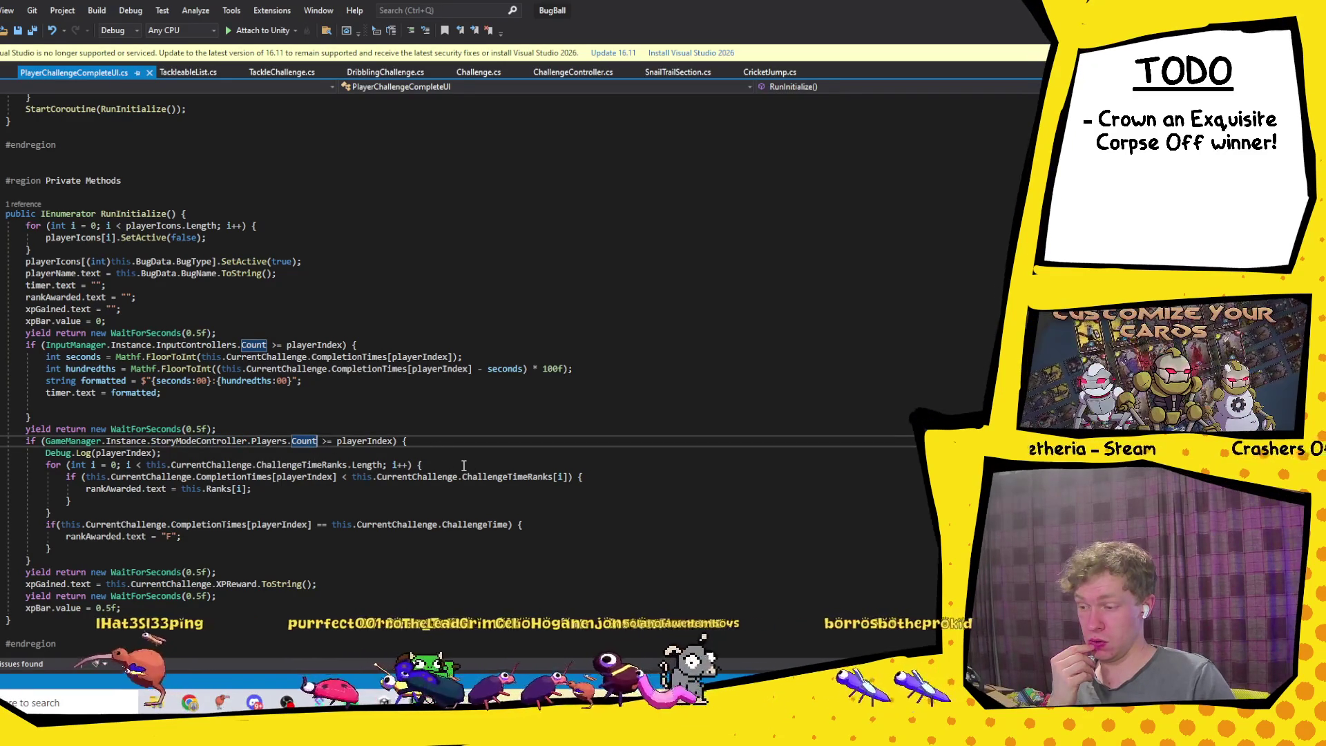
pyautogui.write('-1')
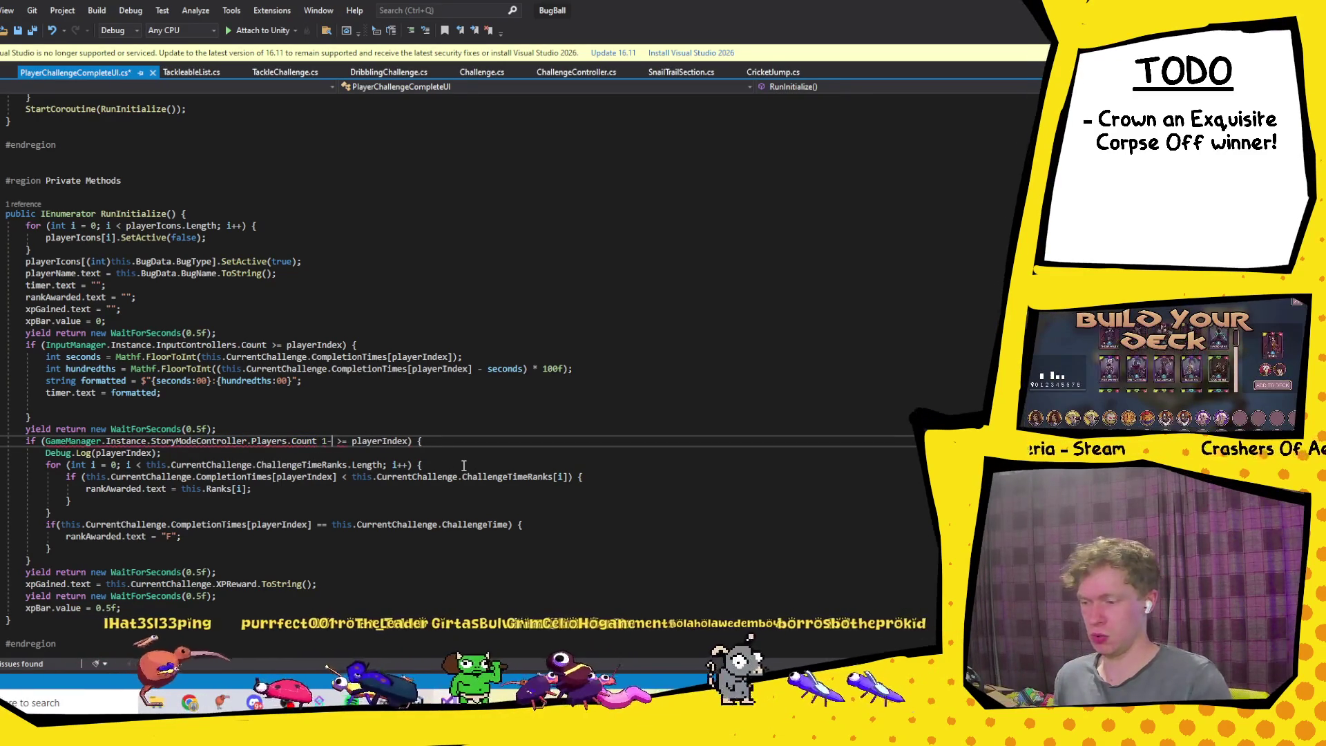
pyautogui.hotkey('ctrl', 's')
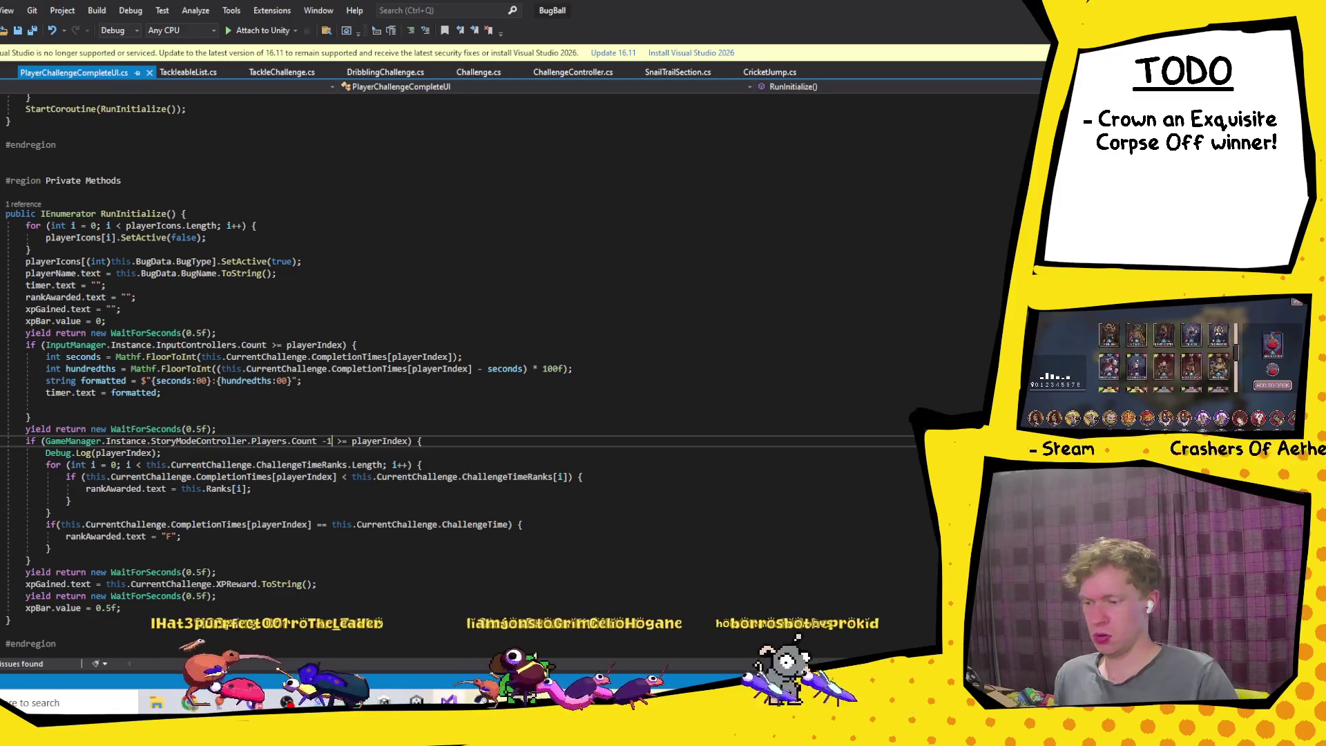
pyautogui.hotkey('alt', 'Tab')
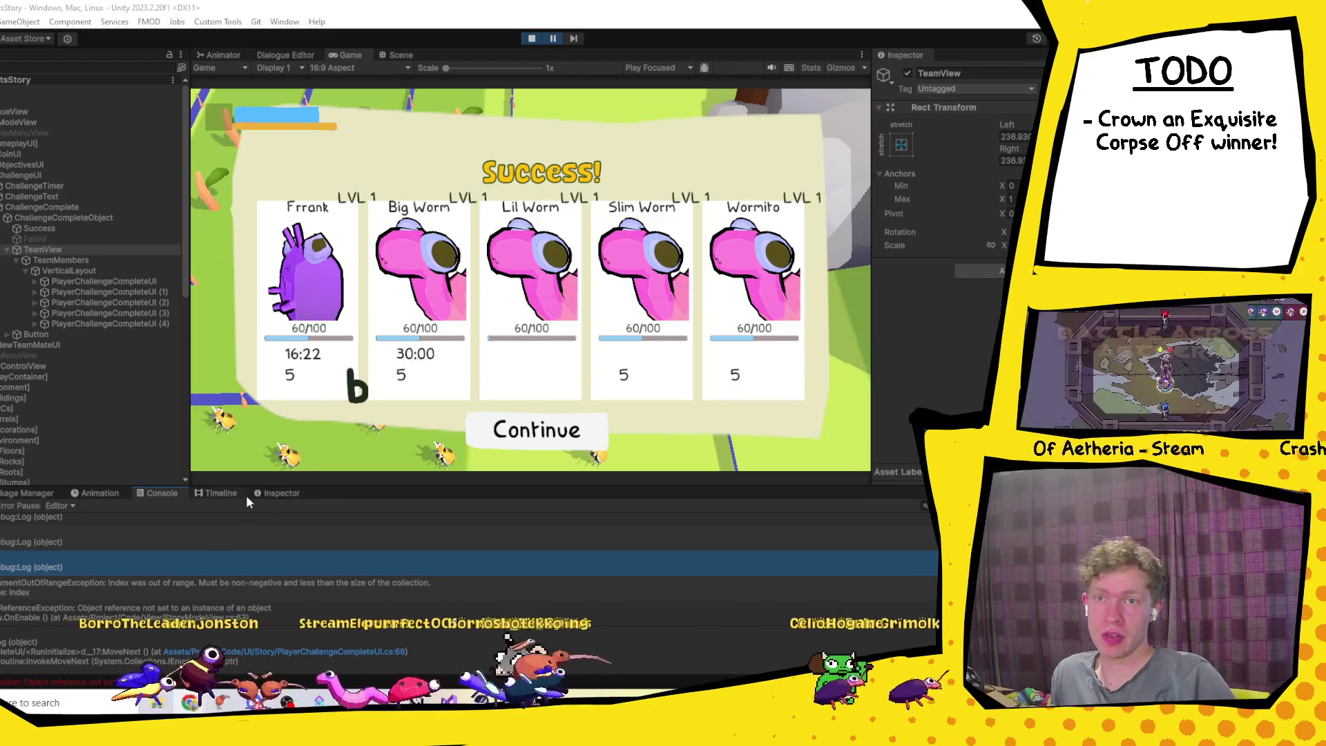
# Step: Open the logged Debug.Log line in the code editor, then return to Unity and stop play mode
pyautogui.doubleClick(188, 527)
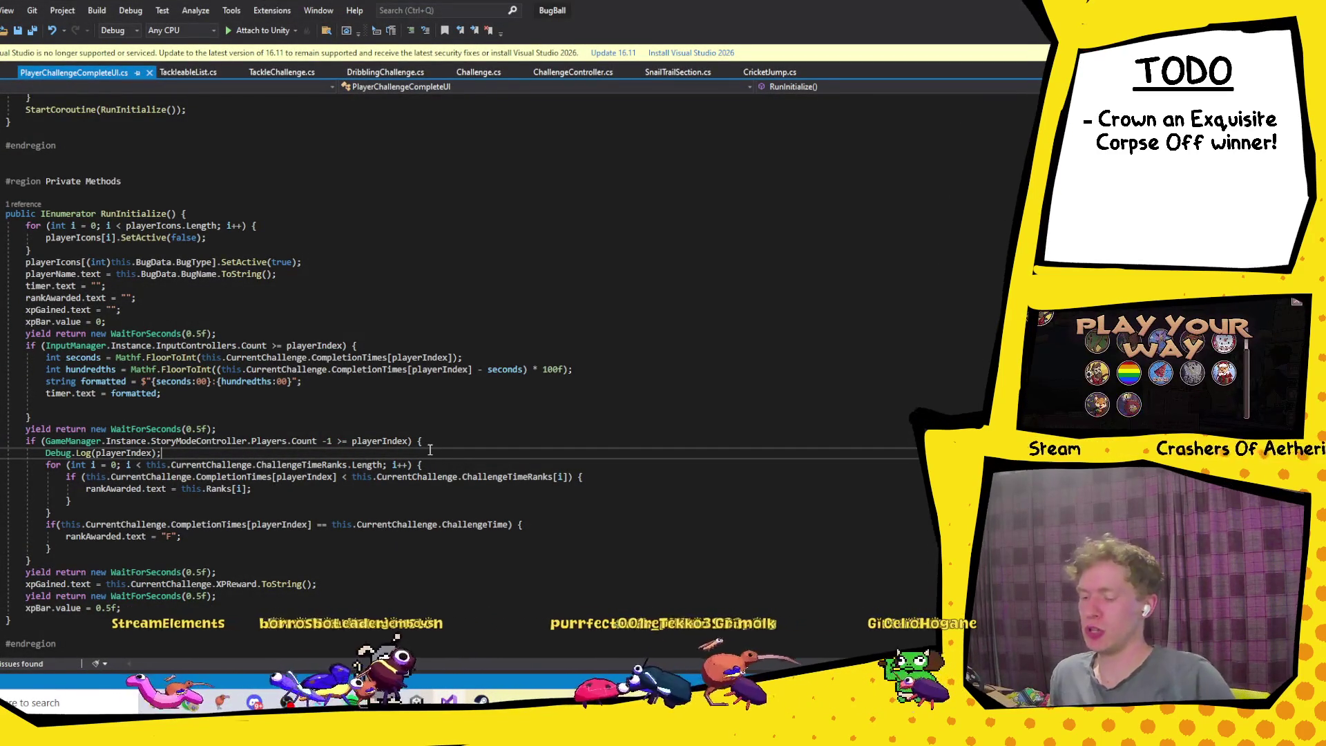
pyautogui.hotkey('alt', 'Tab')
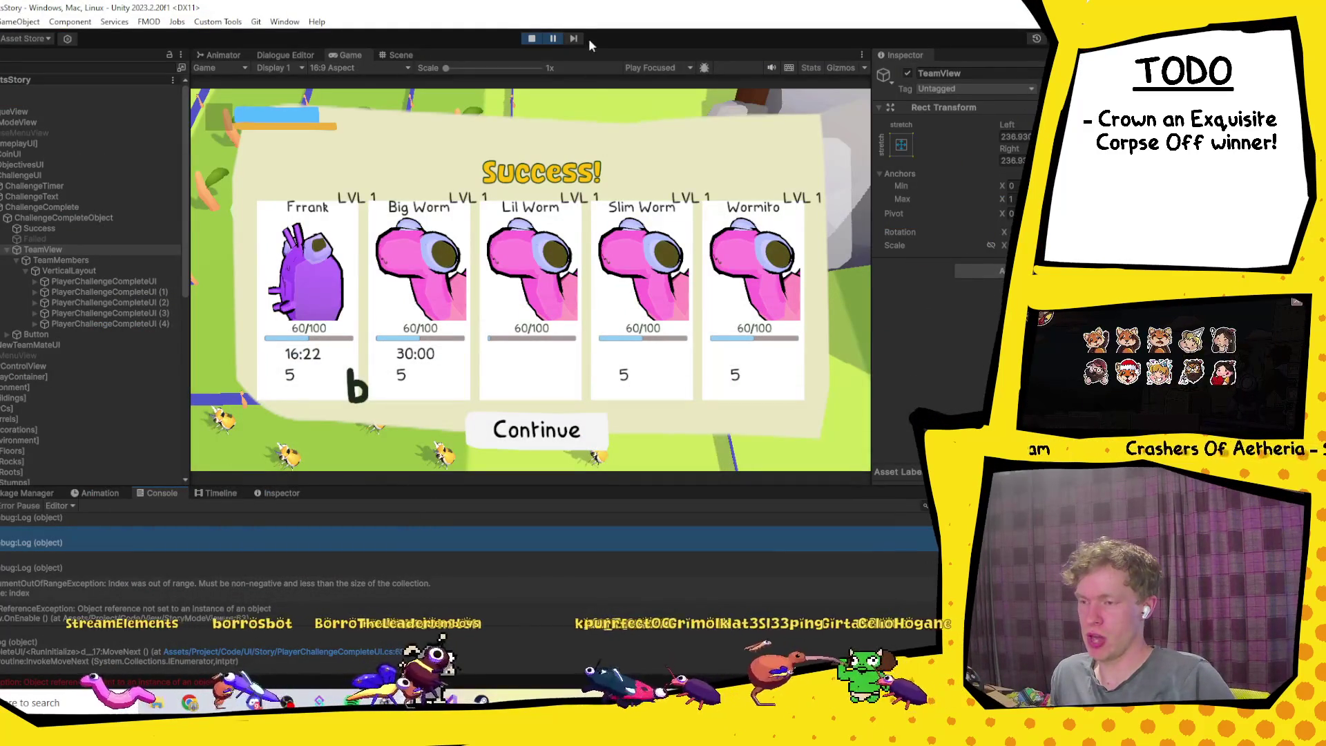
pyautogui.click(531, 39)
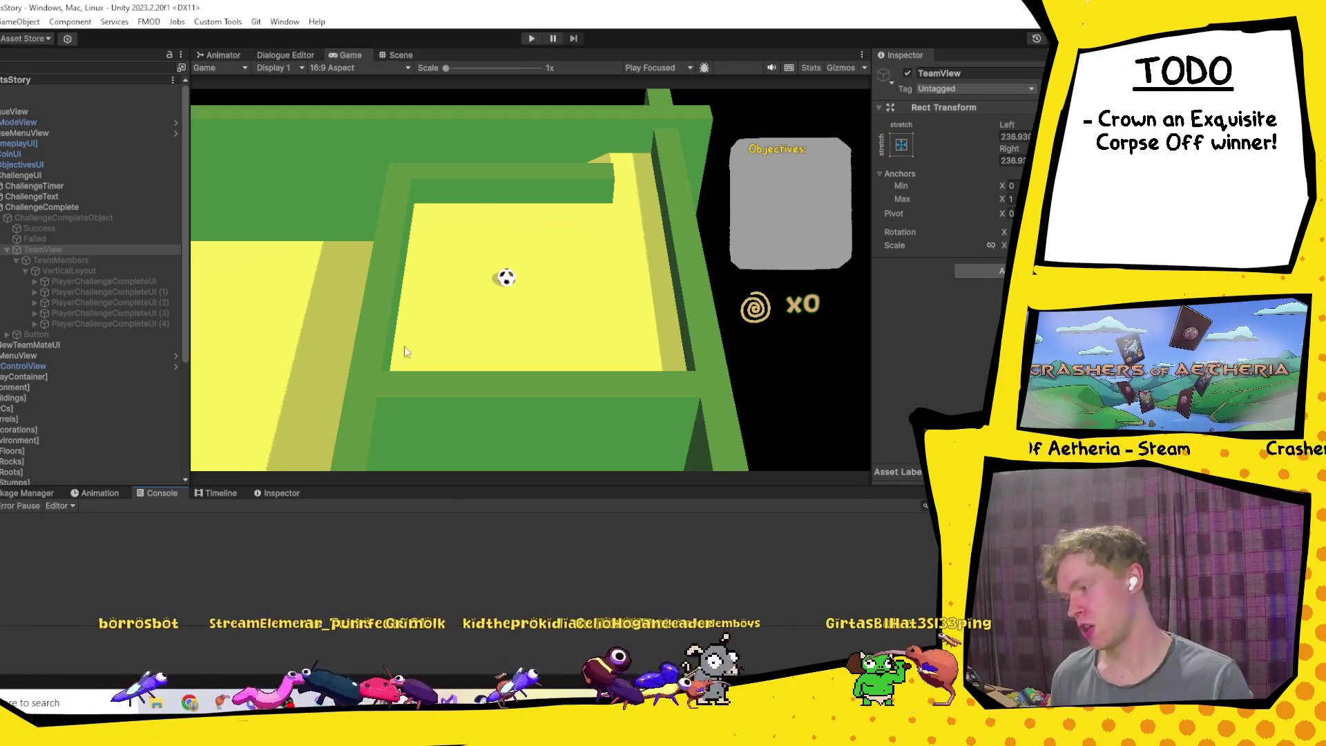
# Step: Start play mode and walk the player past the ball over to Mom
pyautogui.click(529, 44)
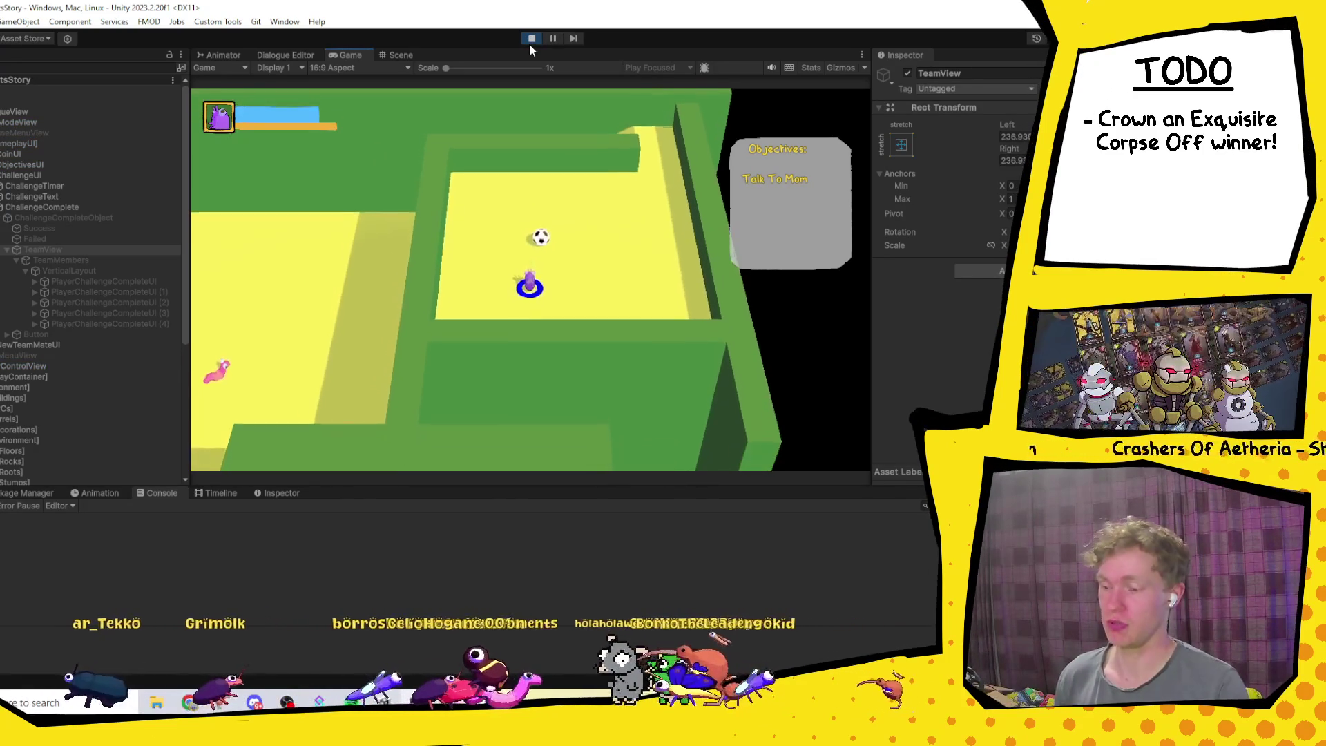
pyautogui.press('w')
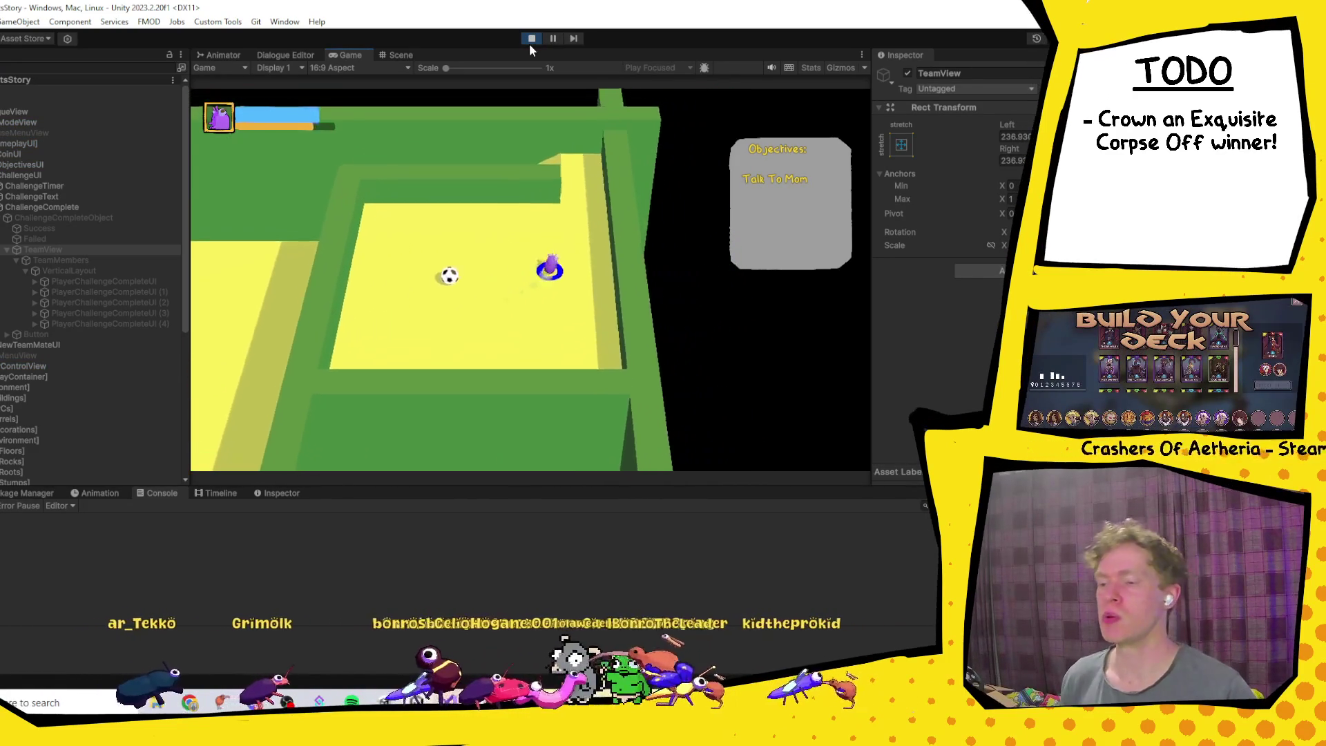
pyautogui.press('w')
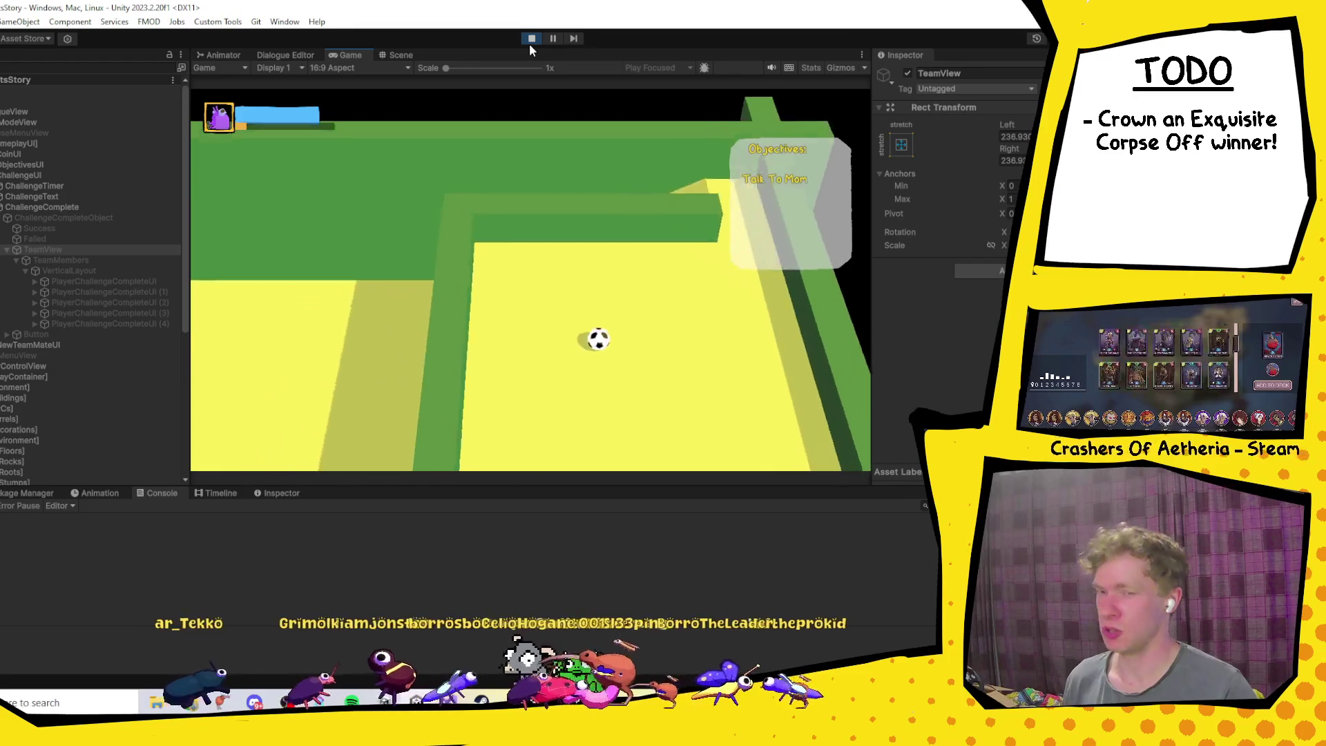
pyautogui.press('s')
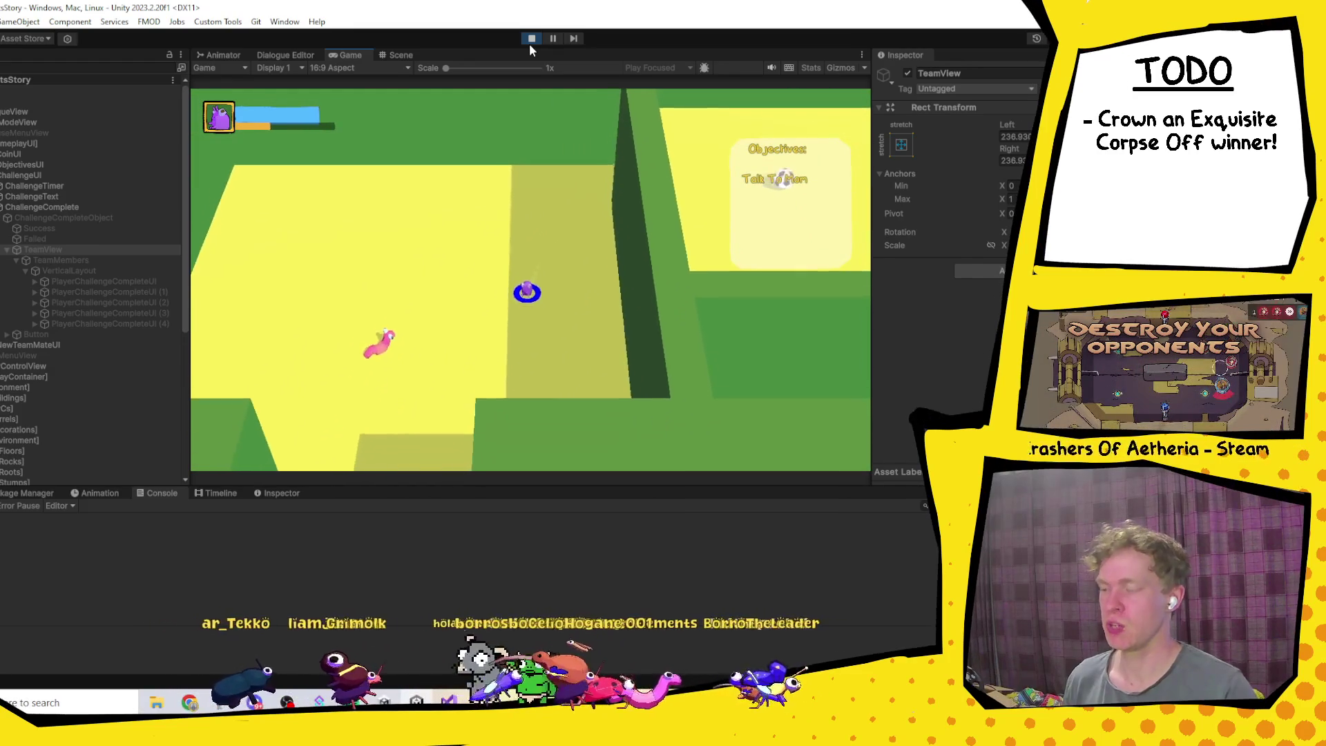
pyautogui.press('a')
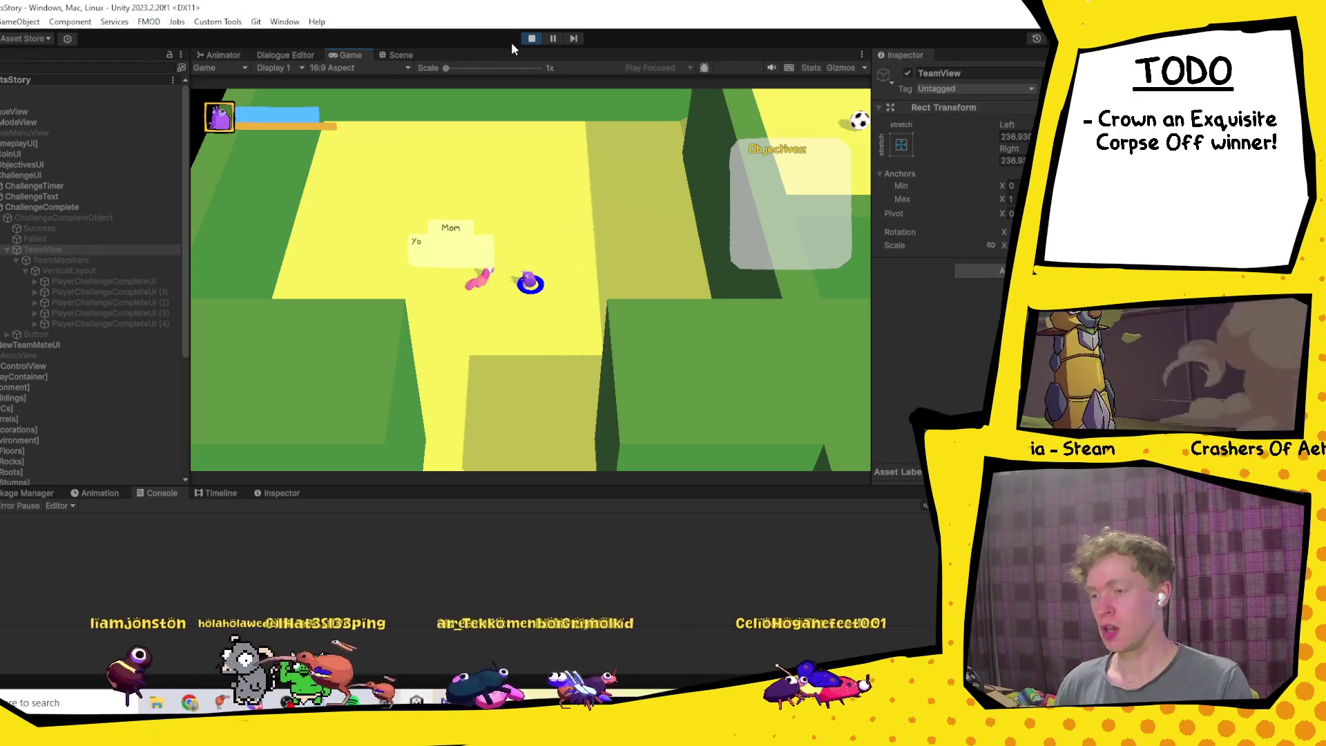
# Step: Walk the player across the outdoor level up toward Grandpa Grub
pyautogui.press('s')
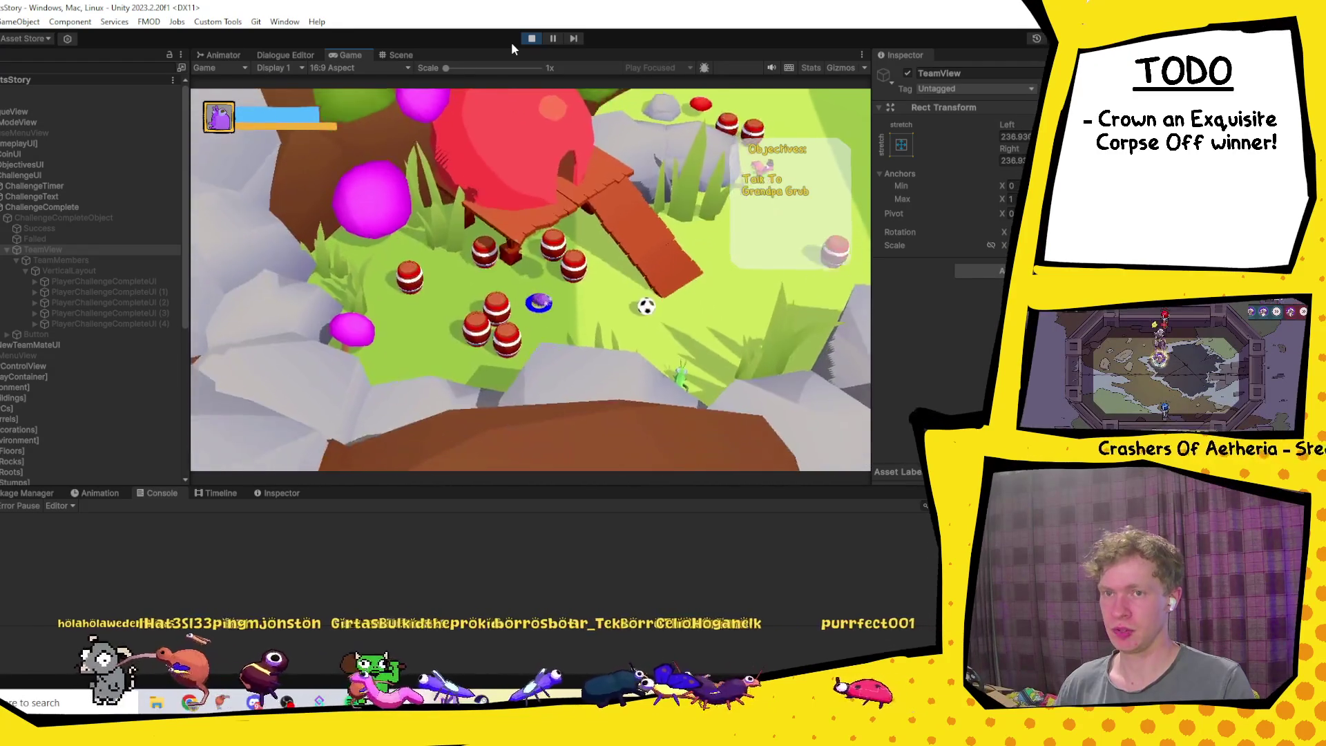
pyautogui.press('s')
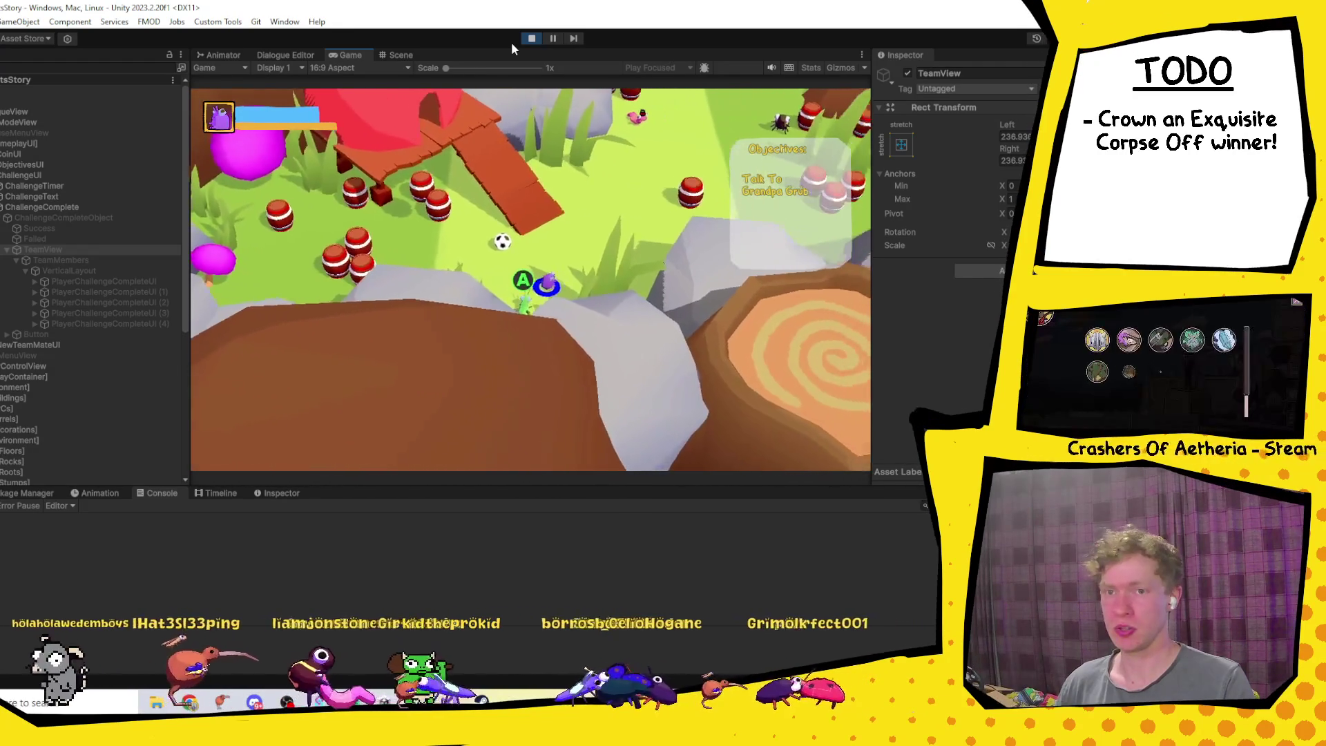
pyautogui.press('w')
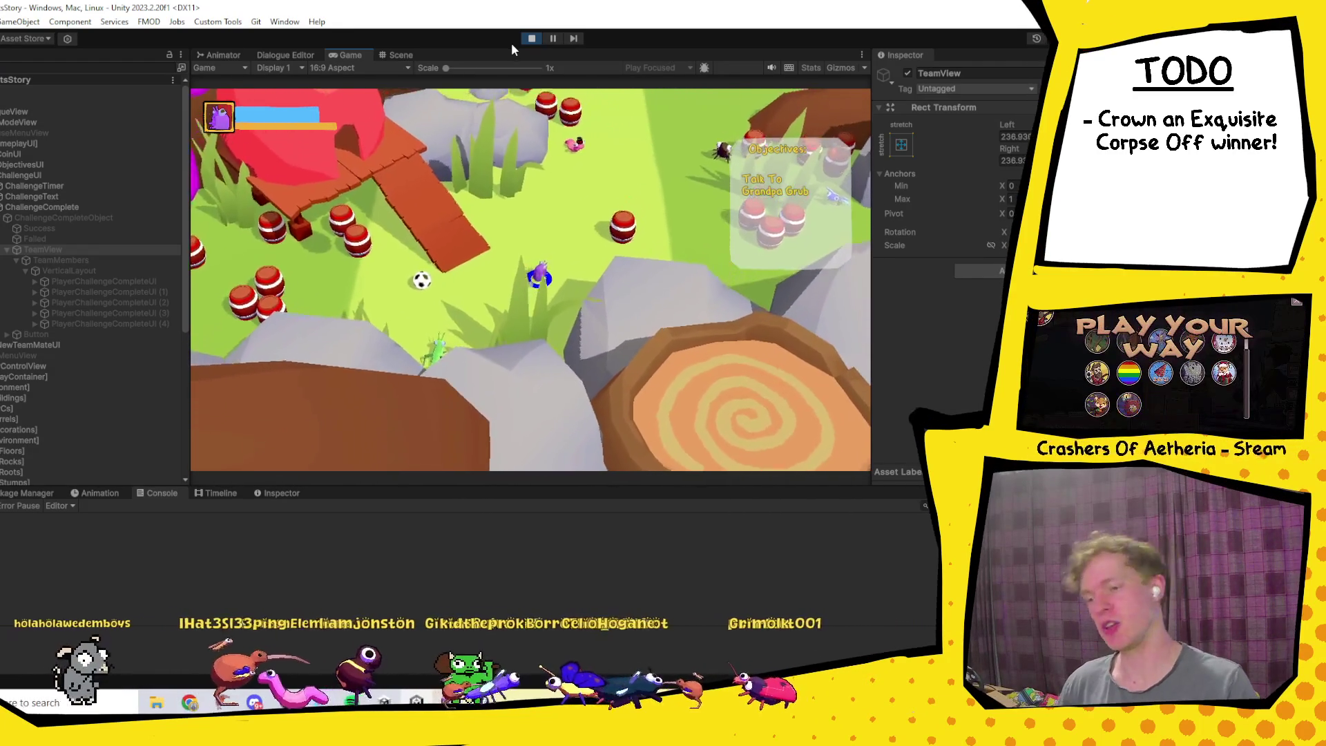
pyautogui.press('d')
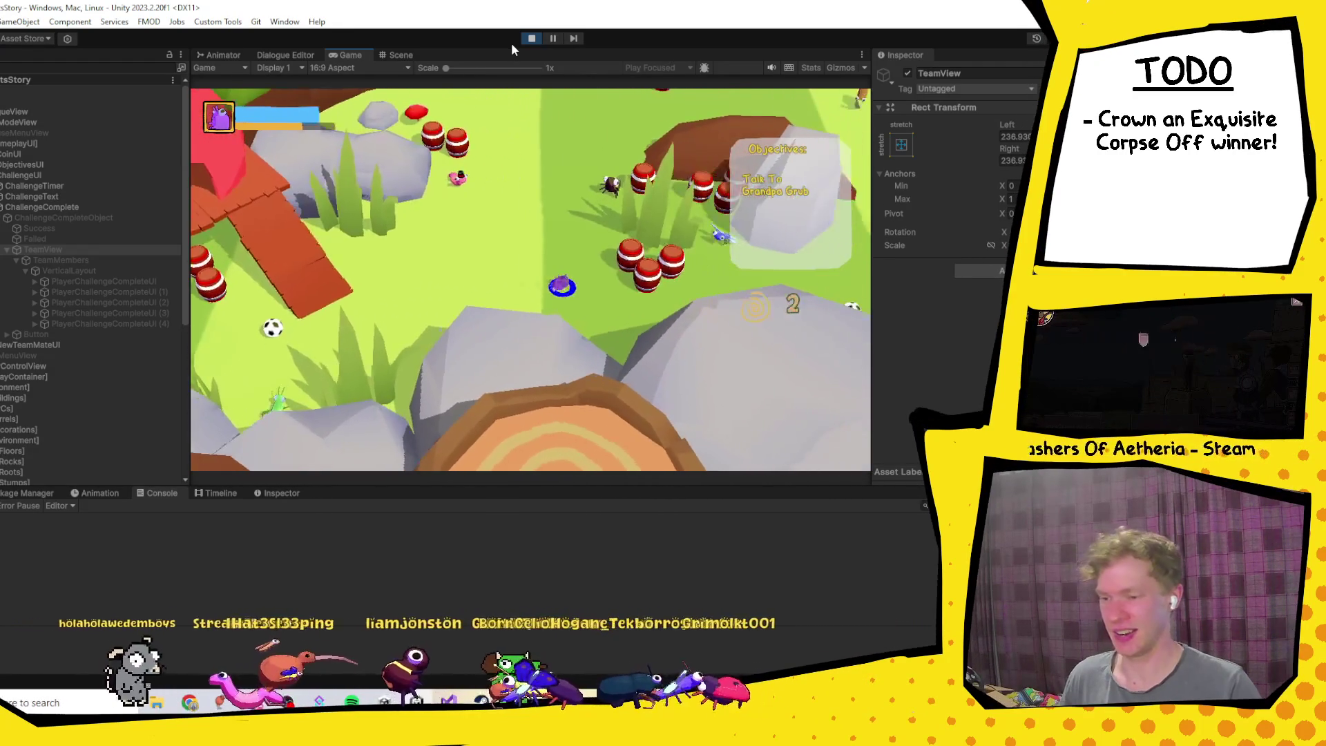
pyautogui.press('w')
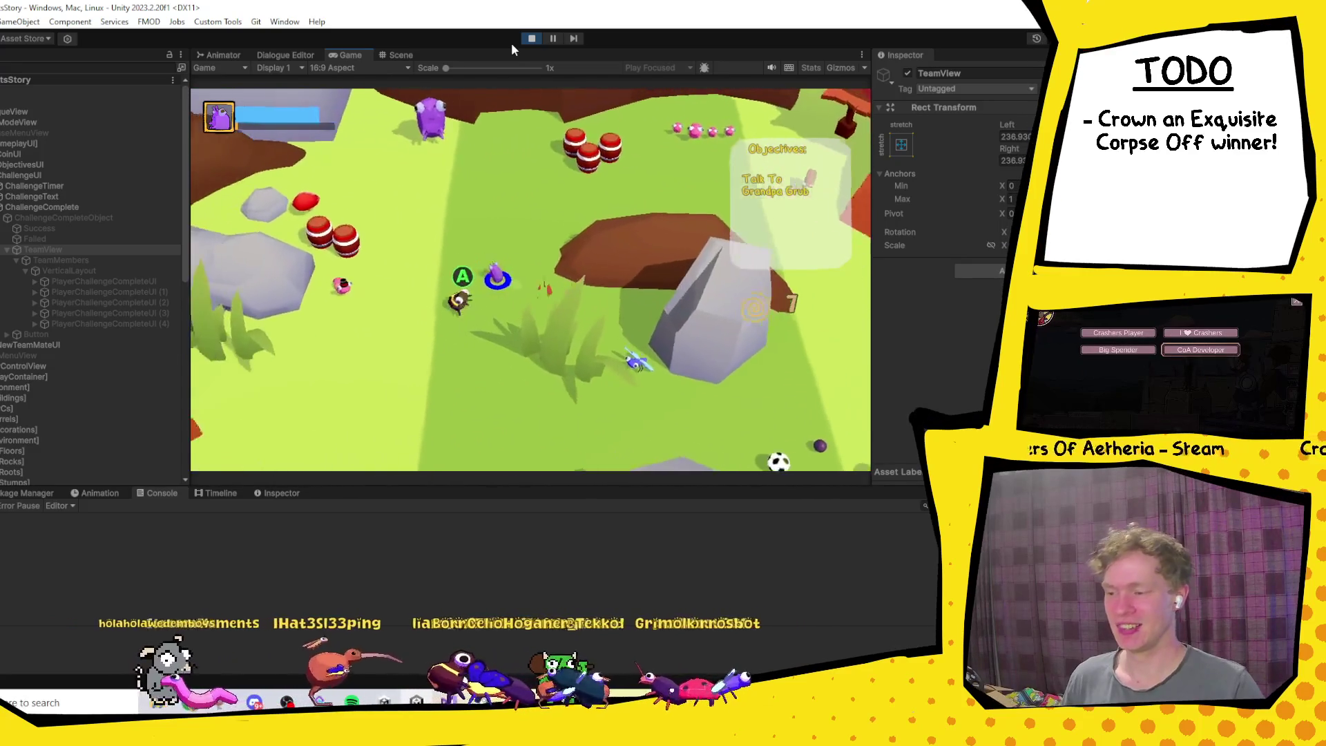
pyautogui.press('w')
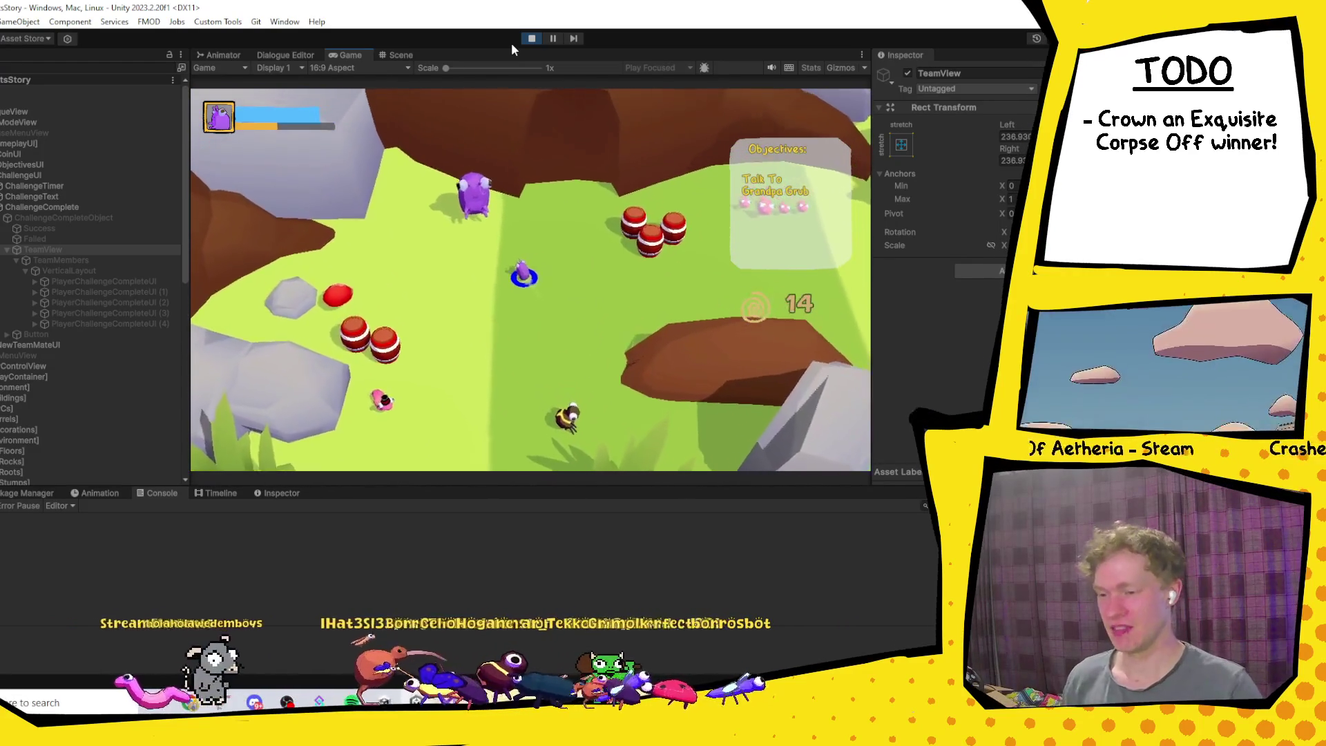
pyautogui.press('w')
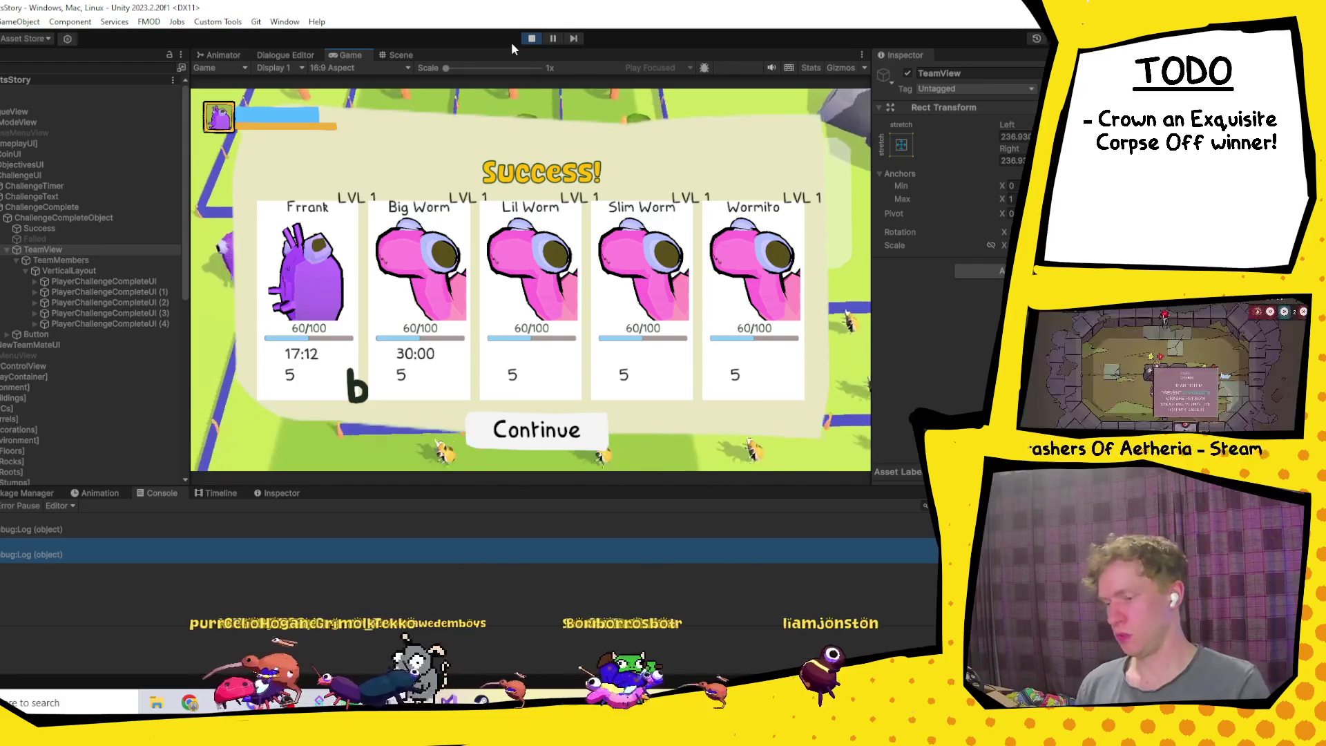
# Step: Pause on the results screen and open the Debug.Log console entry's source line
pyautogui.click(552, 39)
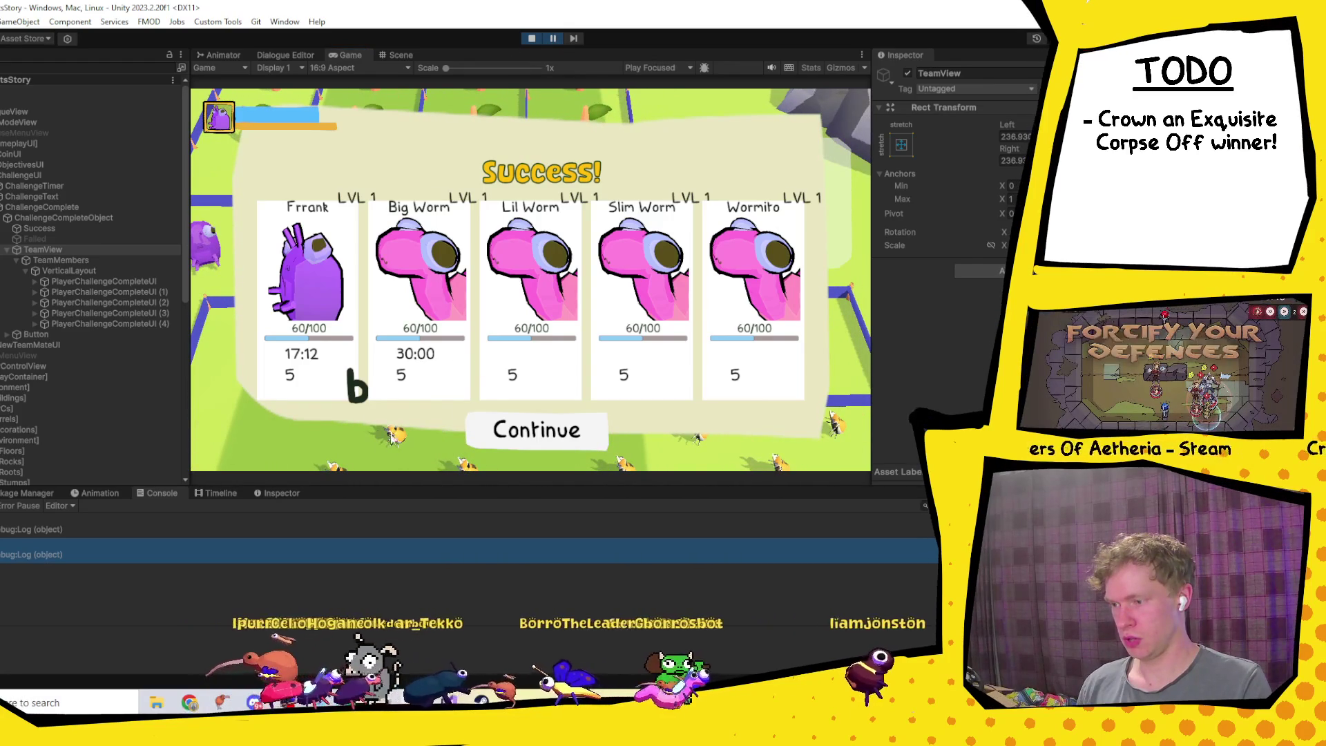
pyautogui.click(40, 527)
pyautogui.click(80, 550)
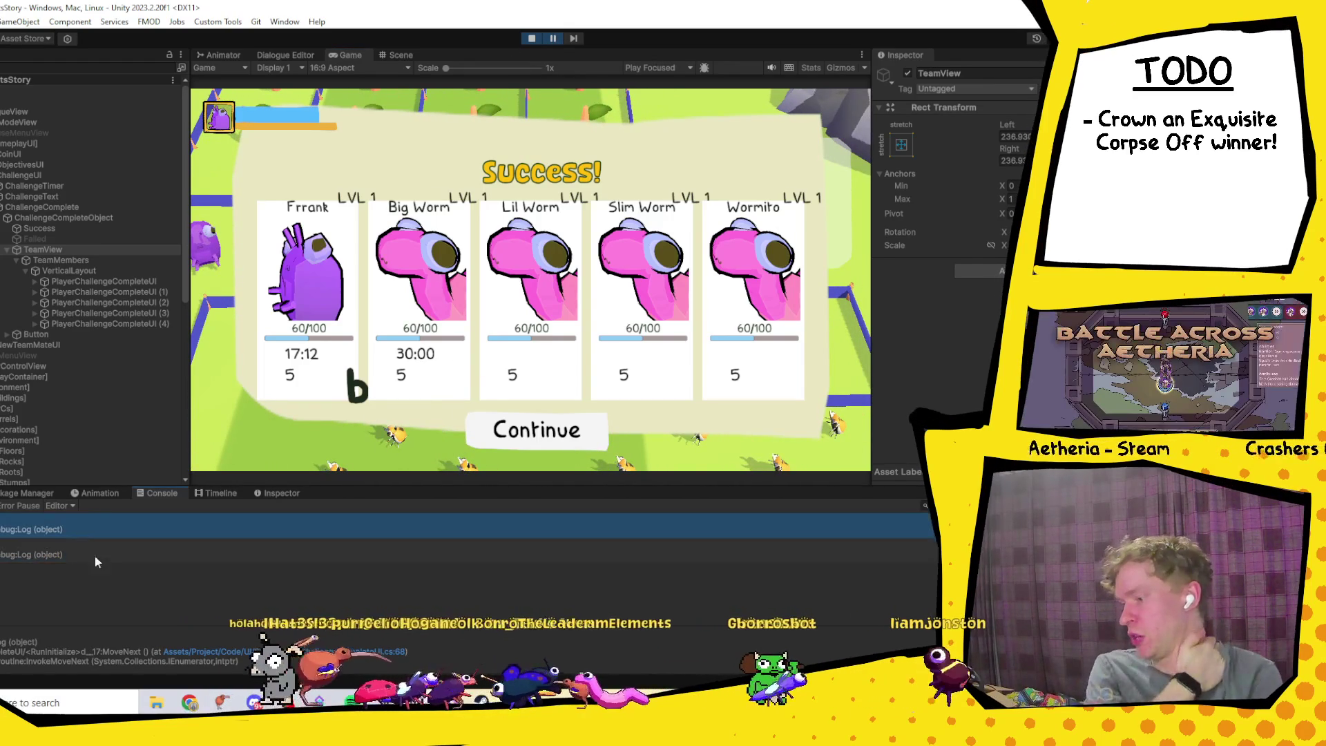
pyautogui.doubleClick(106, 558)
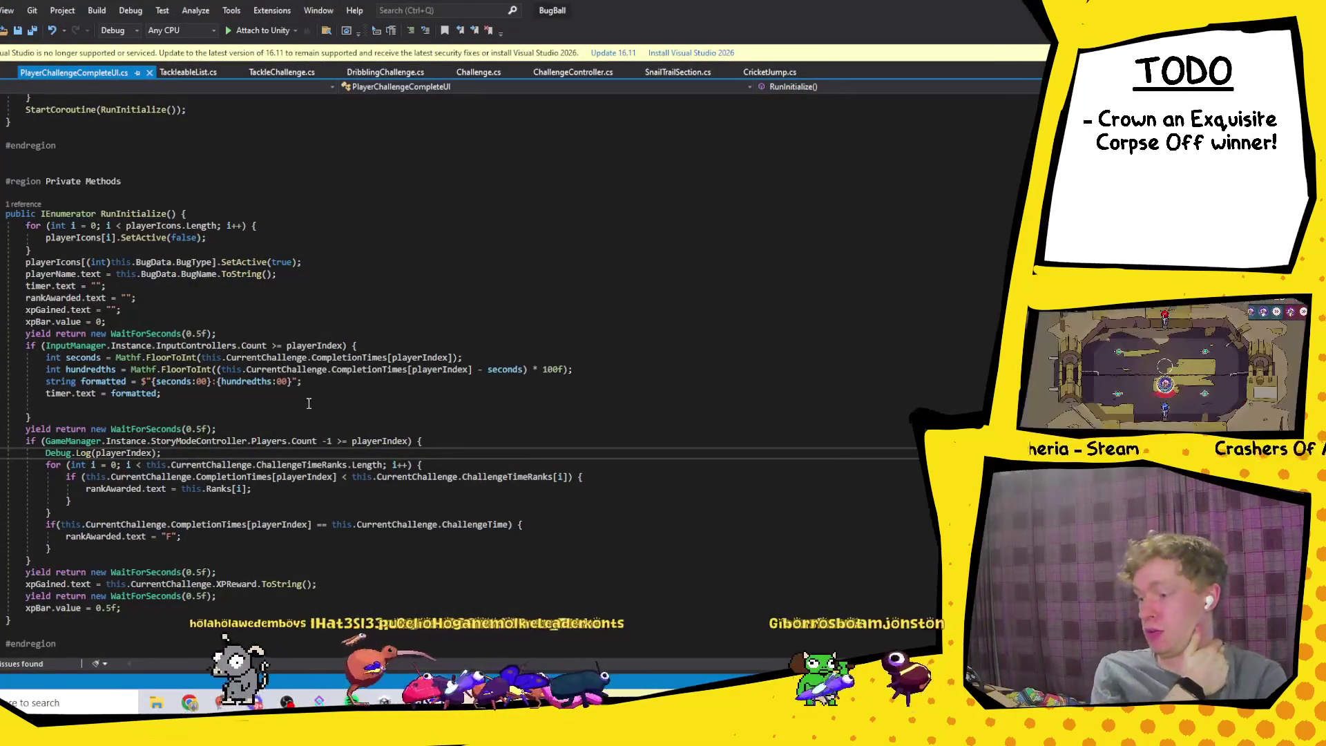
# Step: Review the CompletionTimes == ChallengeTime F-rank condition and add a blank line after the rank loop
pyautogui.scroll(-2, 457, 348)
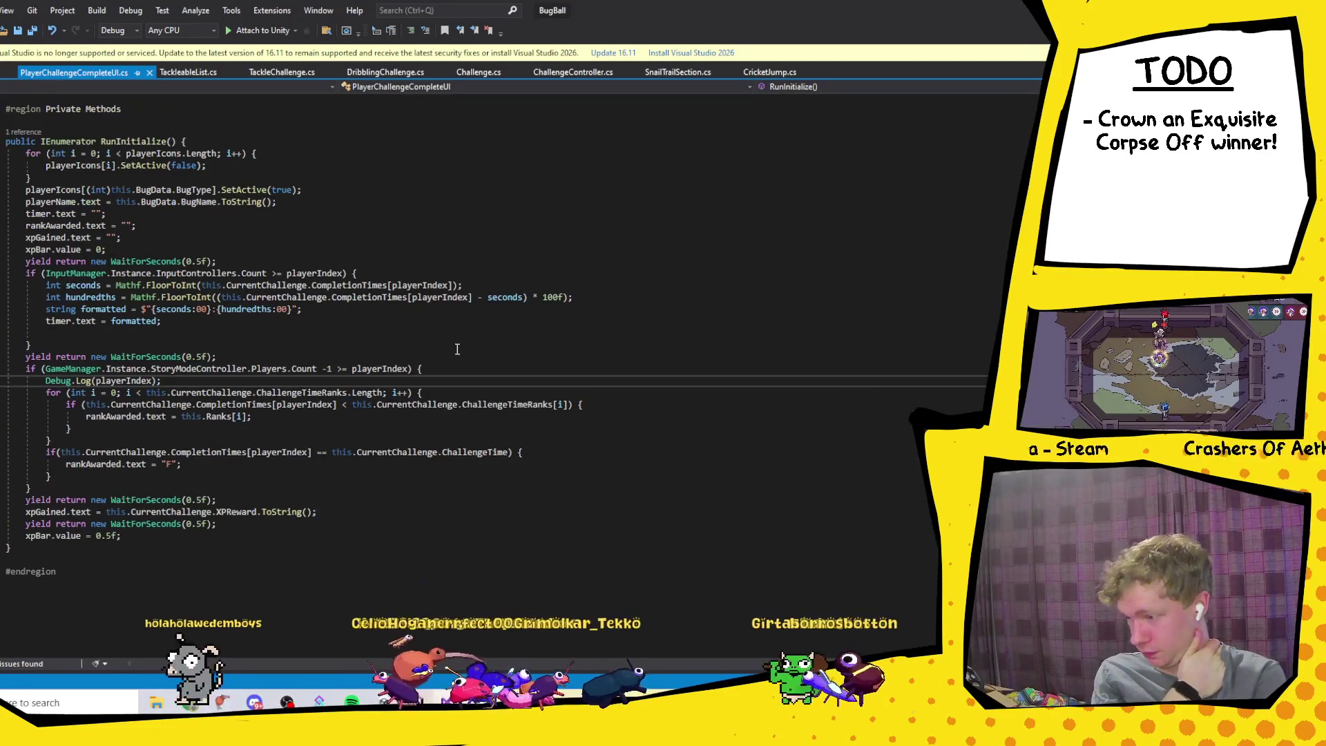
pyautogui.click(274, 453)
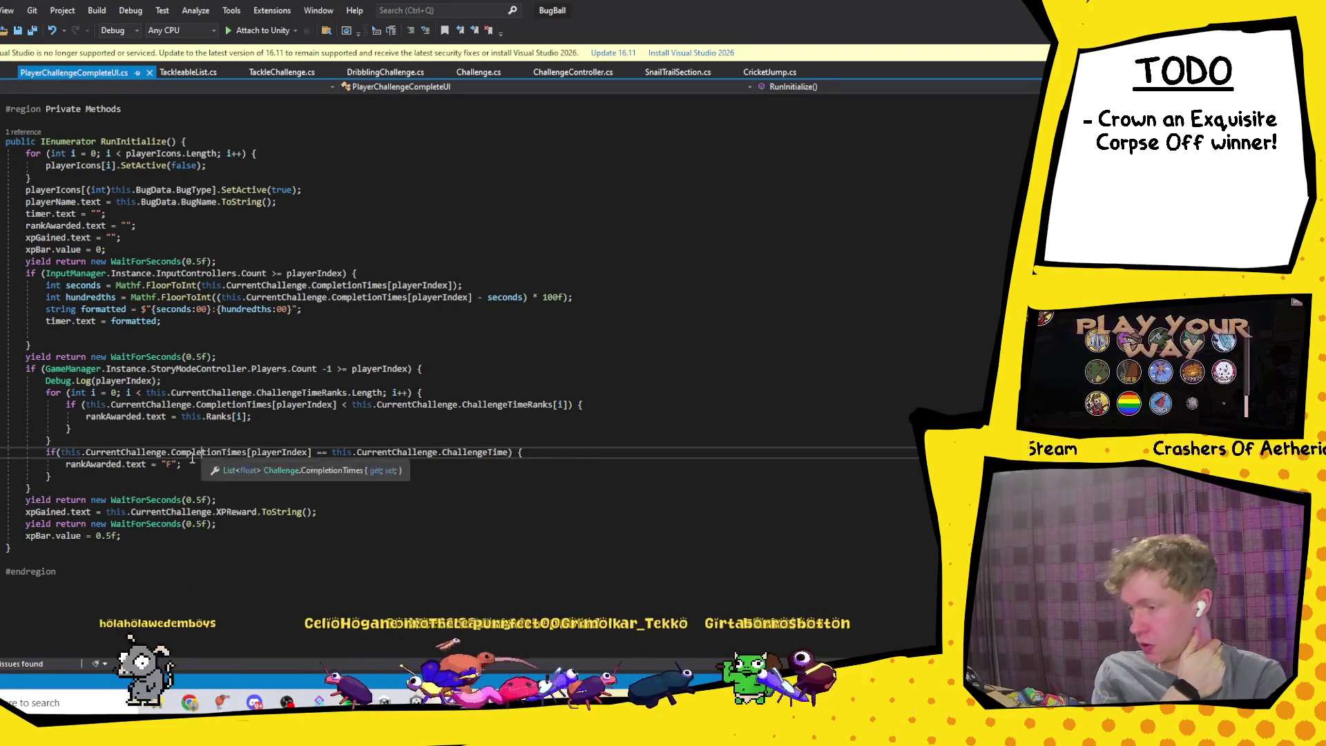
pyautogui.click(50, 453)
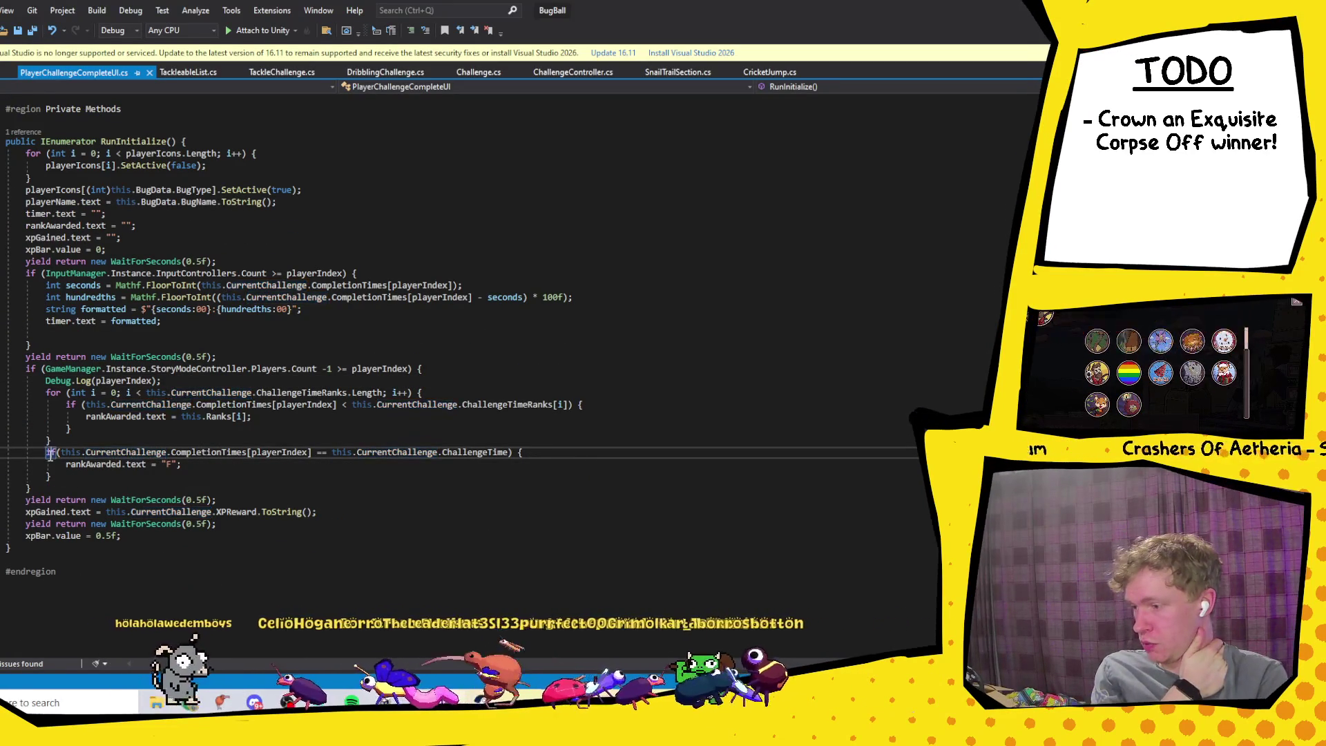
pyautogui.click(163, 380)
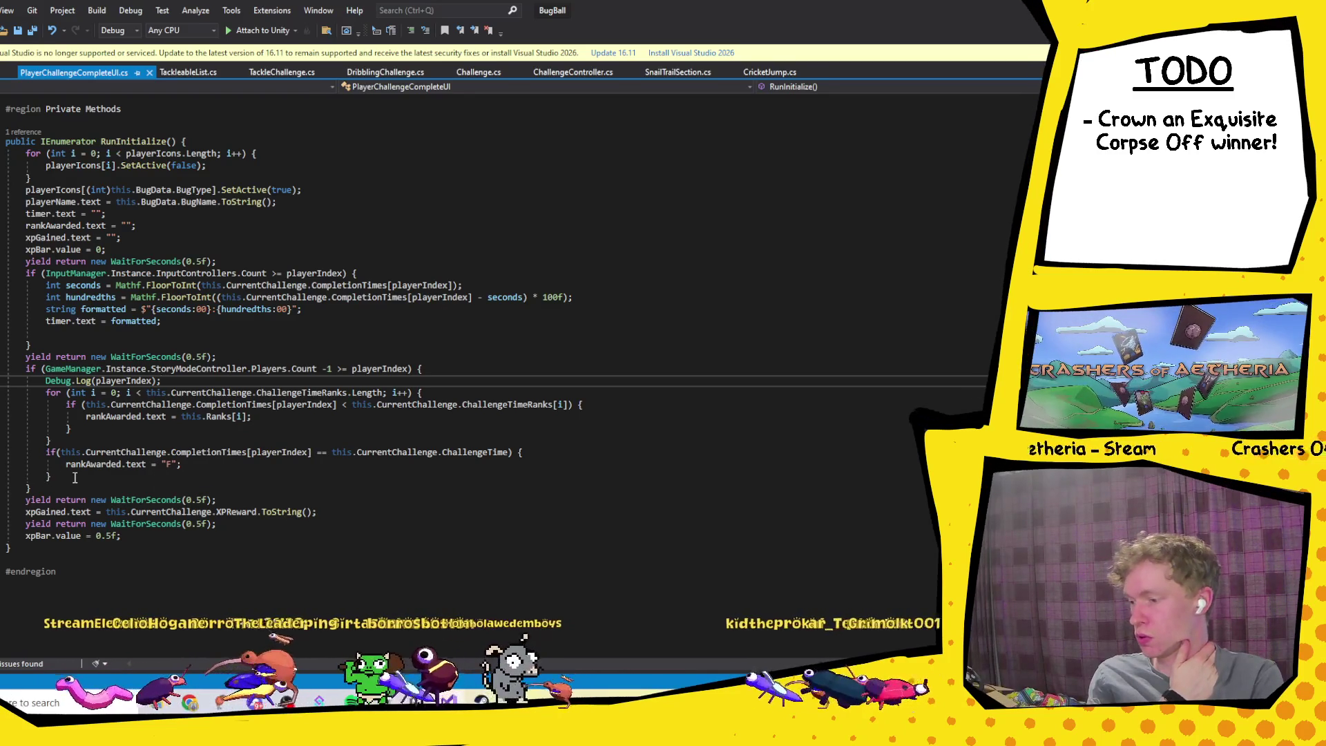
pyautogui.click(216, 404)
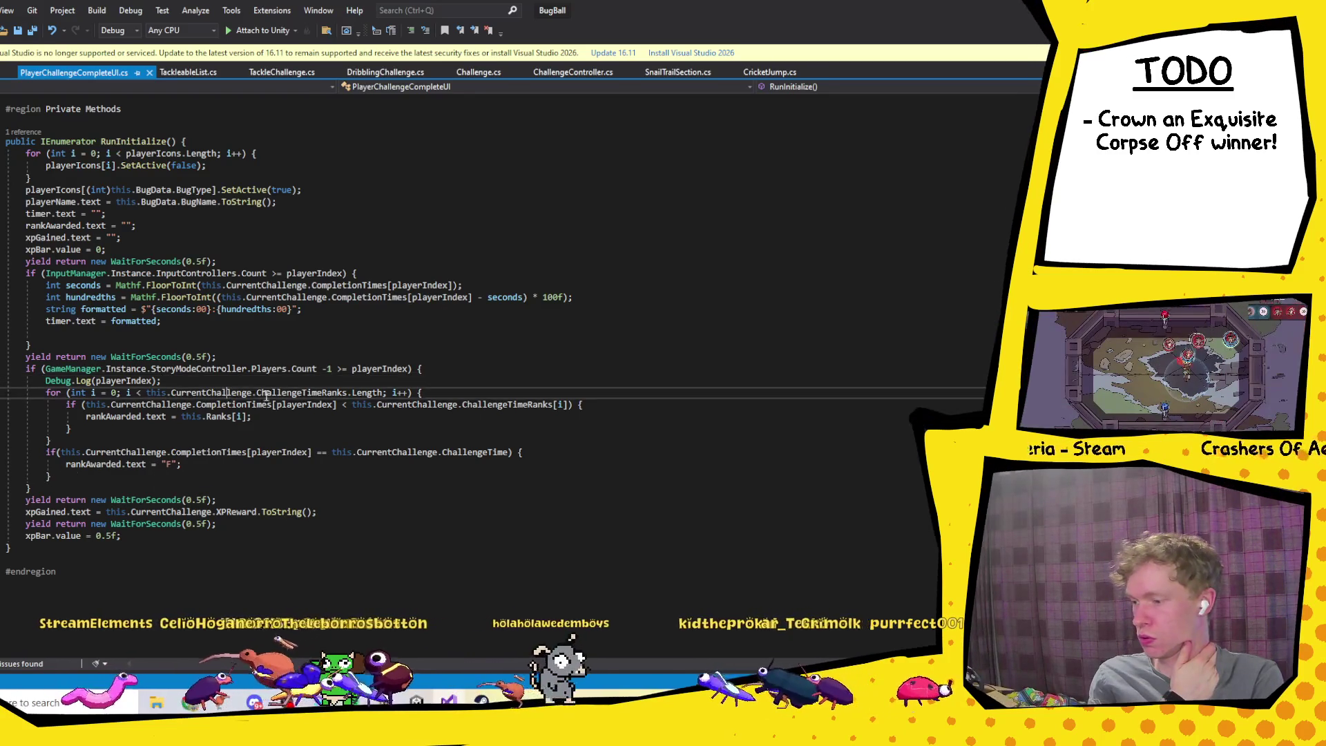
pyautogui.click(218, 452)
pyautogui.click(280, 451)
pyautogui.click(492, 451)
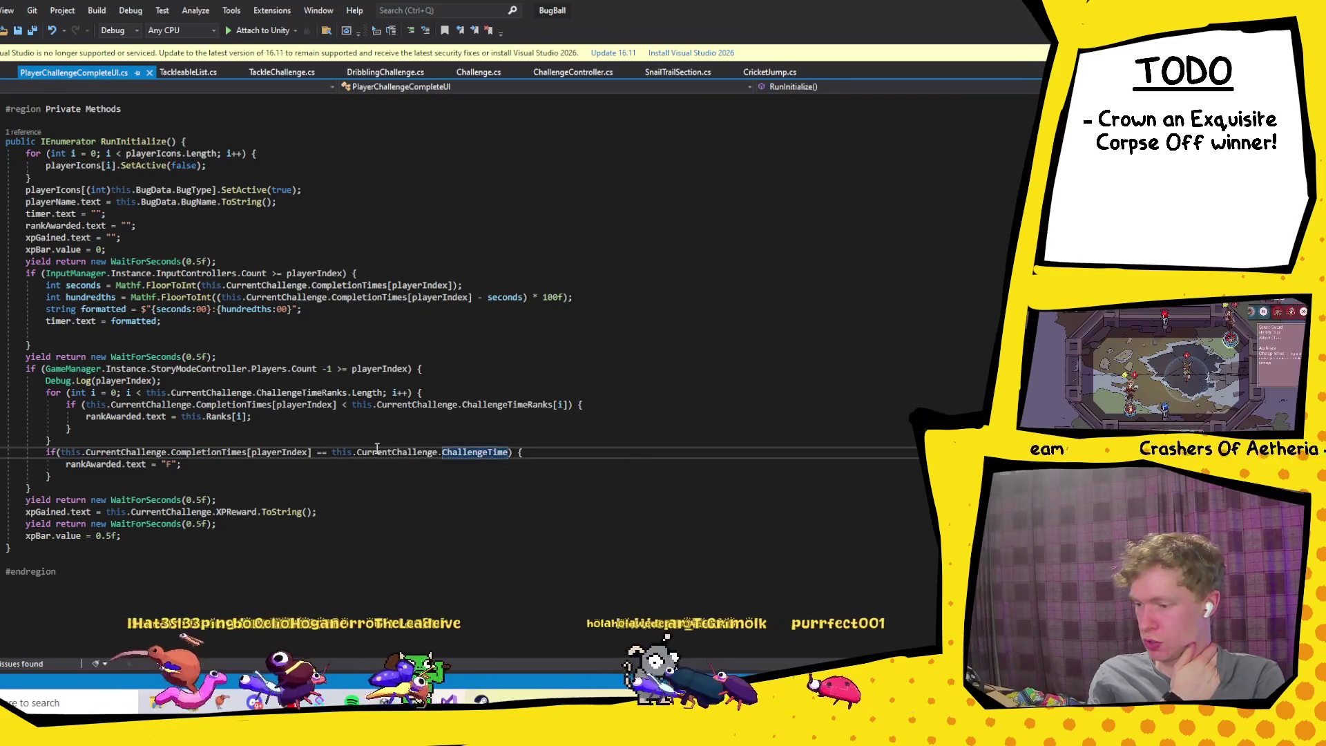
pyautogui.click(253, 463)
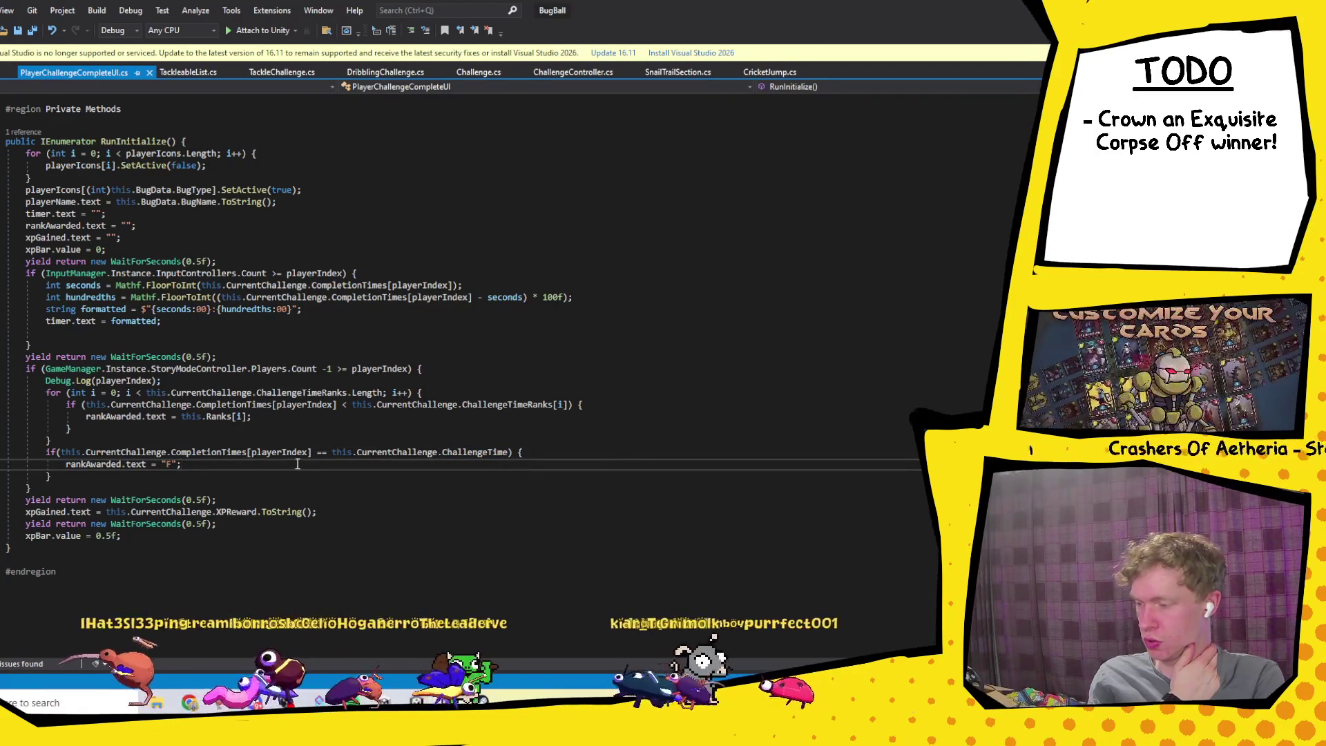
pyautogui.click(147, 442)
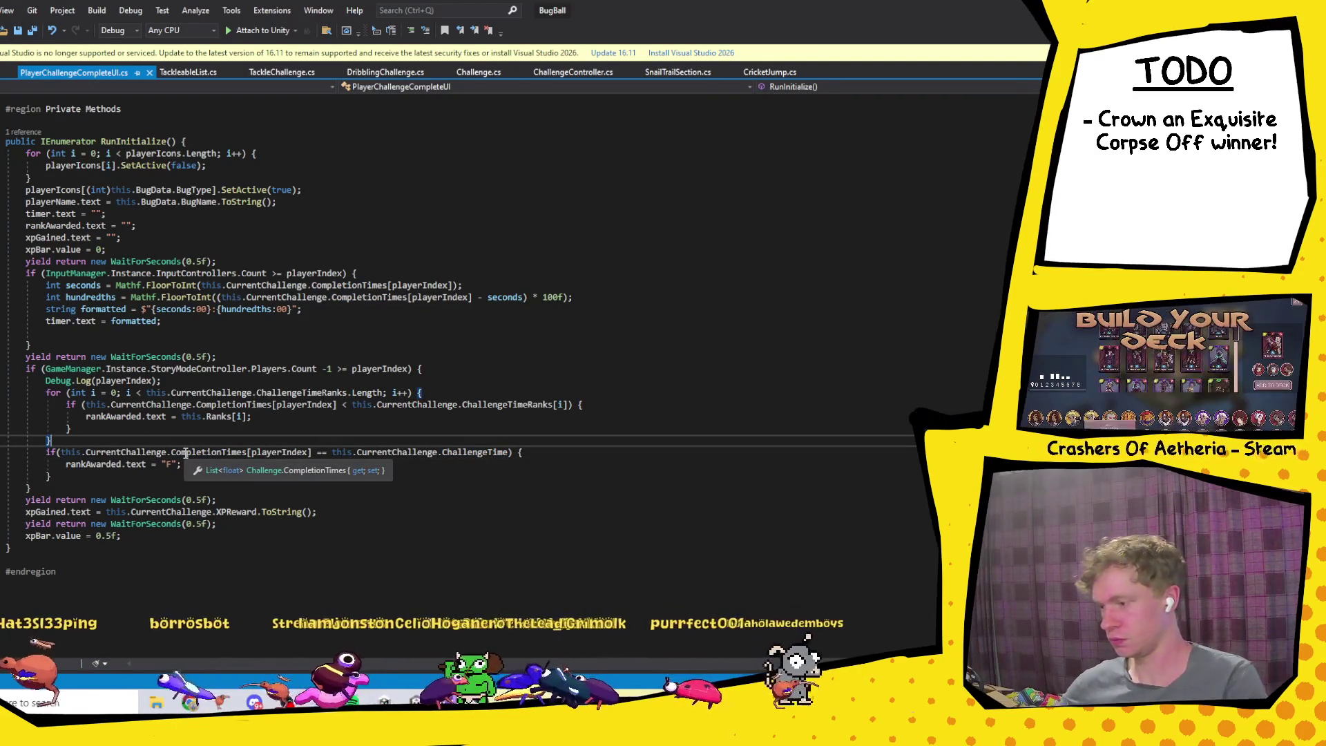
pyautogui.press('Return')
# Step: Start a Debug.Log line, then delete the unfinished line
pyautogui.write('Debug')
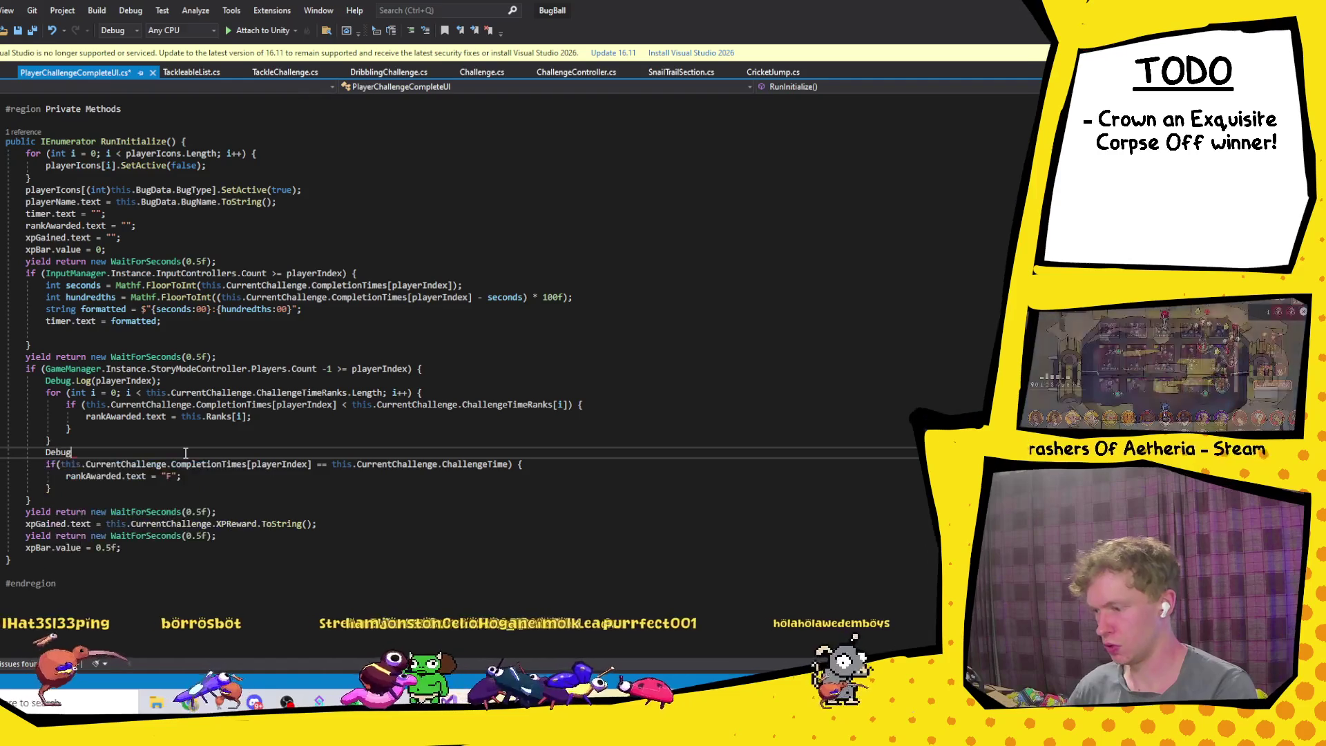
pyautogui.write('.Log(')
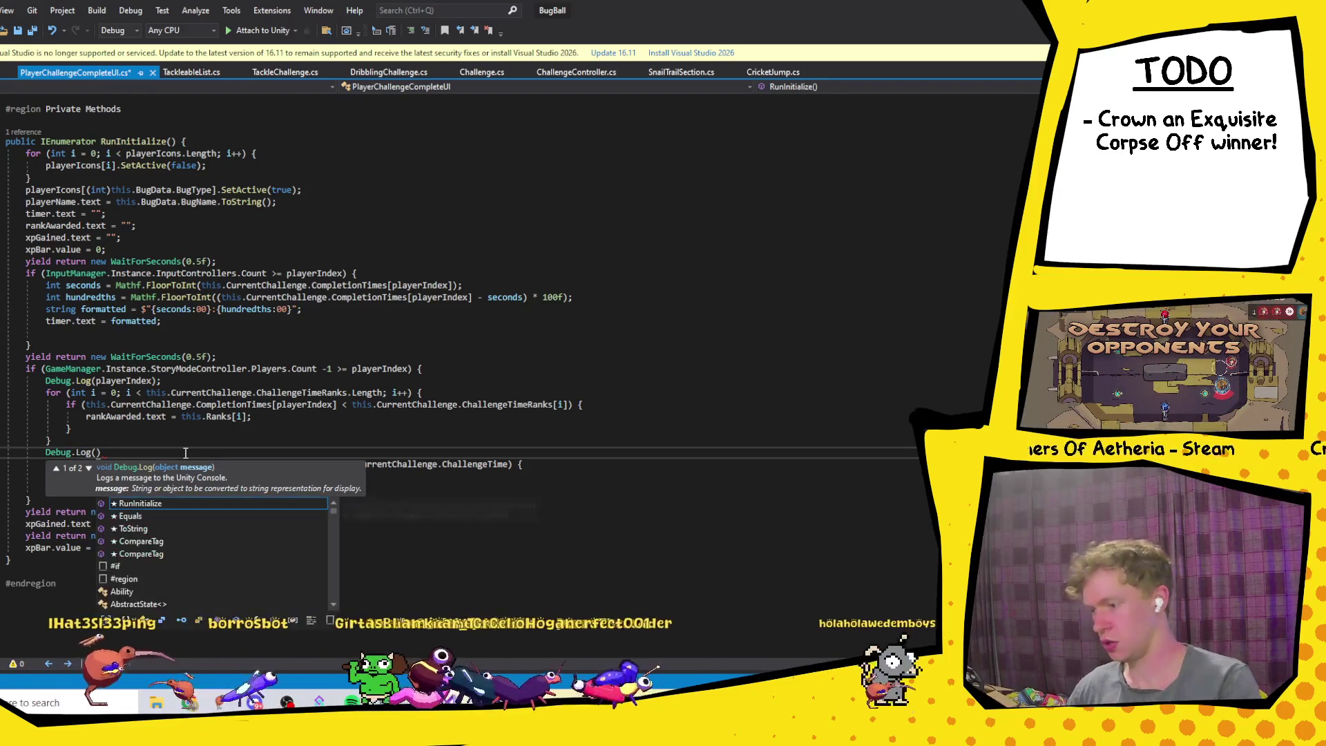
pyautogui.press('BackSpace')
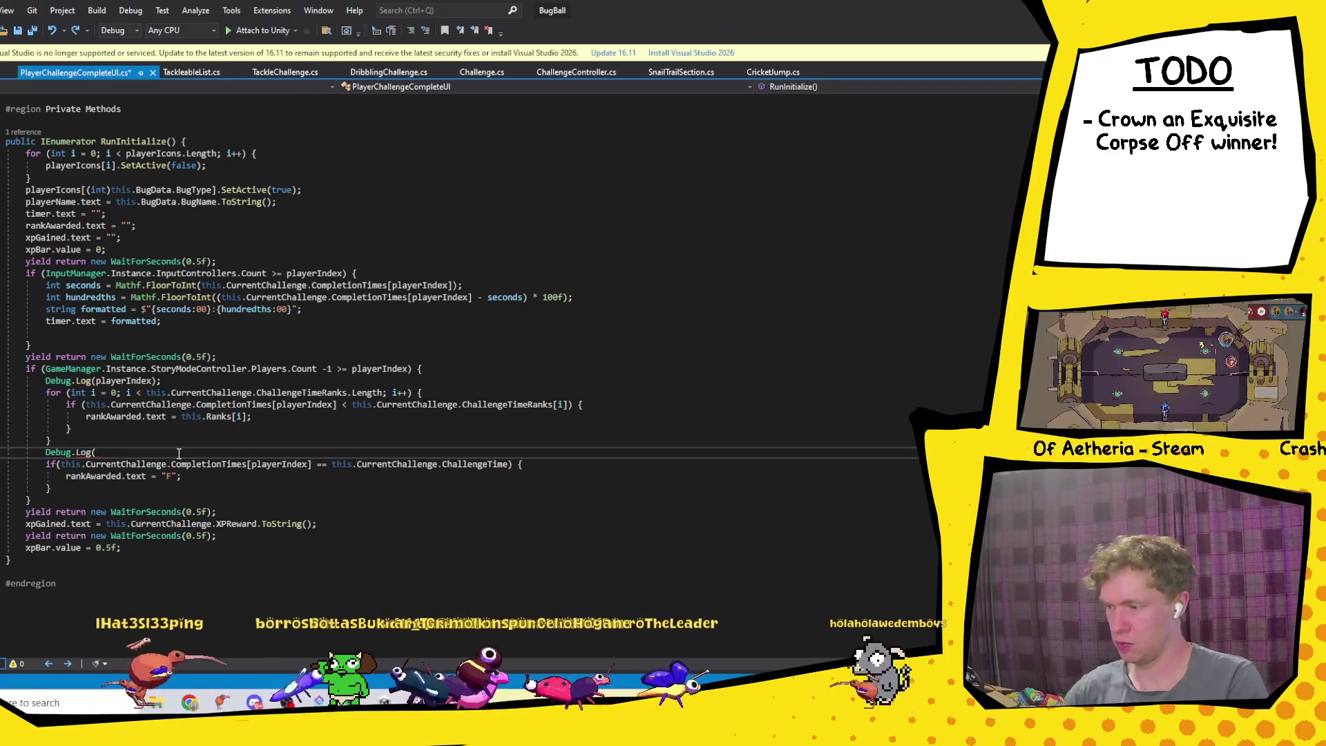
pyautogui.hotkey('shift', 'Home')
pyautogui.press('BackSpace')
pyautogui.press('BackSpace')
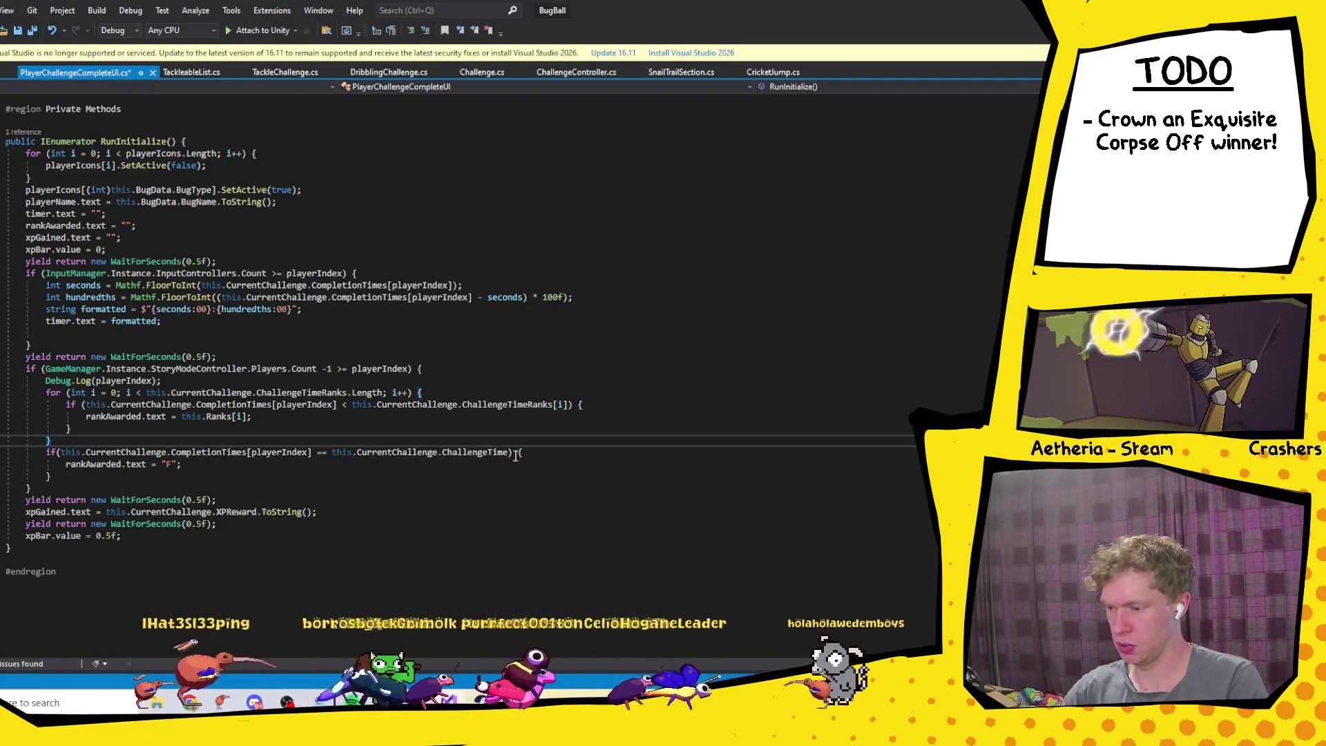
# Step: Add Debug.Log(CompletionTimes[playerIndex]); after the rank loop by pasting the copied expression
pyautogui.moveTo(508, 452); pyautogui.dragTo(464, 450)
pyautogui.click(257, 442)
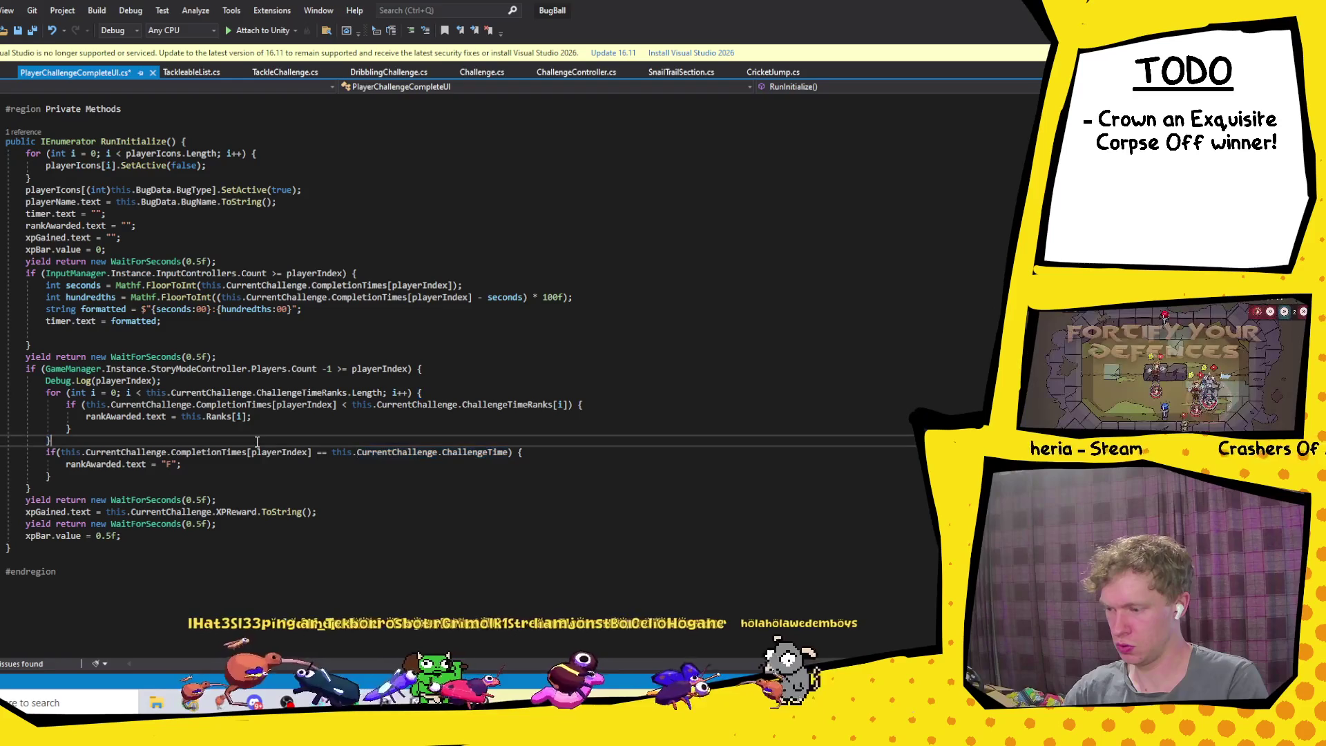
pyautogui.press('Return')
pyautogui.write('Debug.')
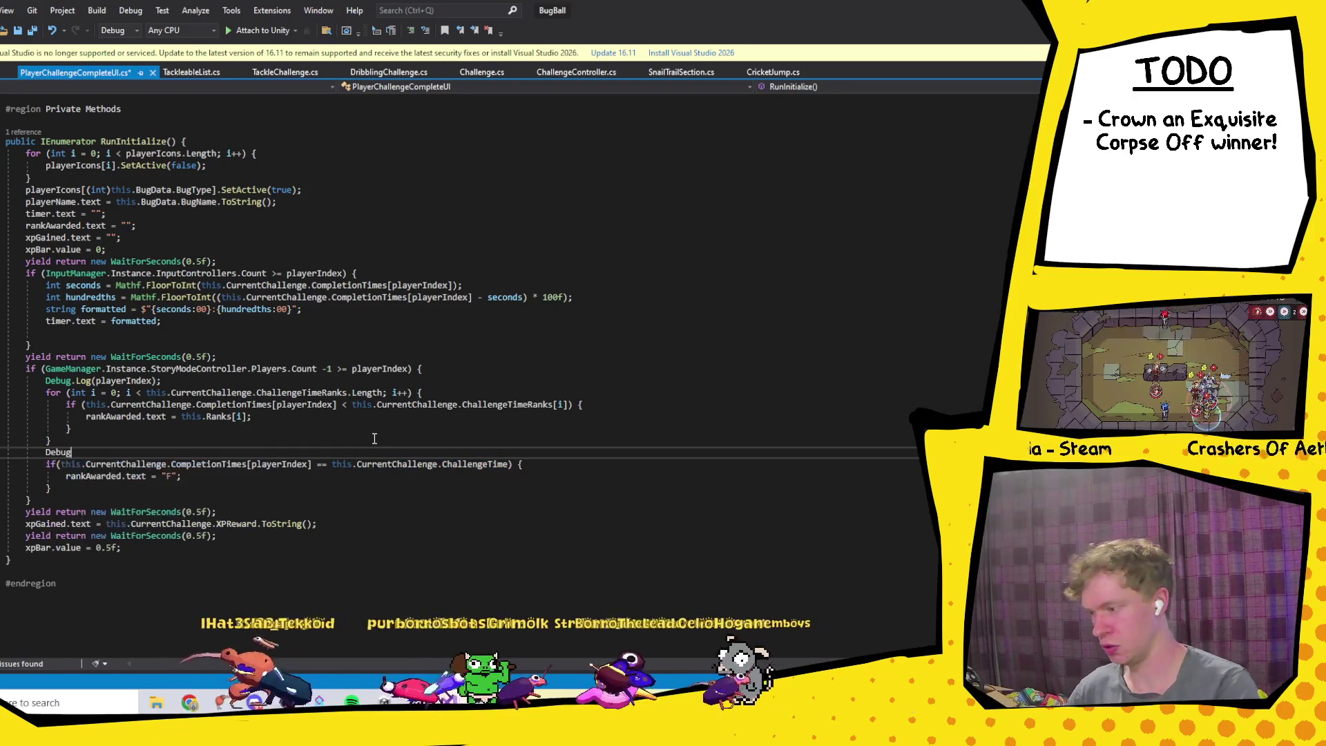
pyautogui.press('Tab')
pyautogui.write('(')
pyautogui.click(374, 438)
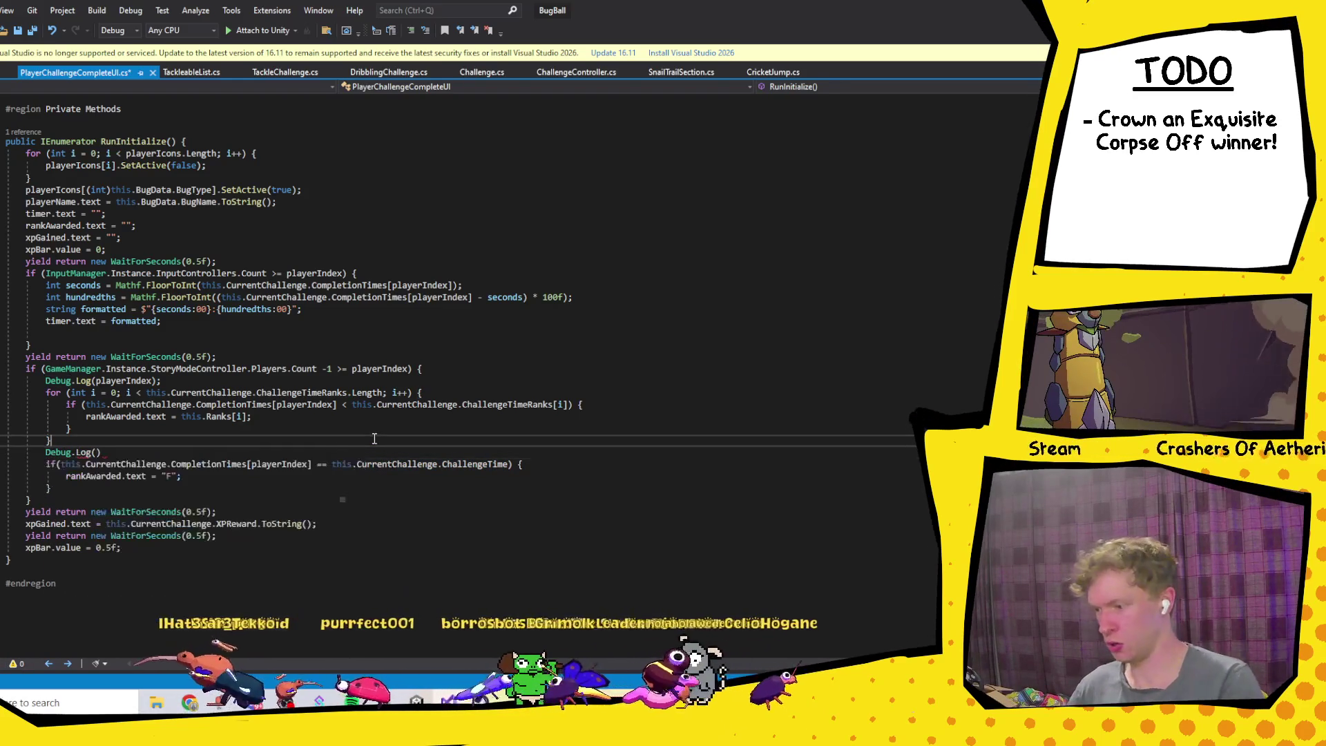
pyautogui.moveTo(310, 463); pyautogui.dragTo(65, 463)
pyautogui.hotkey('ctrl', 'c')
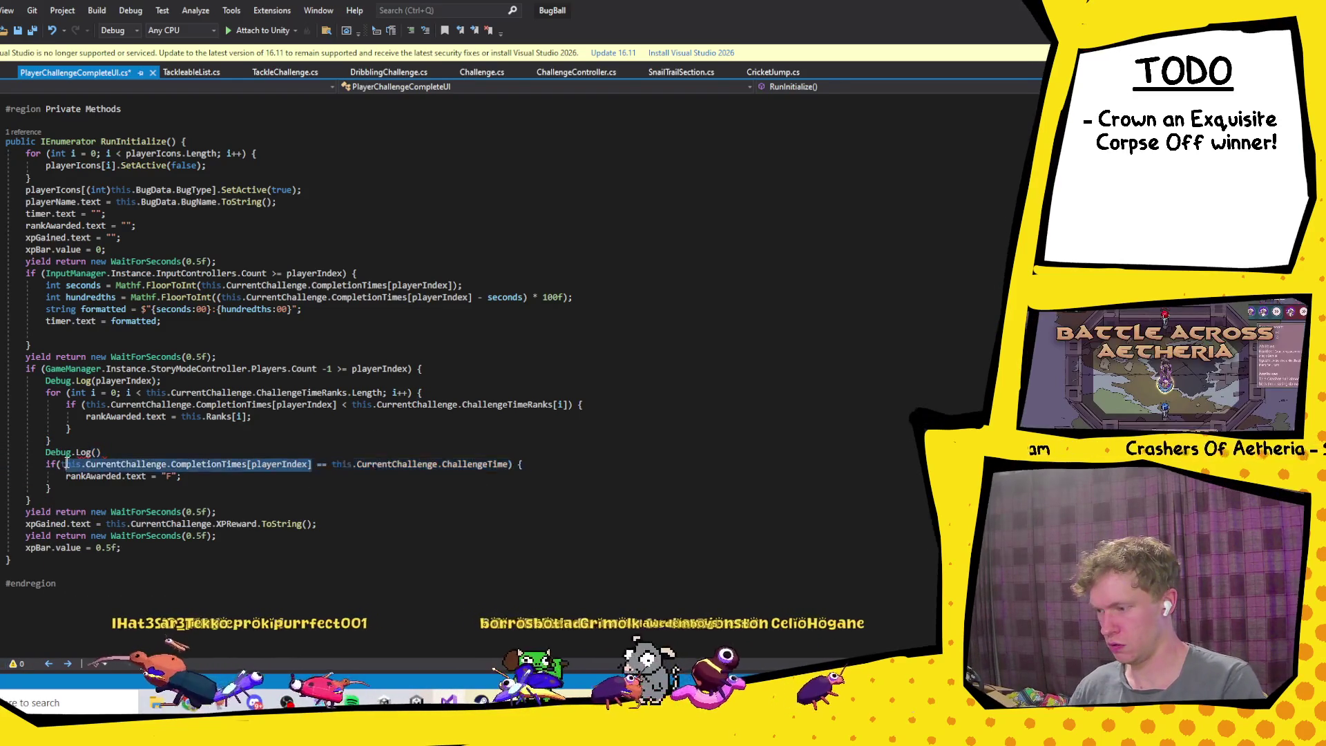
pyautogui.click(101, 452)
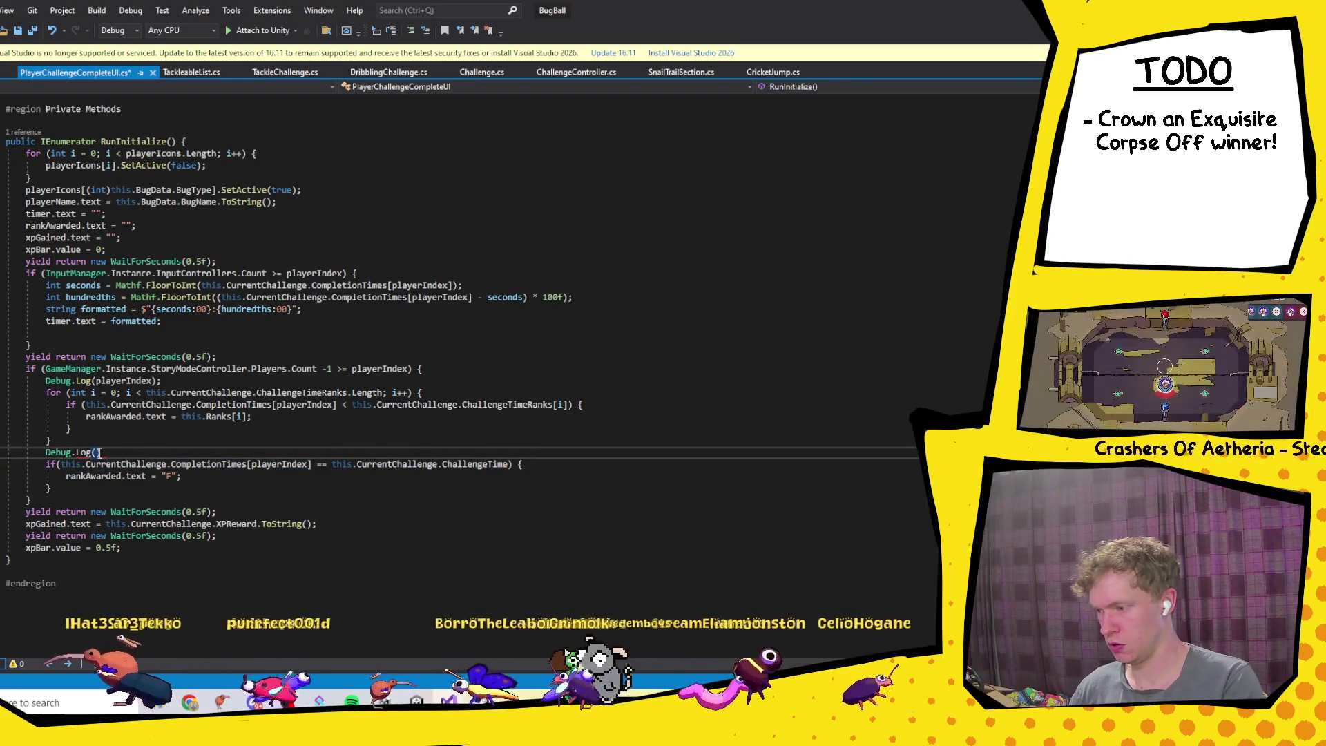
pyautogui.hotkey('ctrl', 'v')
pyautogui.write(';')
# Step: Add Debug.Log(ChallengeTime) on the next line and save the script
pyautogui.press('Return')
pyautogui.write('Debug.l')
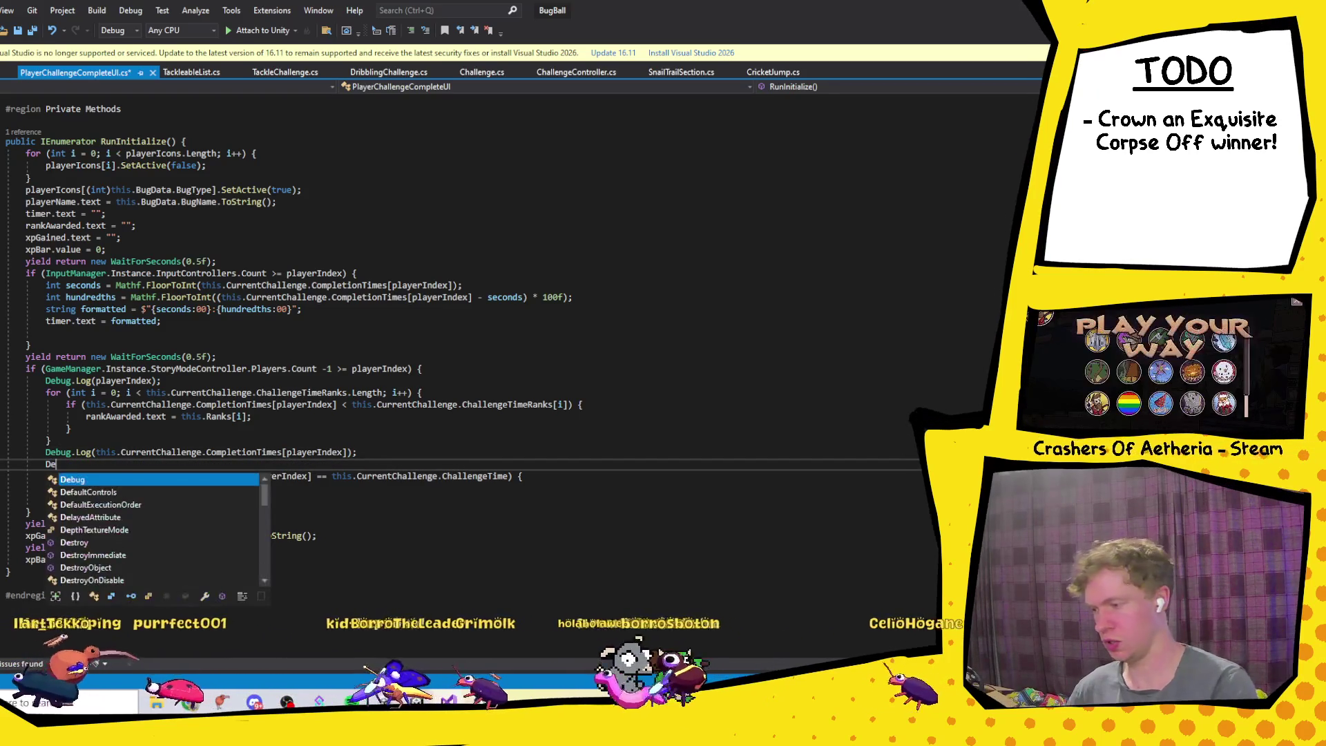
pyautogui.press('Tab')
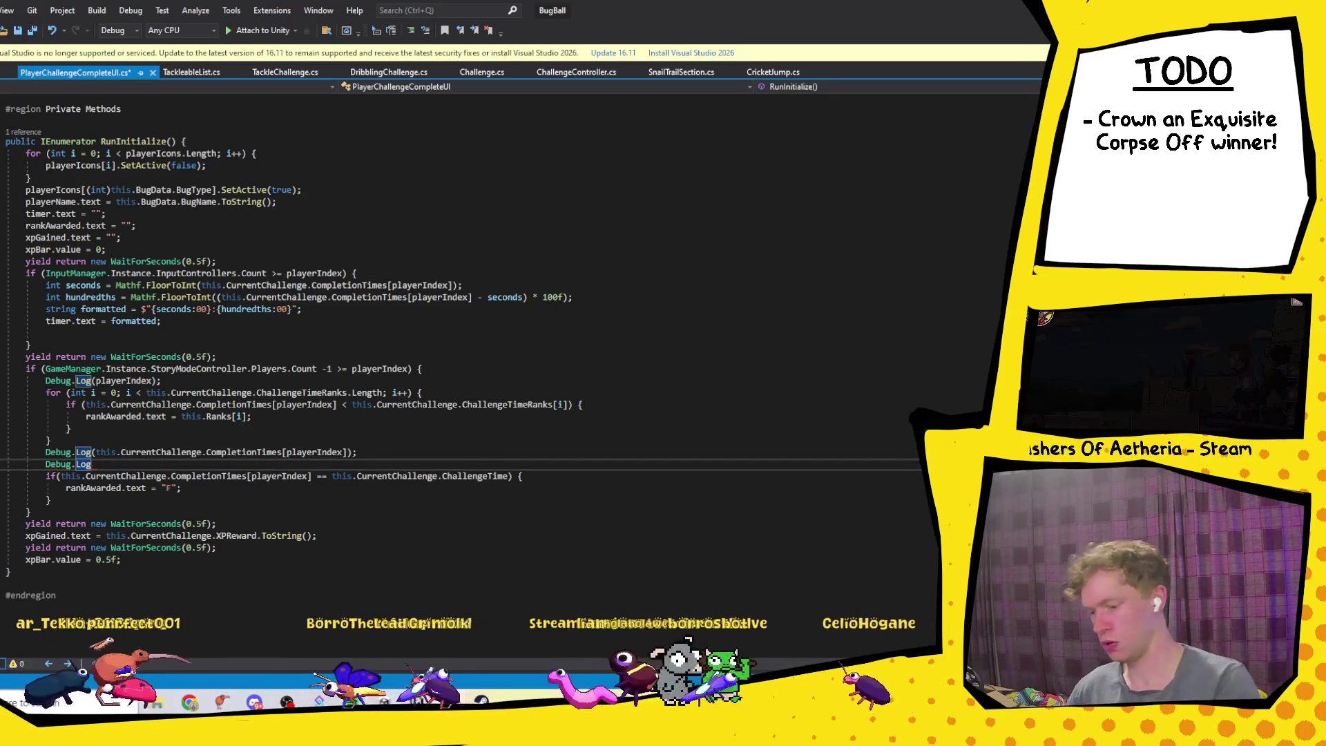
pyautogui.write('(')
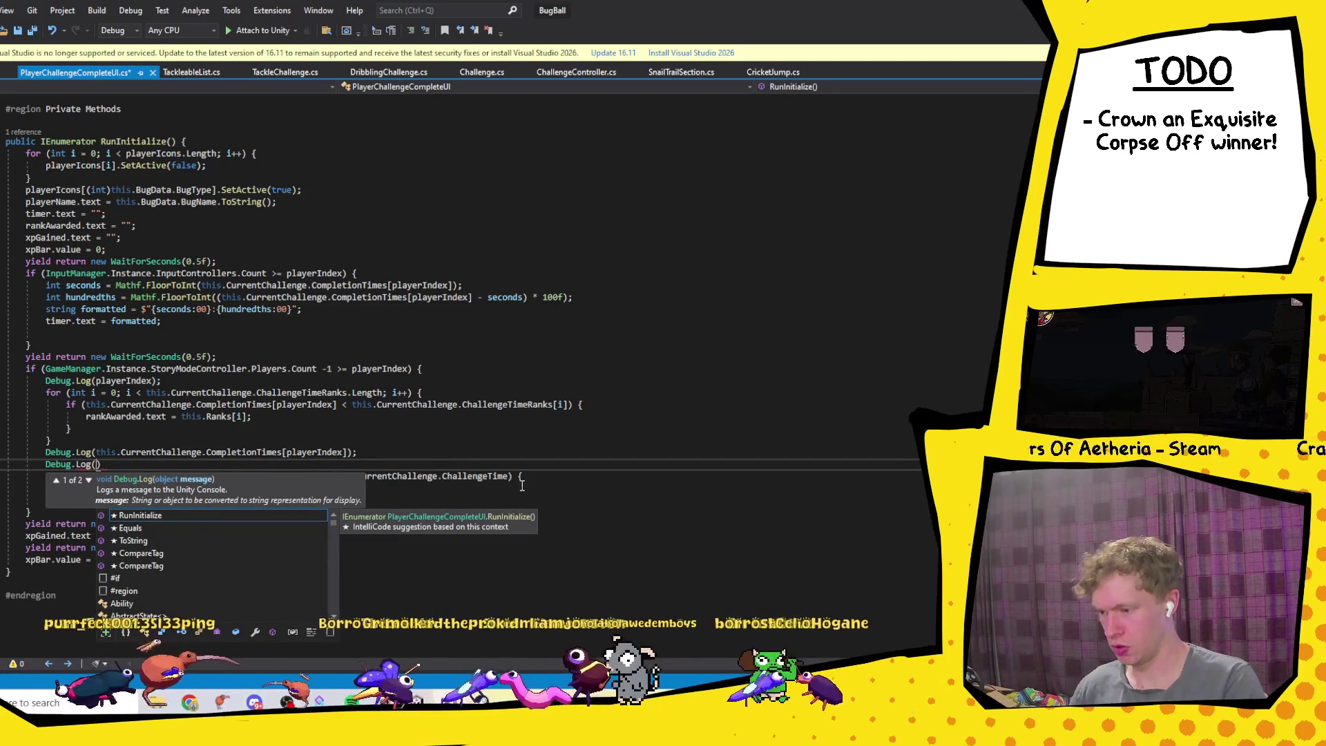
pyautogui.moveTo(508, 476); pyautogui.dragTo(343, 476)
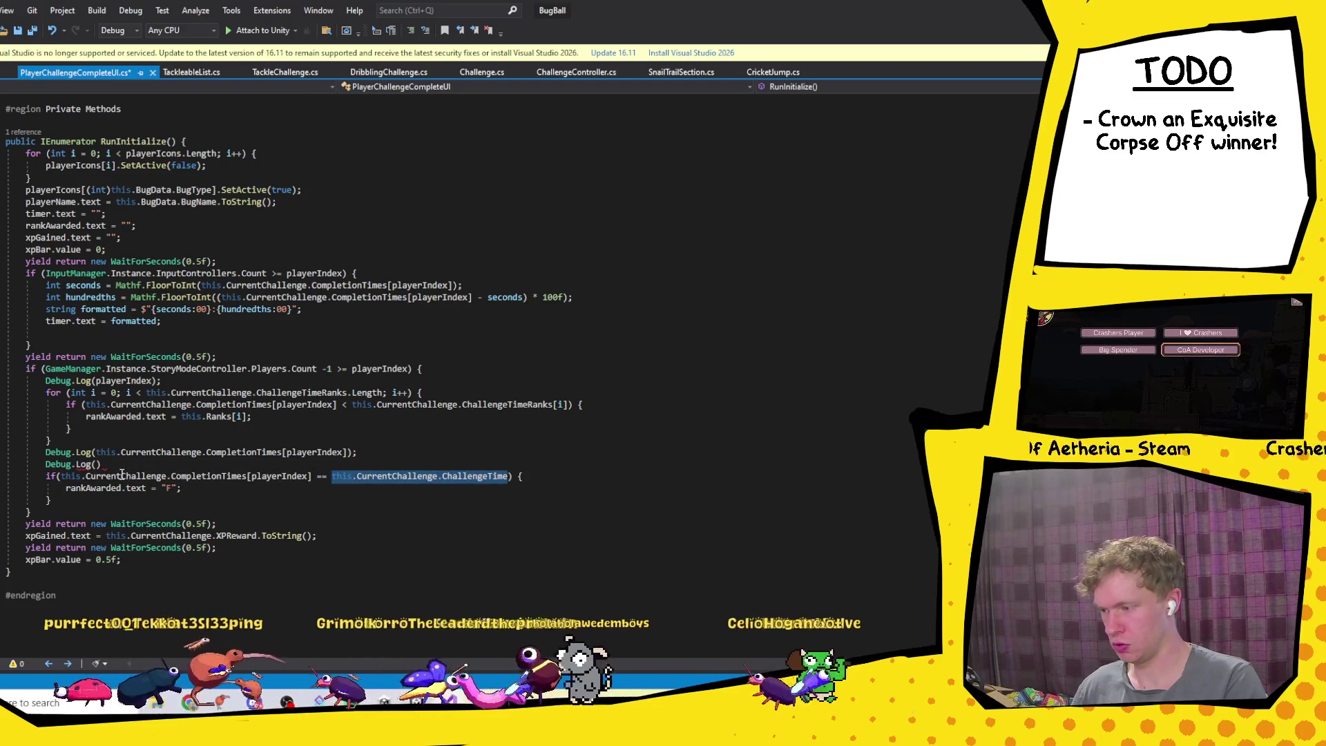
pyautogui.hotkey('ctrl', 'c')
pyautogui.click(98, 463)
pyautogui.hotkey('ctrl', 'v')
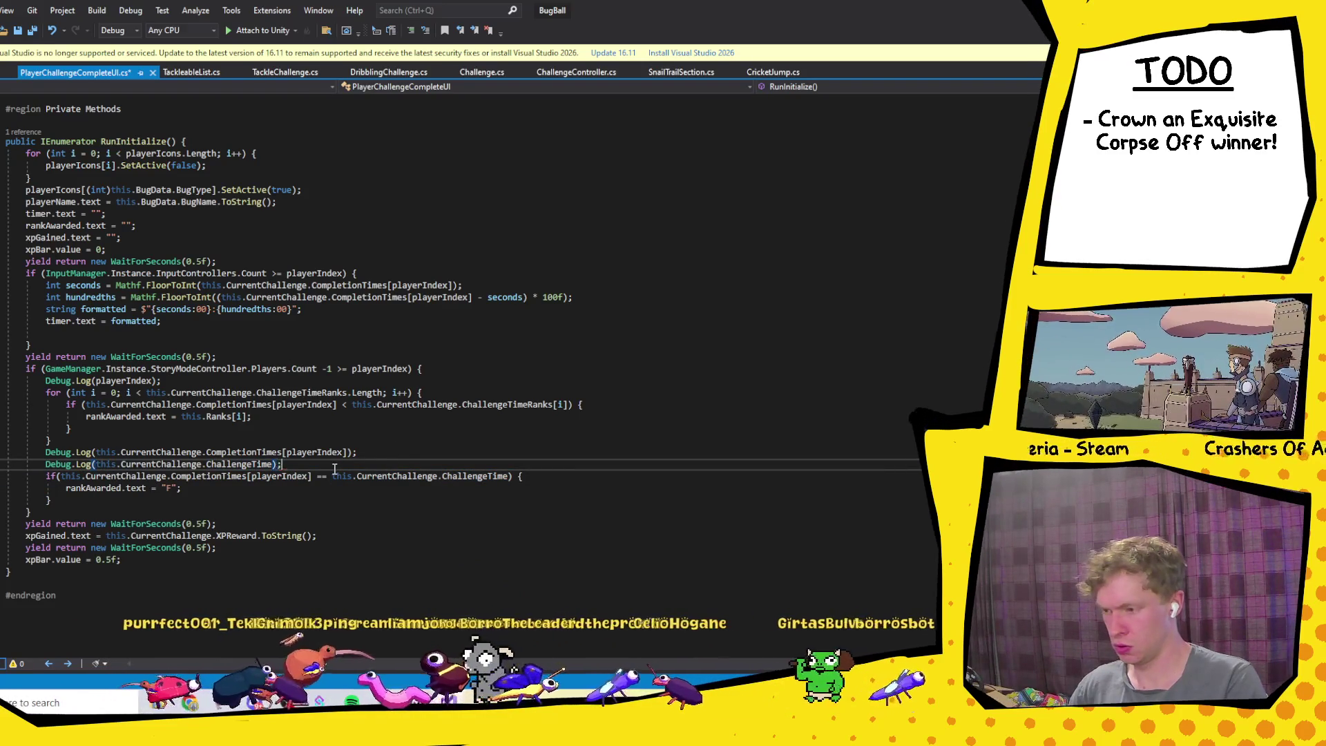
pyautogui.hotkey('ctrl', 's')
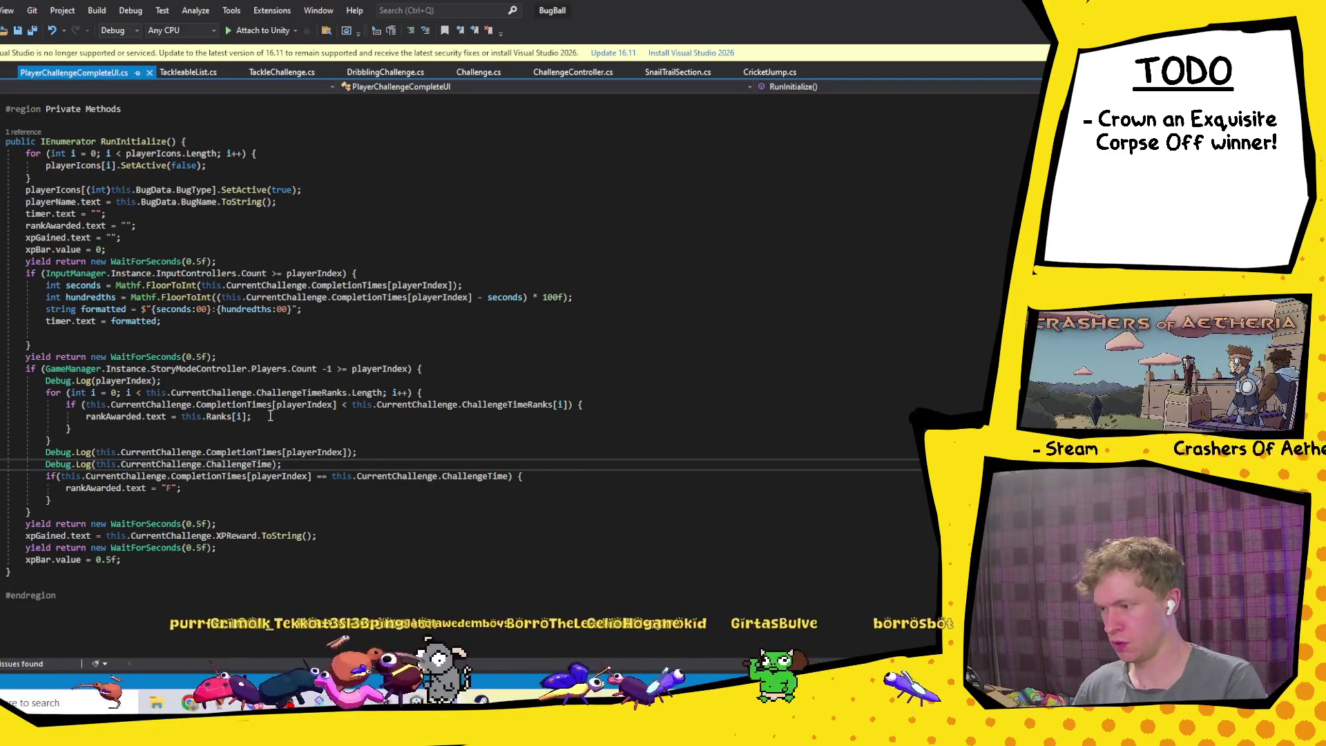
pyautogui.hotkey('alt', 'Tab')
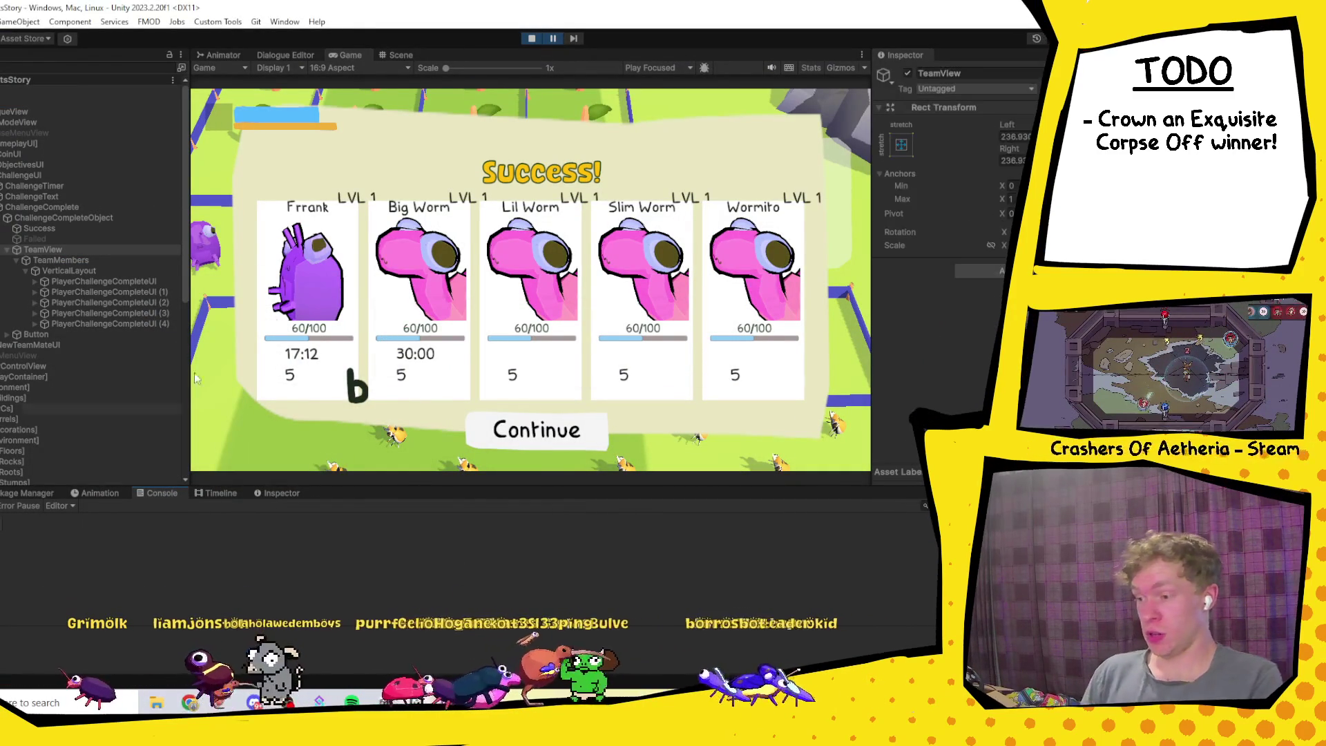
# Step: Stop the old playtest that was still showing the results screen
pyautogui.click(533, 39)
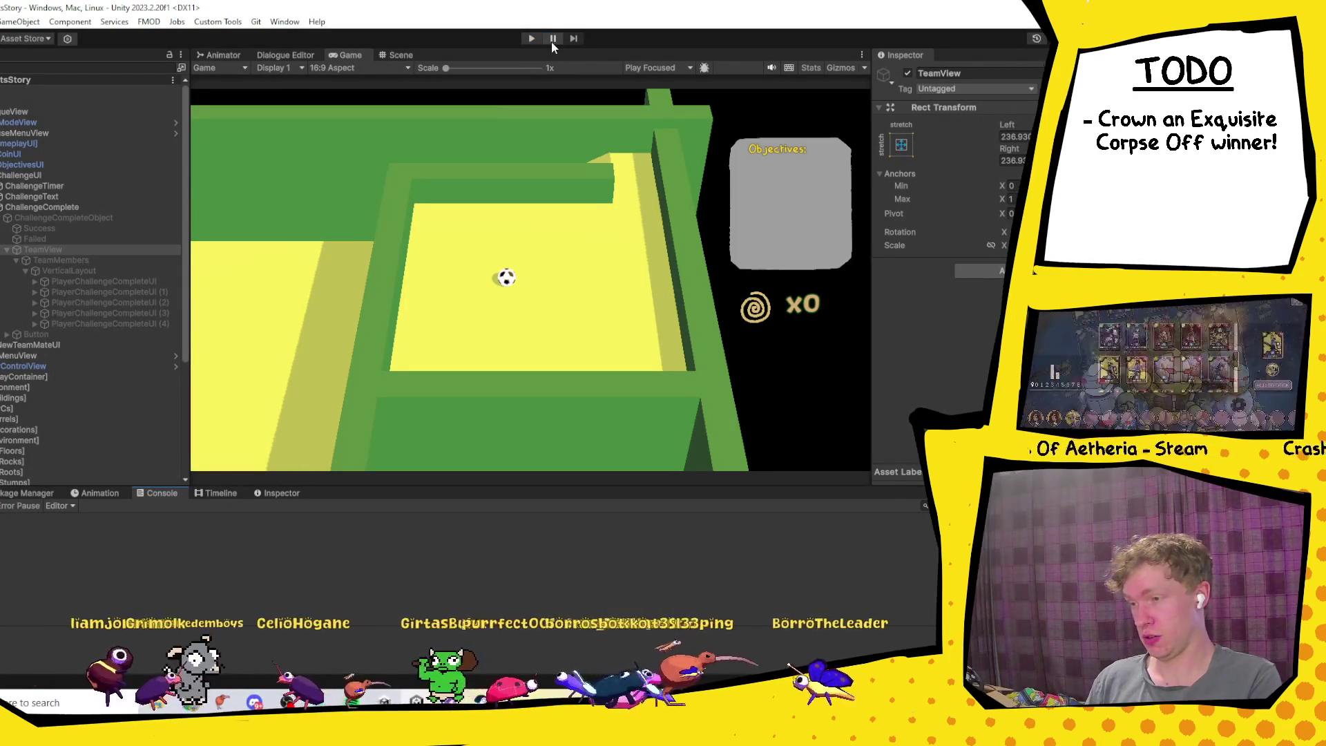
# Step: Start a fresh playtest and walk the purple bug across the level to Big Worm
pyautogui.click(532, 39)
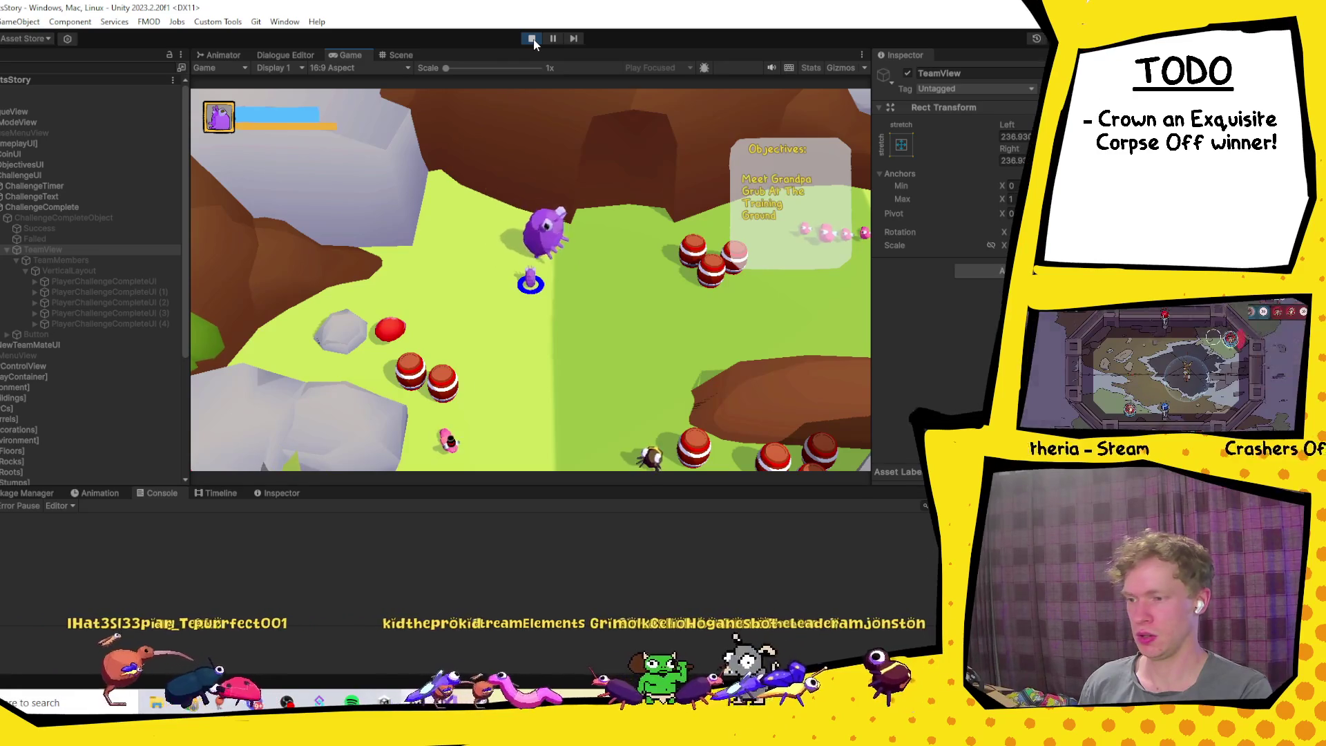
pyautogui.hotkey('s', 'd')
pyautogui.press('s')
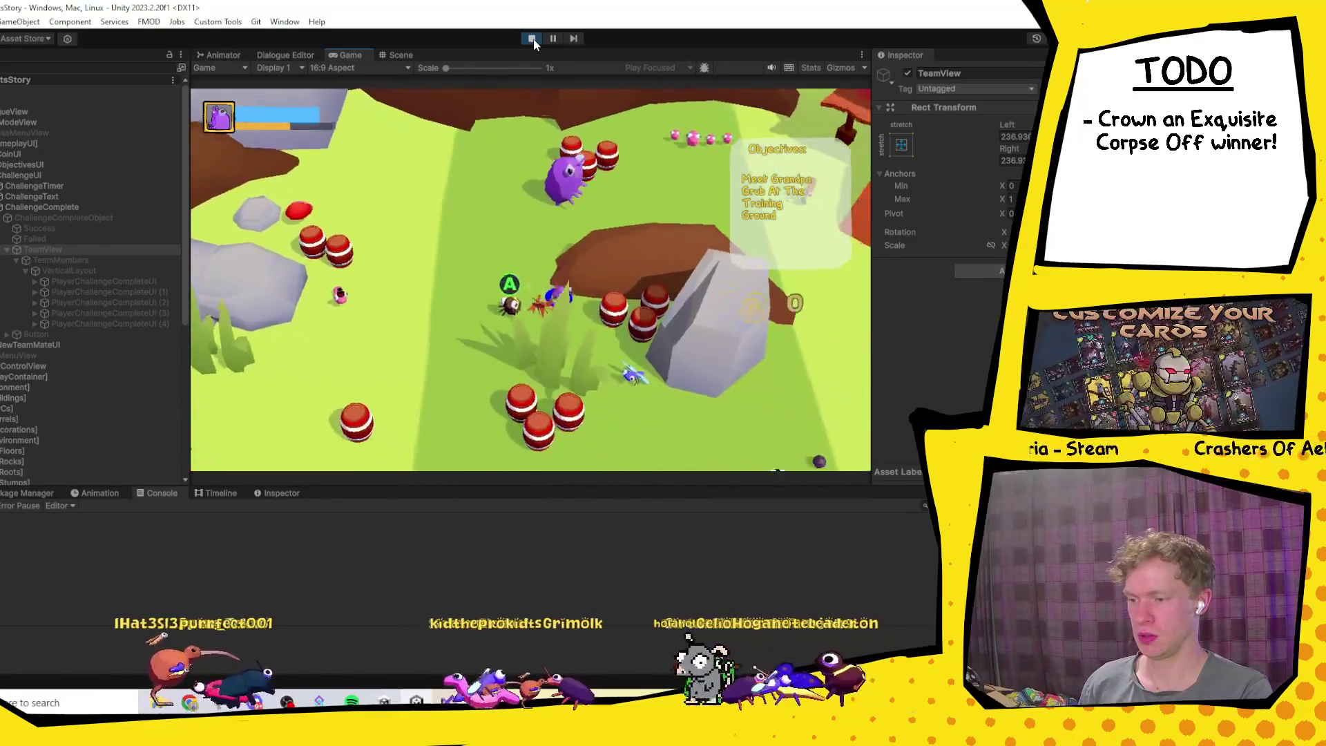
pyautogui.press('w')
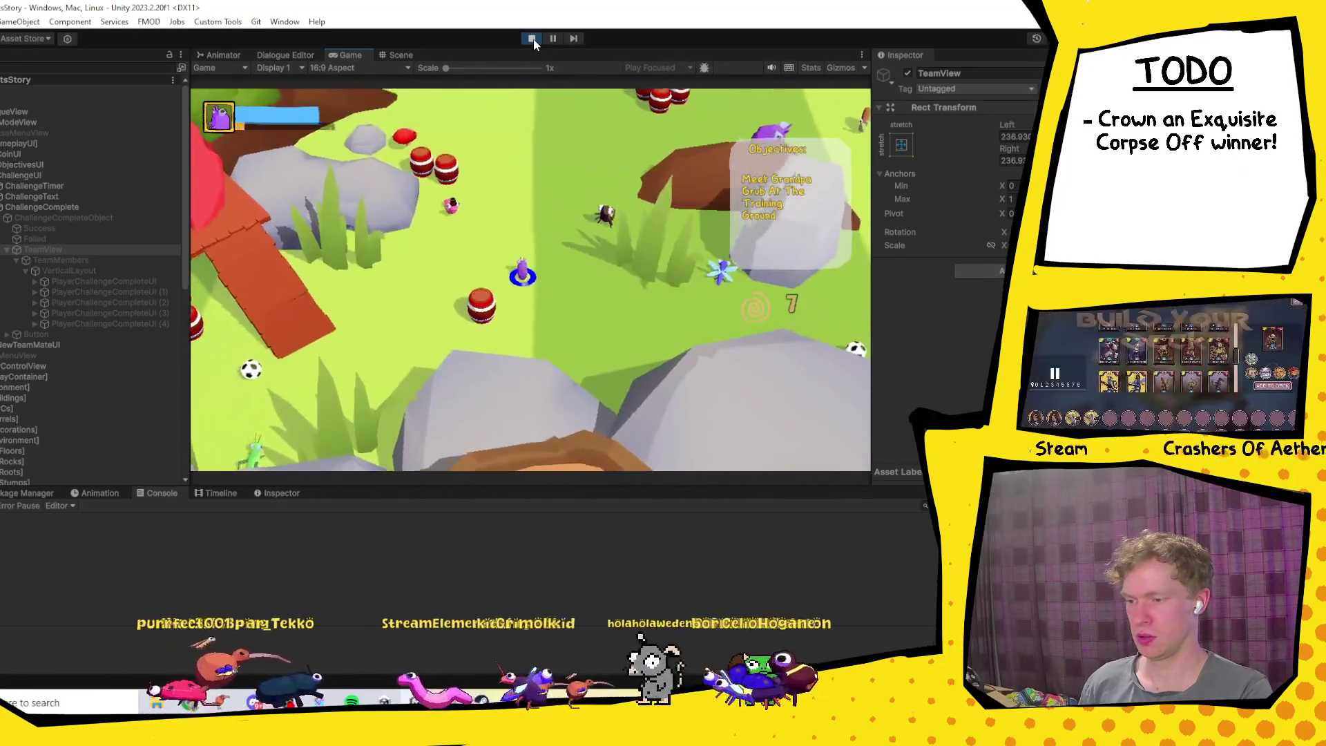
pyautogui.hotkey('w', 'd')
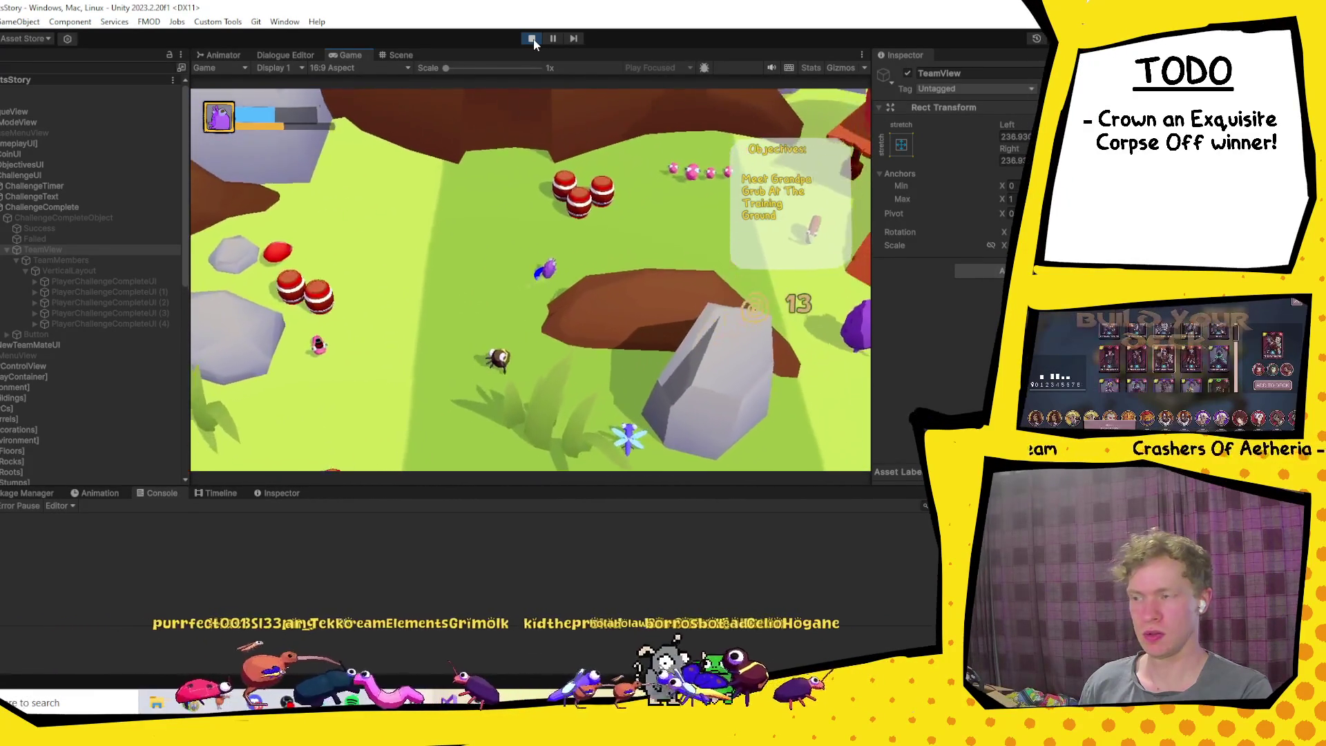
pyautogui.hotkey('w', 'd')
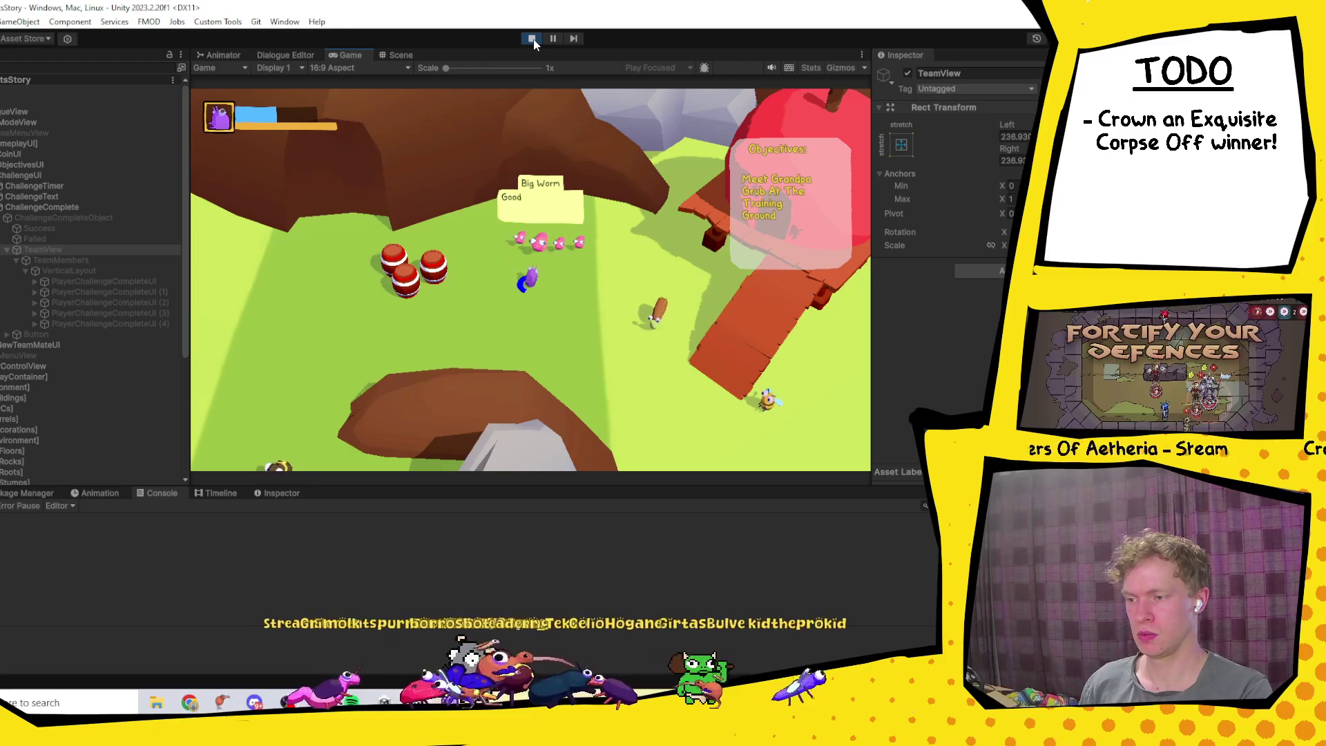
pyautogui.press('d')
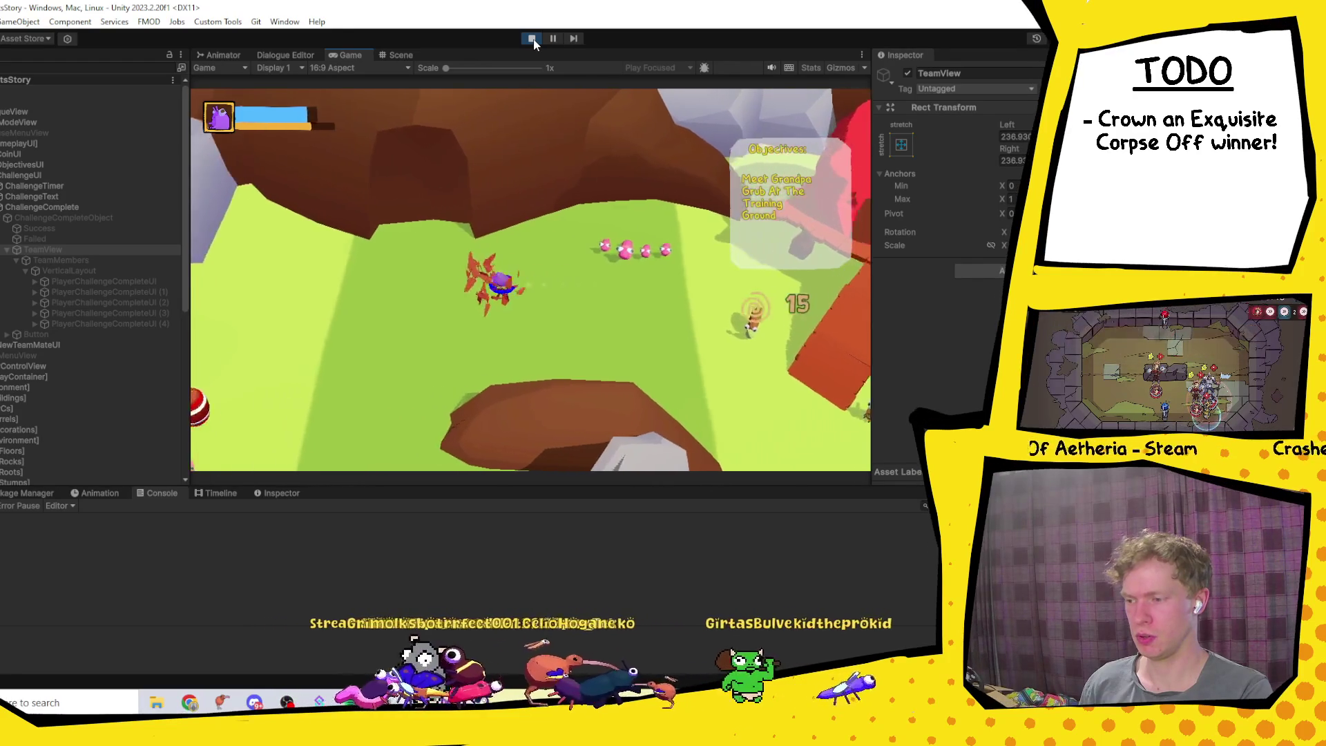
pyautogui.press('d')
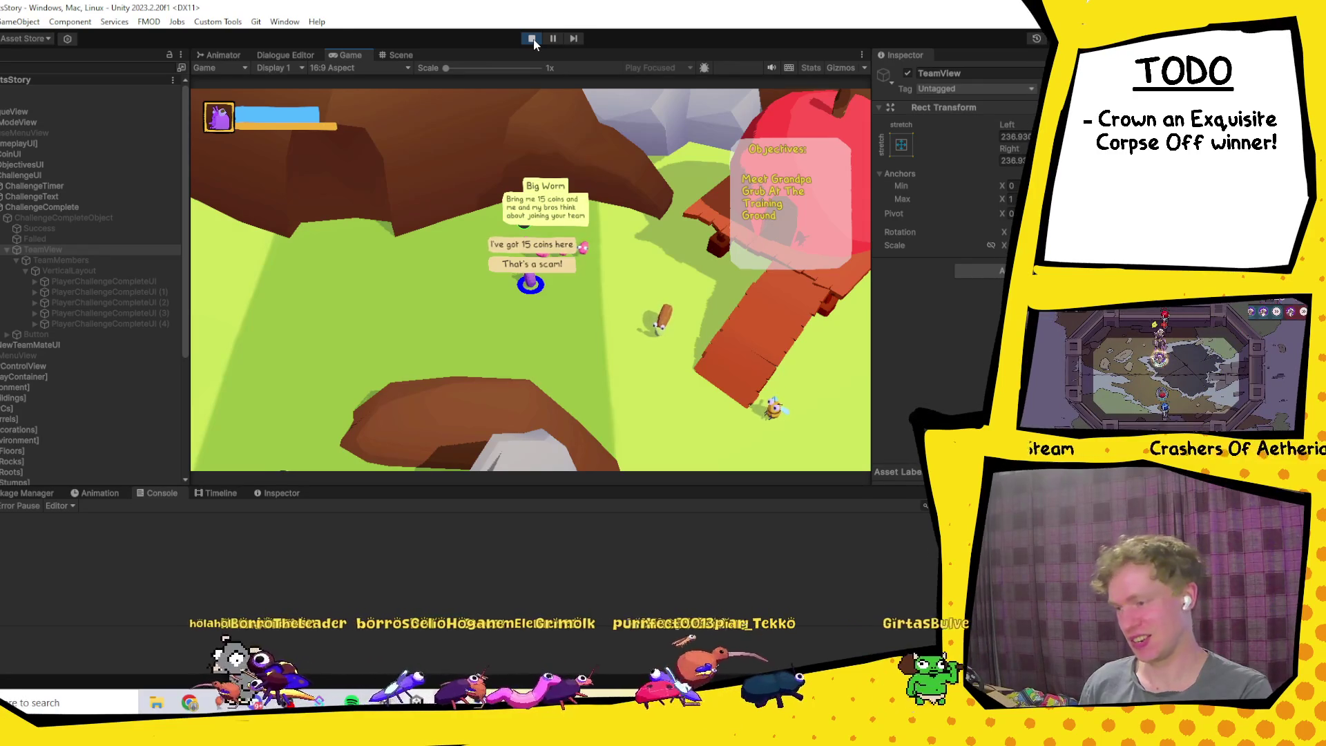
# Step: Choose the 'I've got 15 coins here' reply to pay Big Worm
pyautogui.press('space')
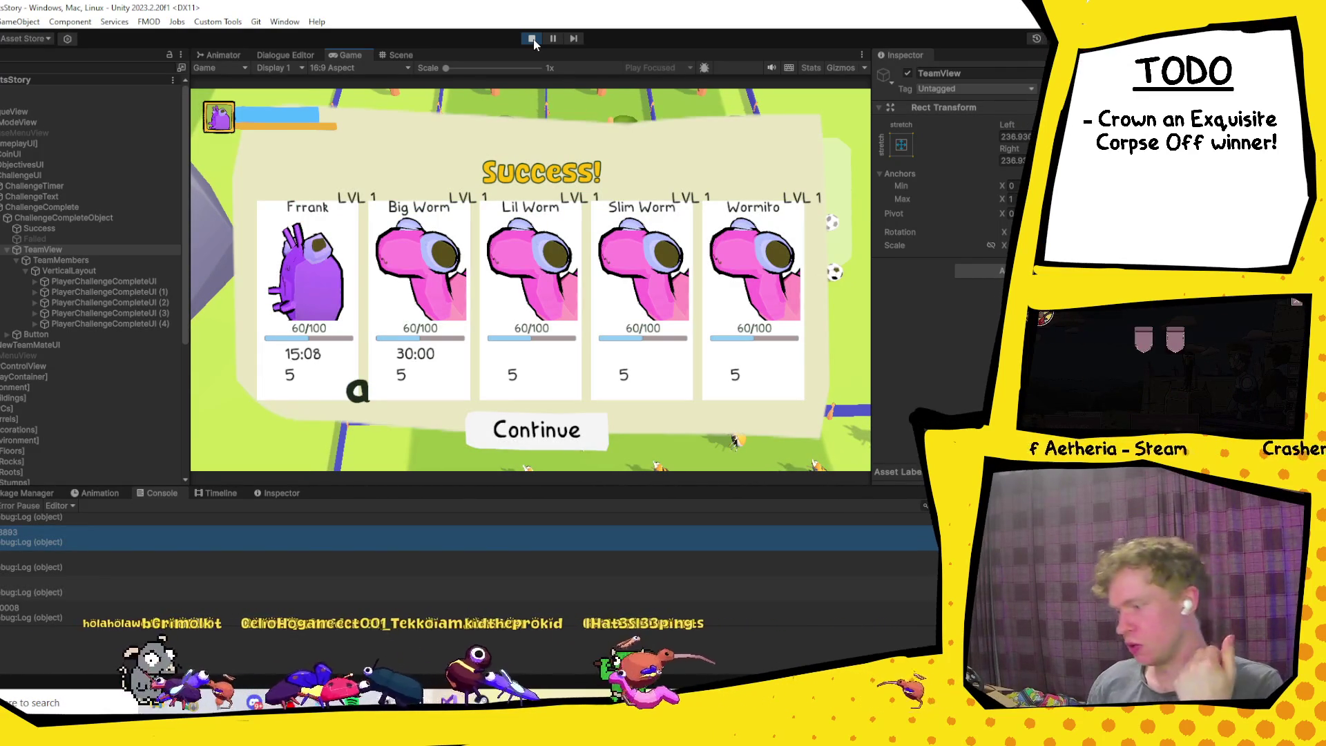
# Step: Inspect the Console debug logs and open the 0008 entry's source line in PlayerChallengeCompleteUI.cs
pyautogui.scroll(1, 190, 557)
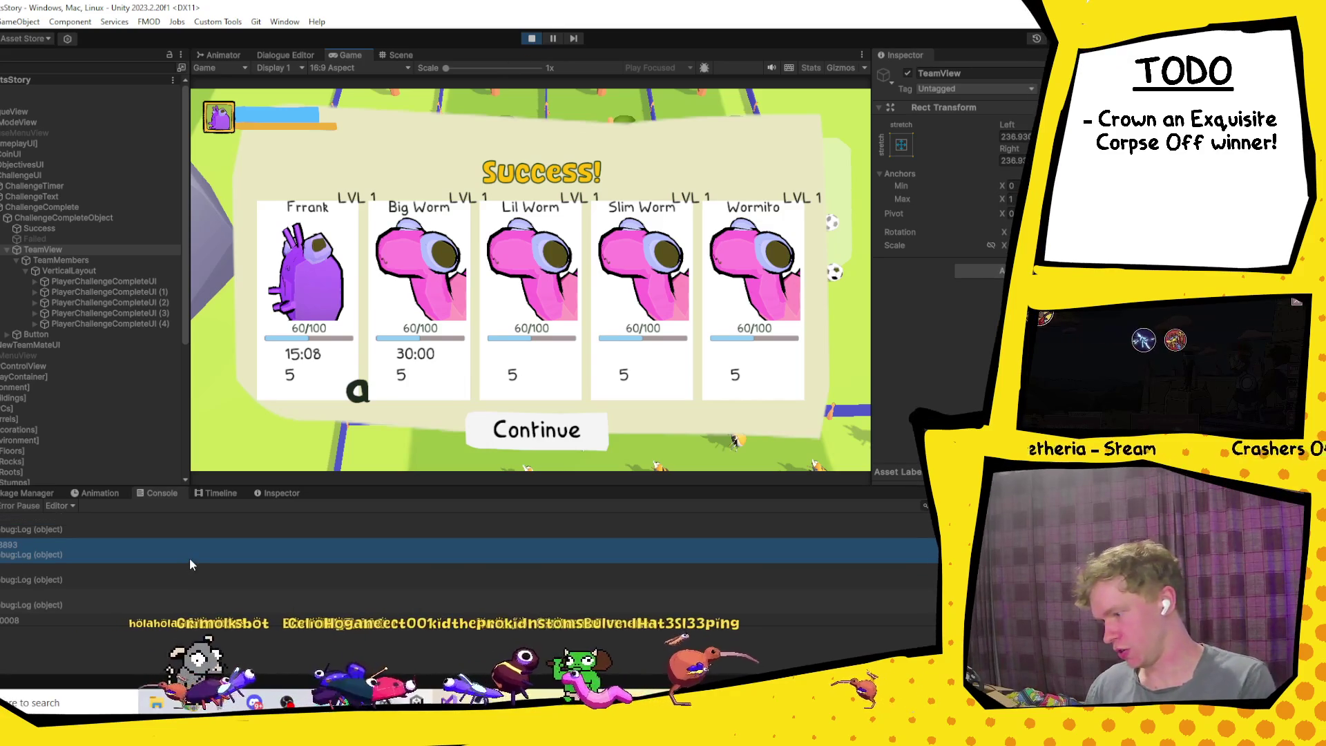
pyautogui.scroll(-1, 182, 553)
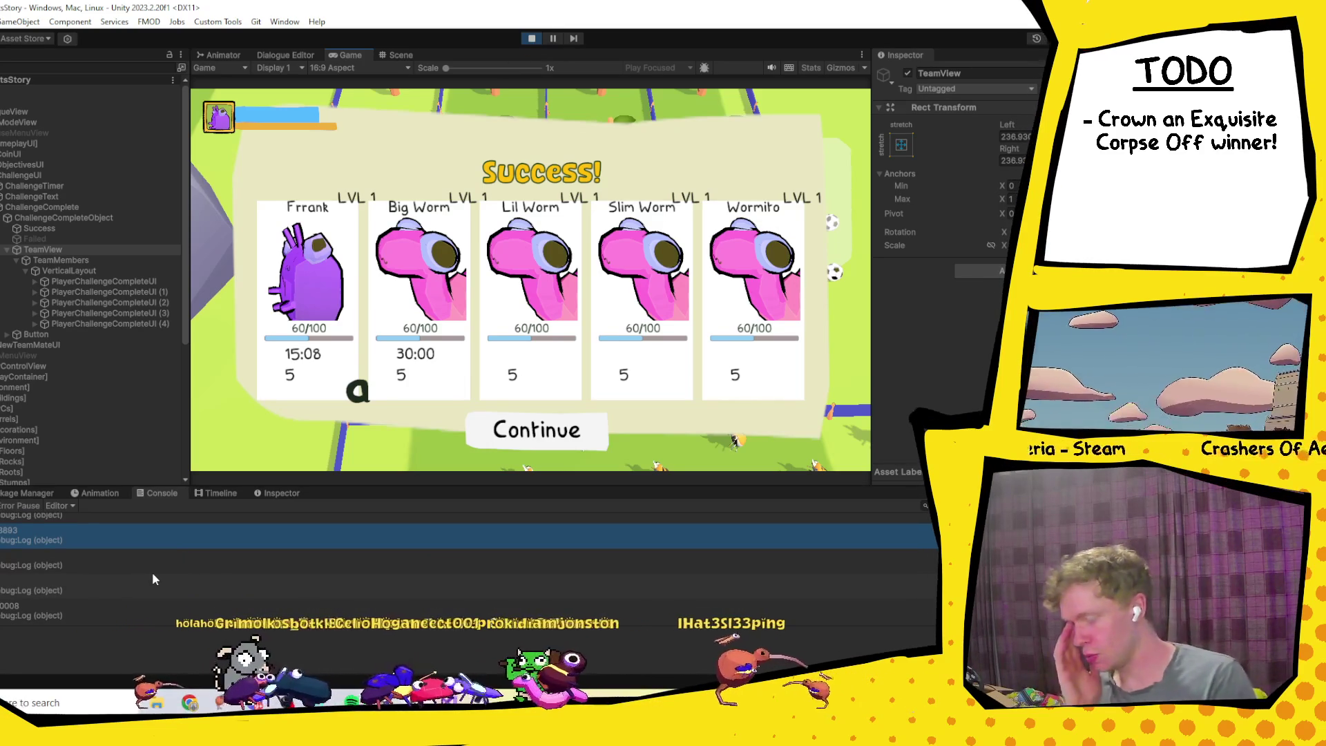
pyautogui.scroll(1, 152, 572)
pyautogui.click(98, 528)
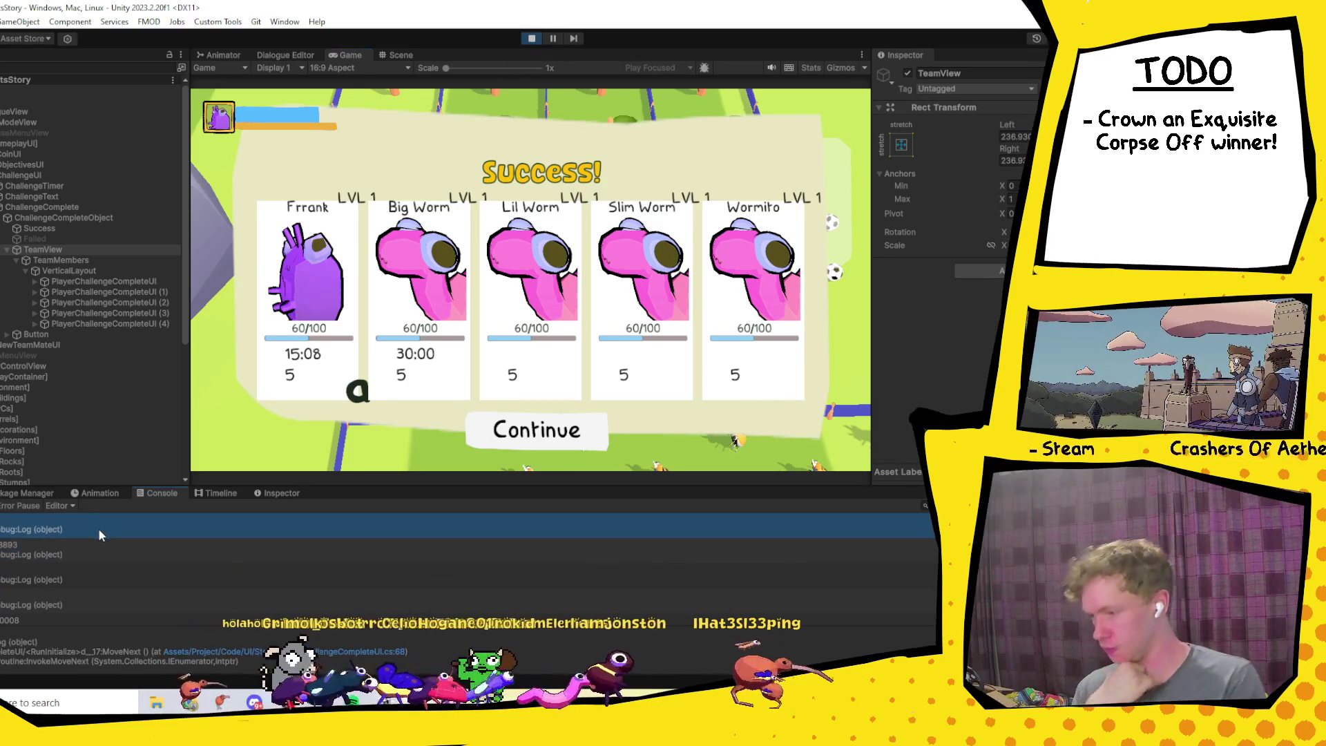
pyautogui.scroll(-1, 97, 529)
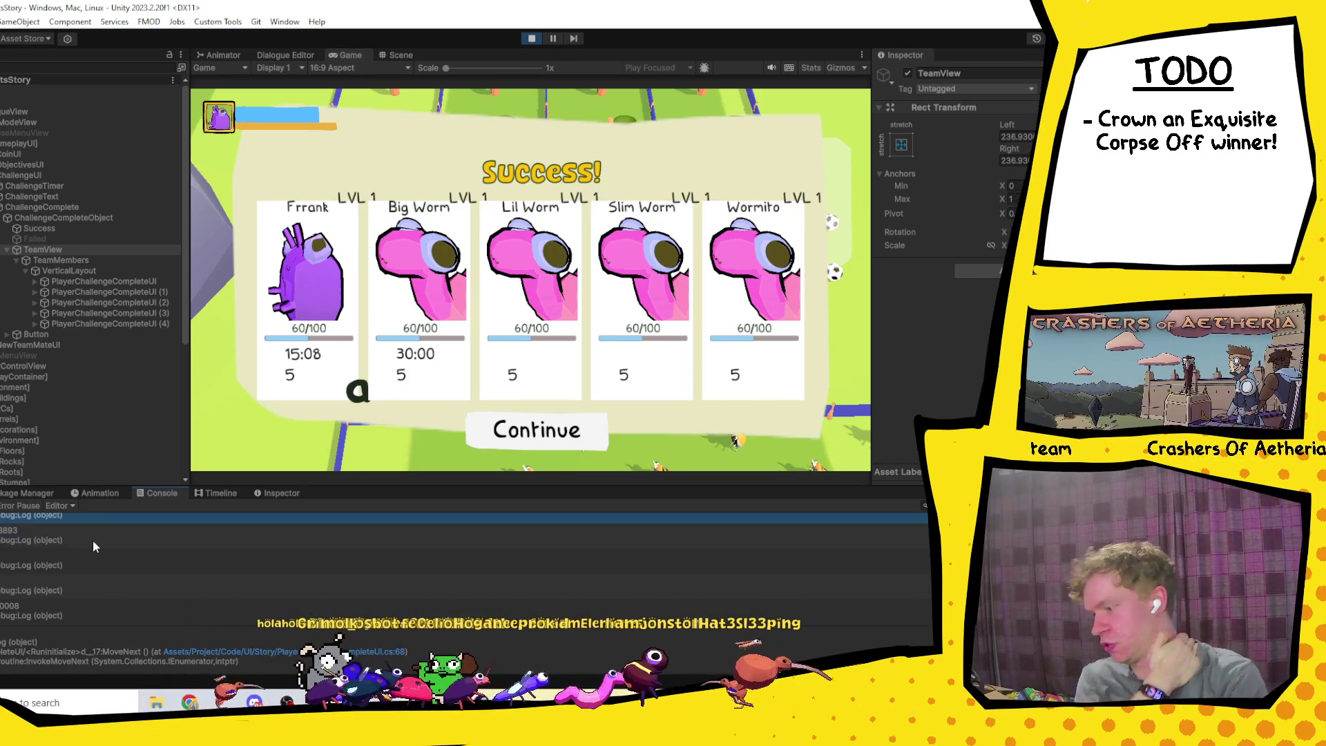
pyautogui.scroll(1, 76, 598)
pyautogui.click(61, 554)
pyautogui.scroll(-1, 68, 584)
pyautogui.click(82, 602)
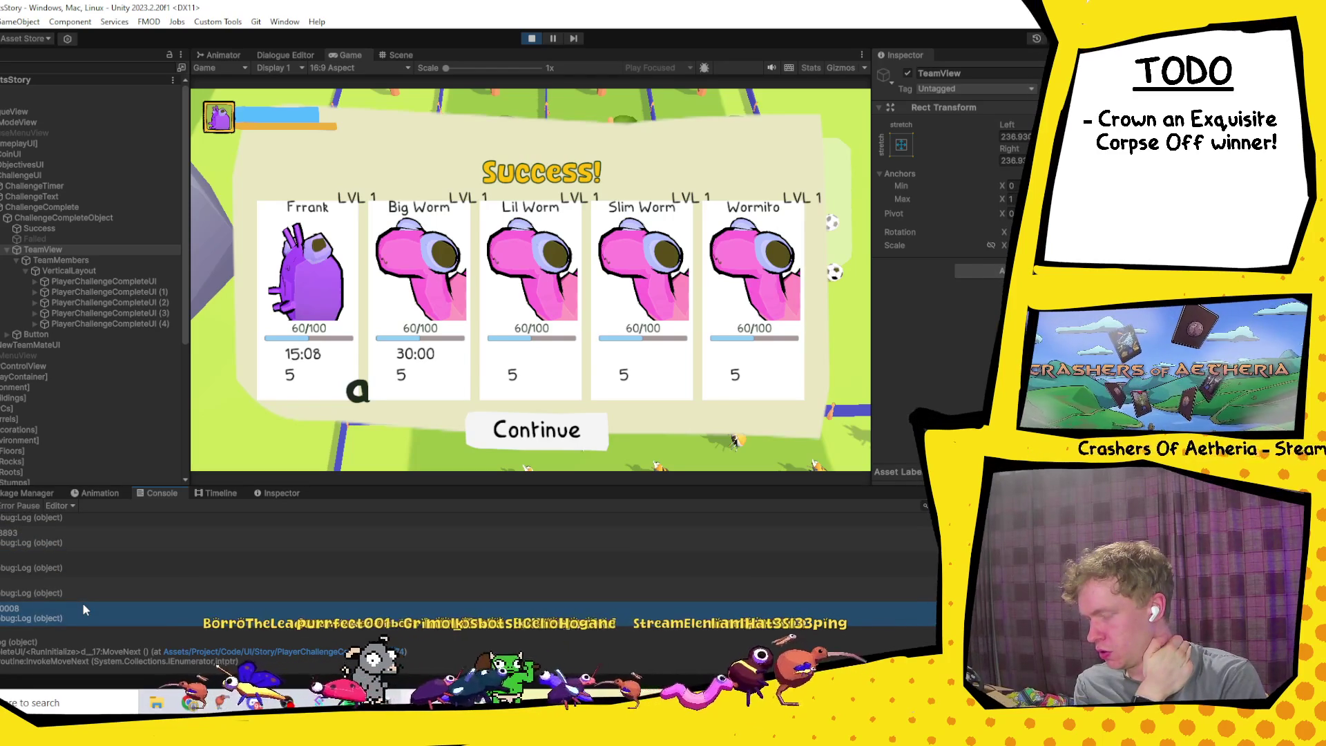
pyautogui.doubleClick(81, 602)
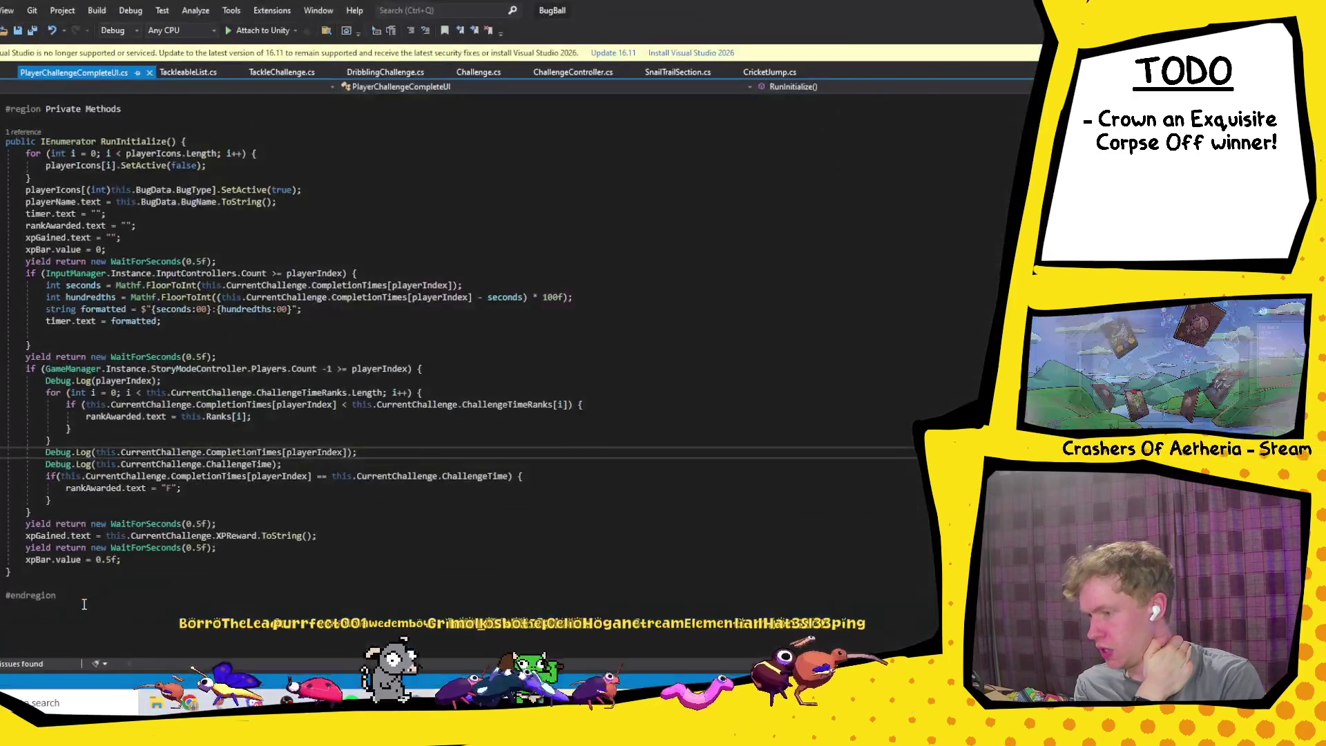
# Step: Jump from the ChallengeTime log line to the definition of CompletionTimes with F12
pyautogui.click(297, 465)
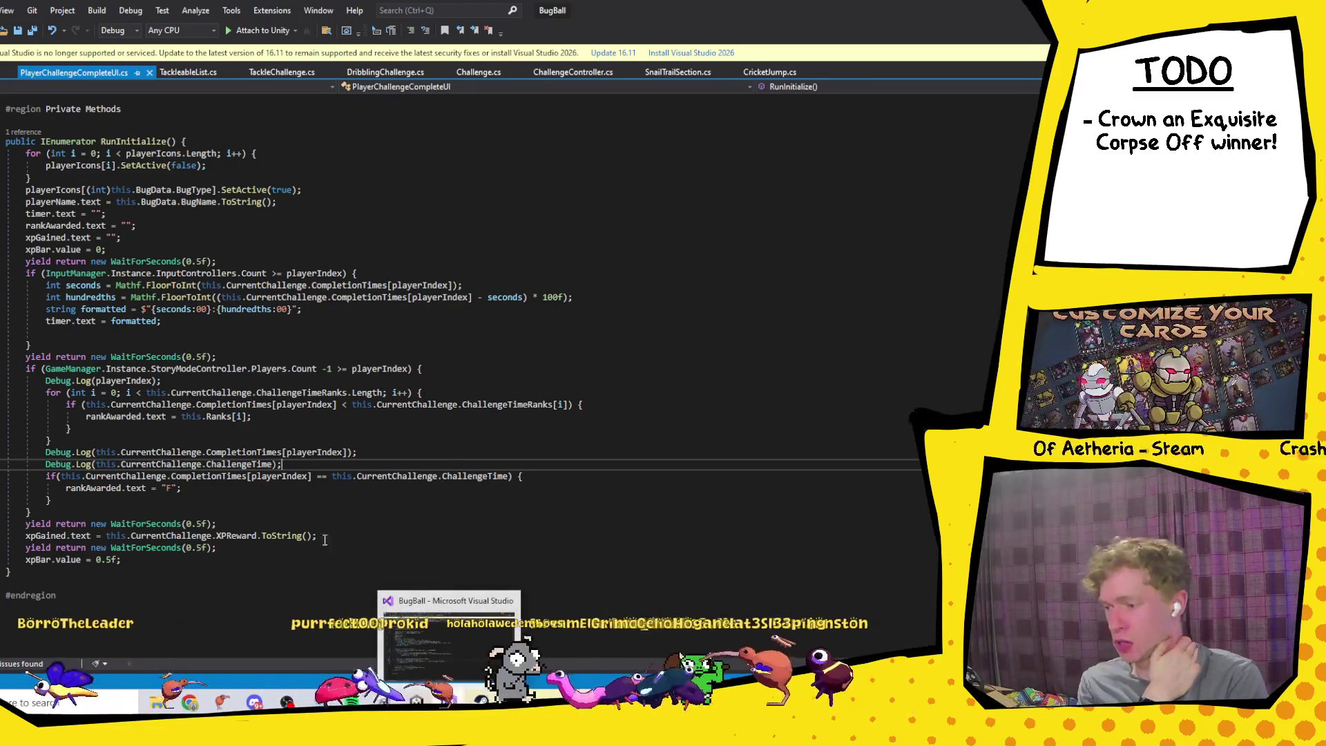
pyautogui.click(266, 452)
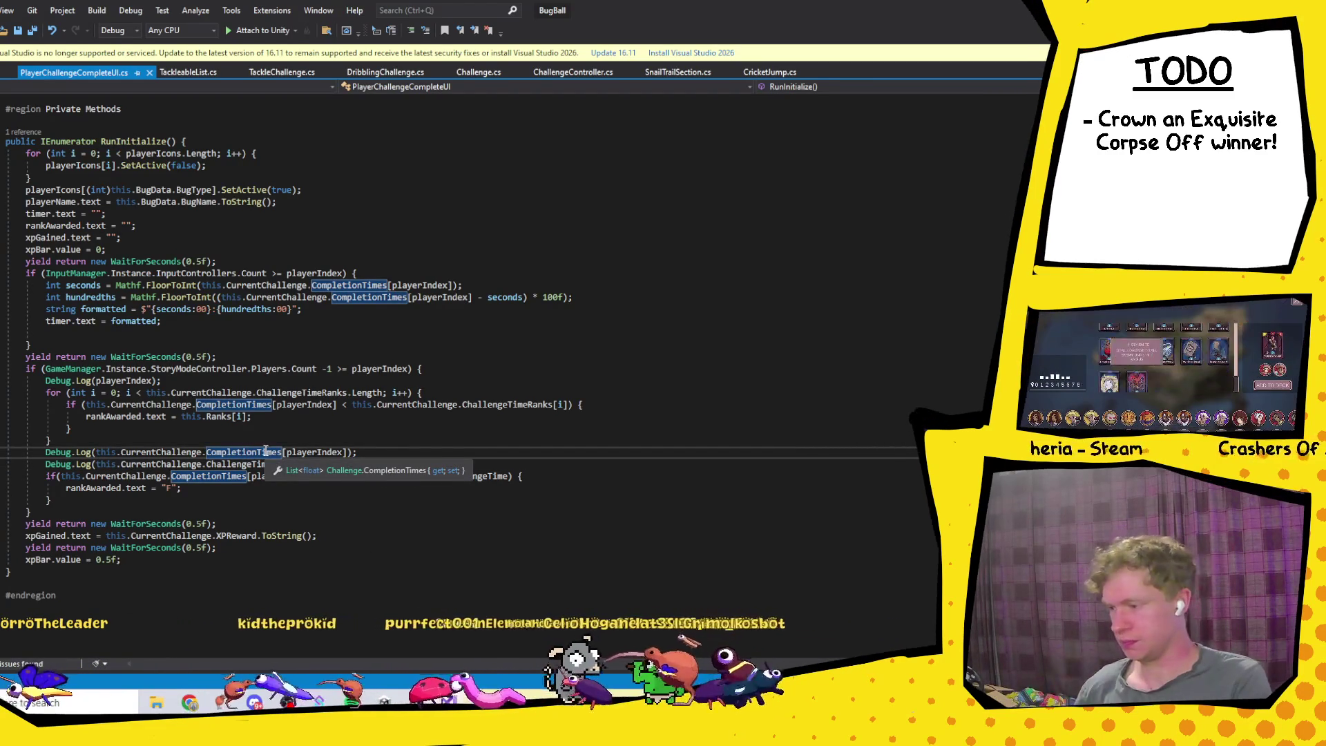
pyautogui.doubleClick(266, 452)
pyautogui.press('F12')
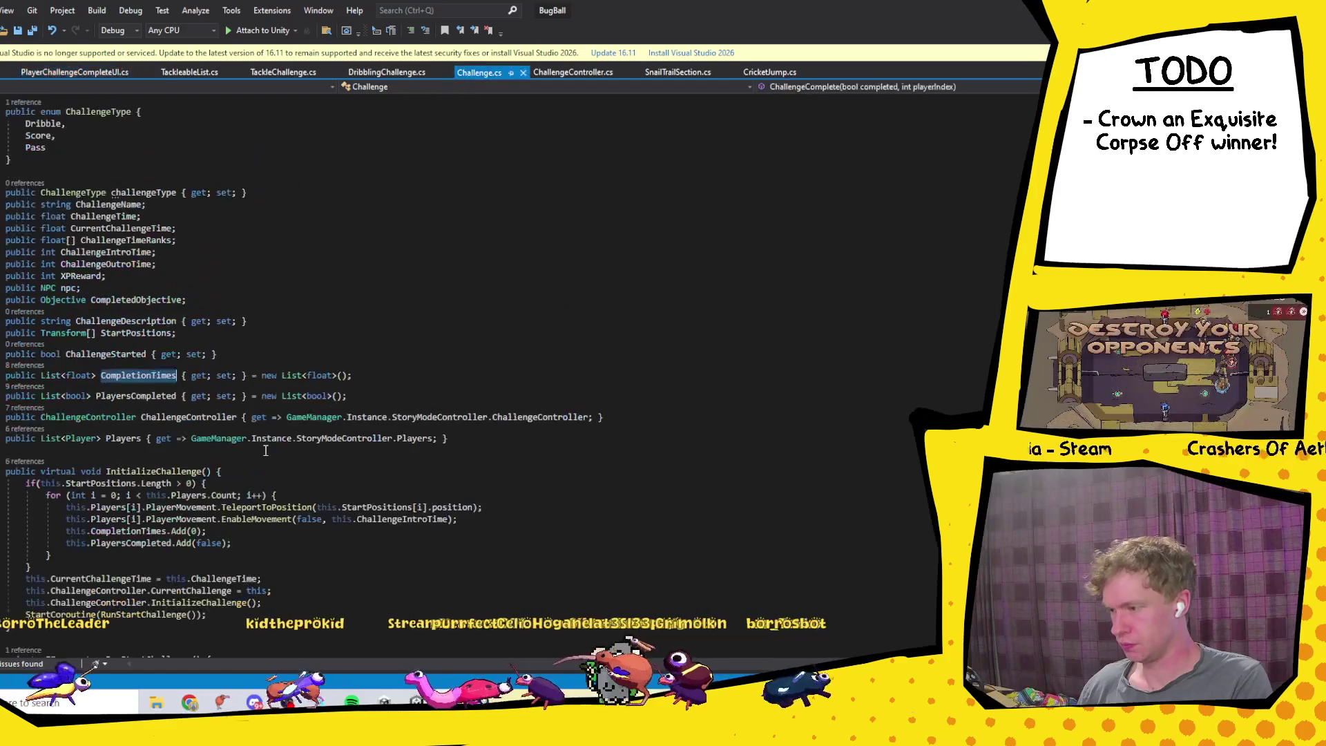
# Step: Read through ChallengeComplete in Challenge.cs, then return to Unity's Success screen
pyautogui.scroll(-15, 383, 428)
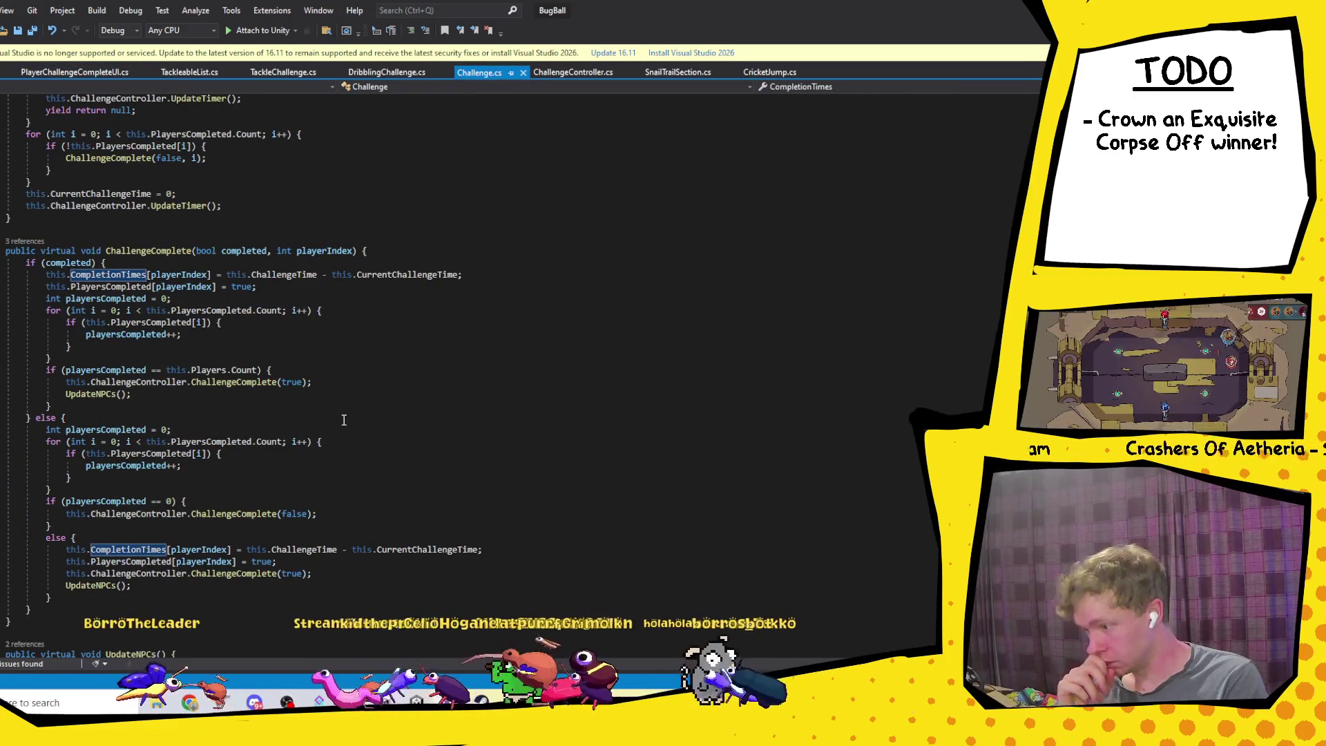
pyautogui.scroll(-5, 344, 420)
pyautogui.scroll(4, 344, 420)
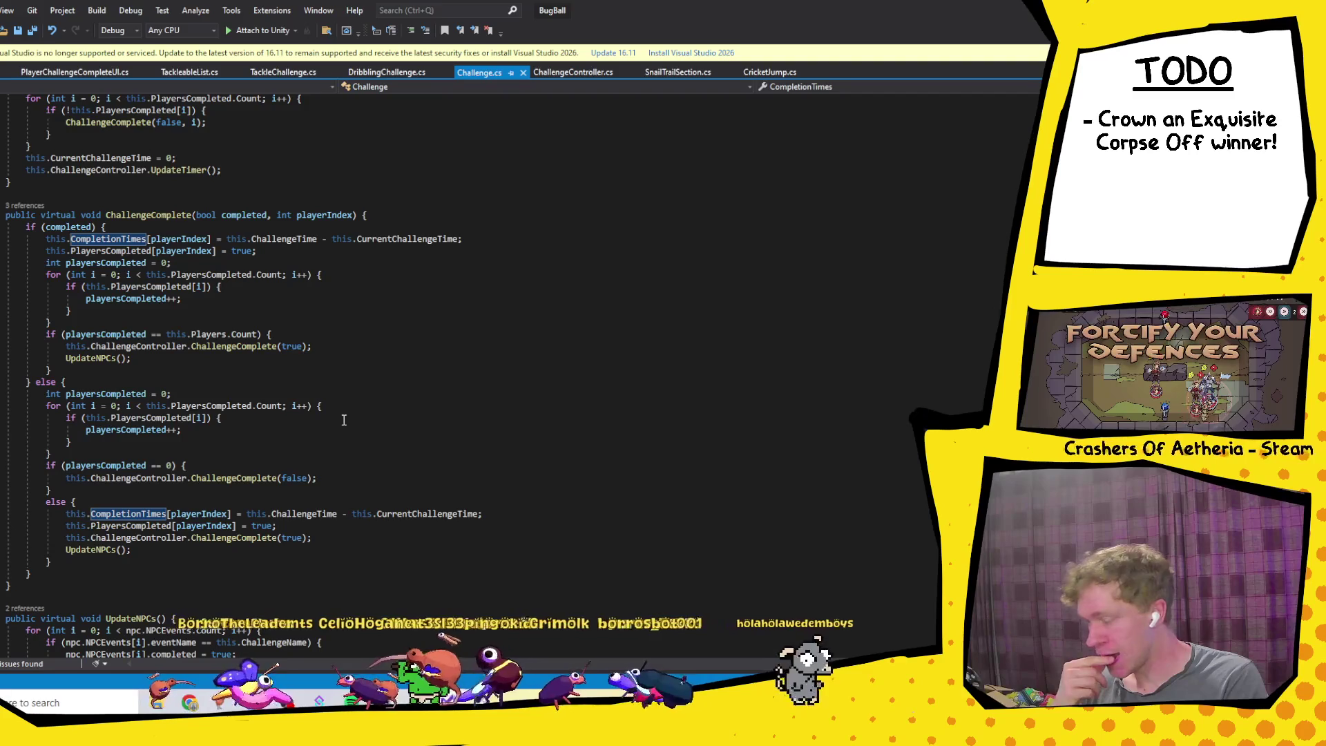
pyautogui.scroll(-5, 344, 420)
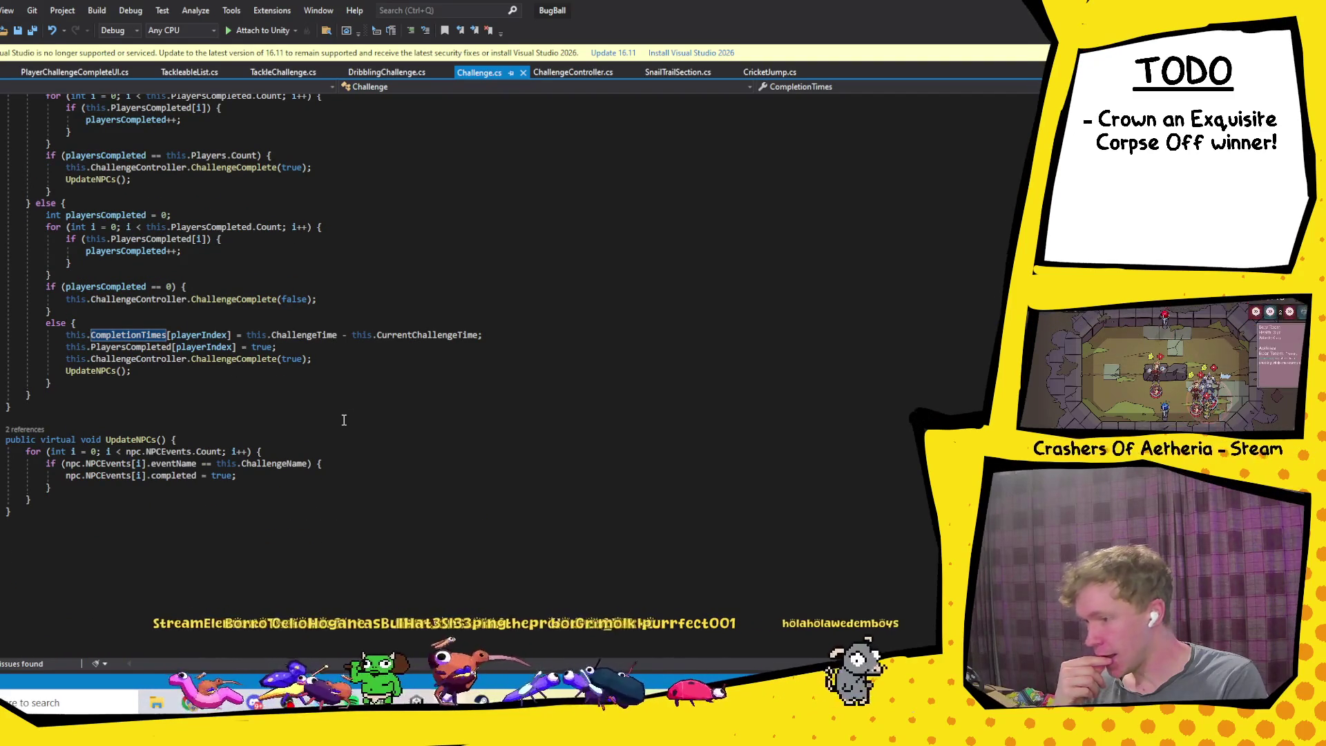
pyautogui.scroll(10, 344, 419)
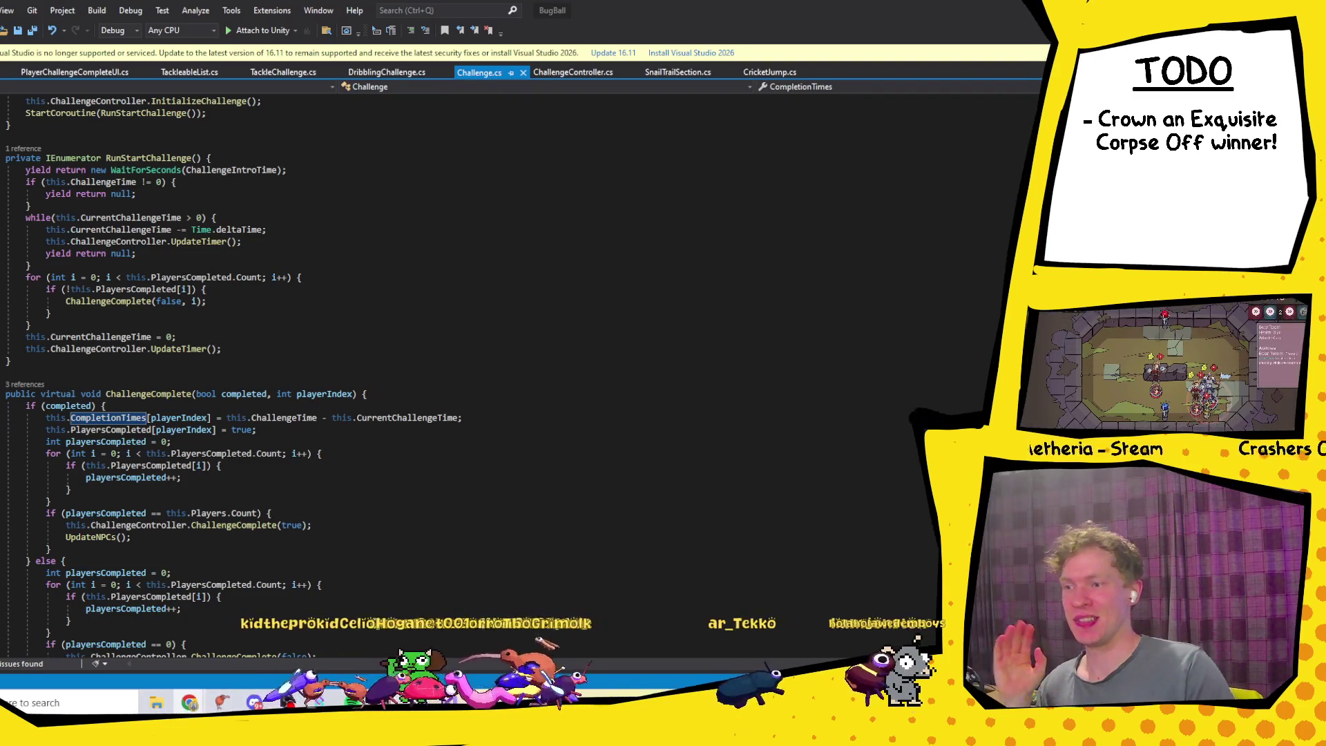
pyautogui.hotkey('alt', 'Tab')
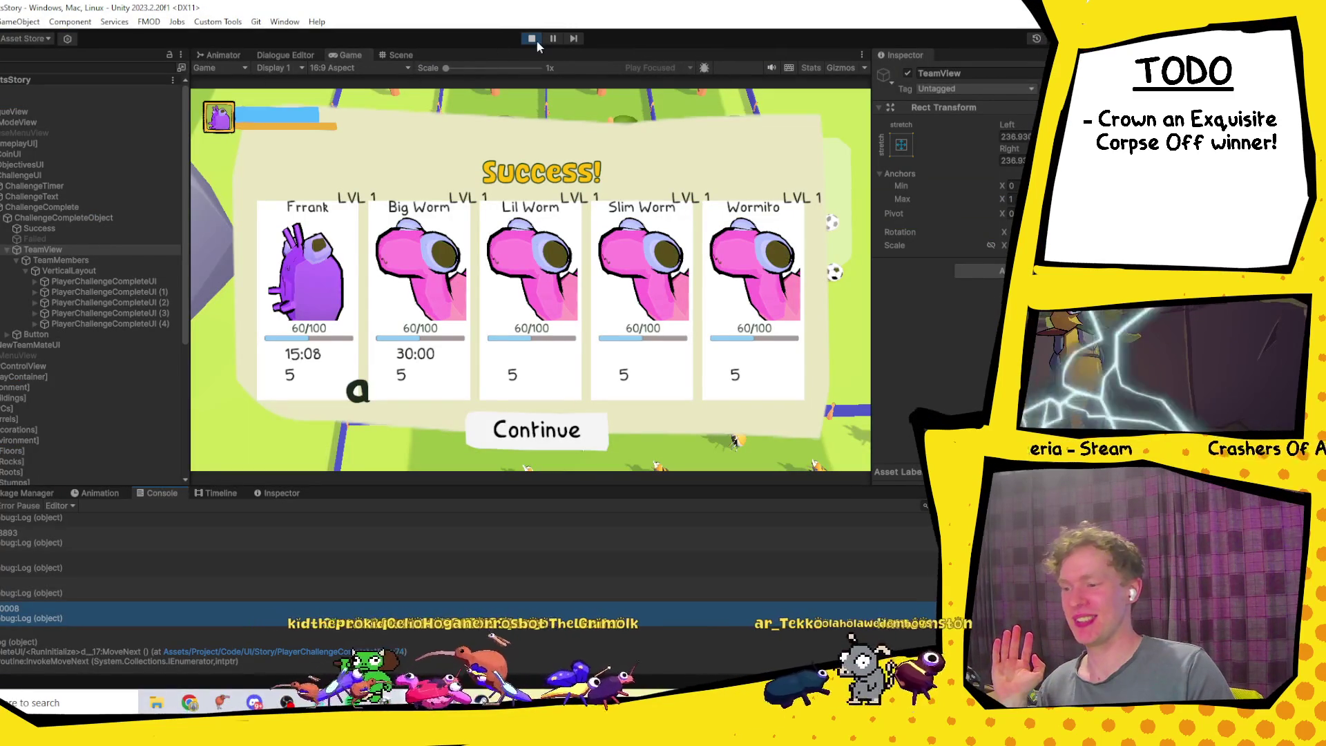
# Step: Exit Play mode with Ctrl+P and return to Challenge.cs in Visual Studio
pyautogui.hotkey('ctrl', 'p')
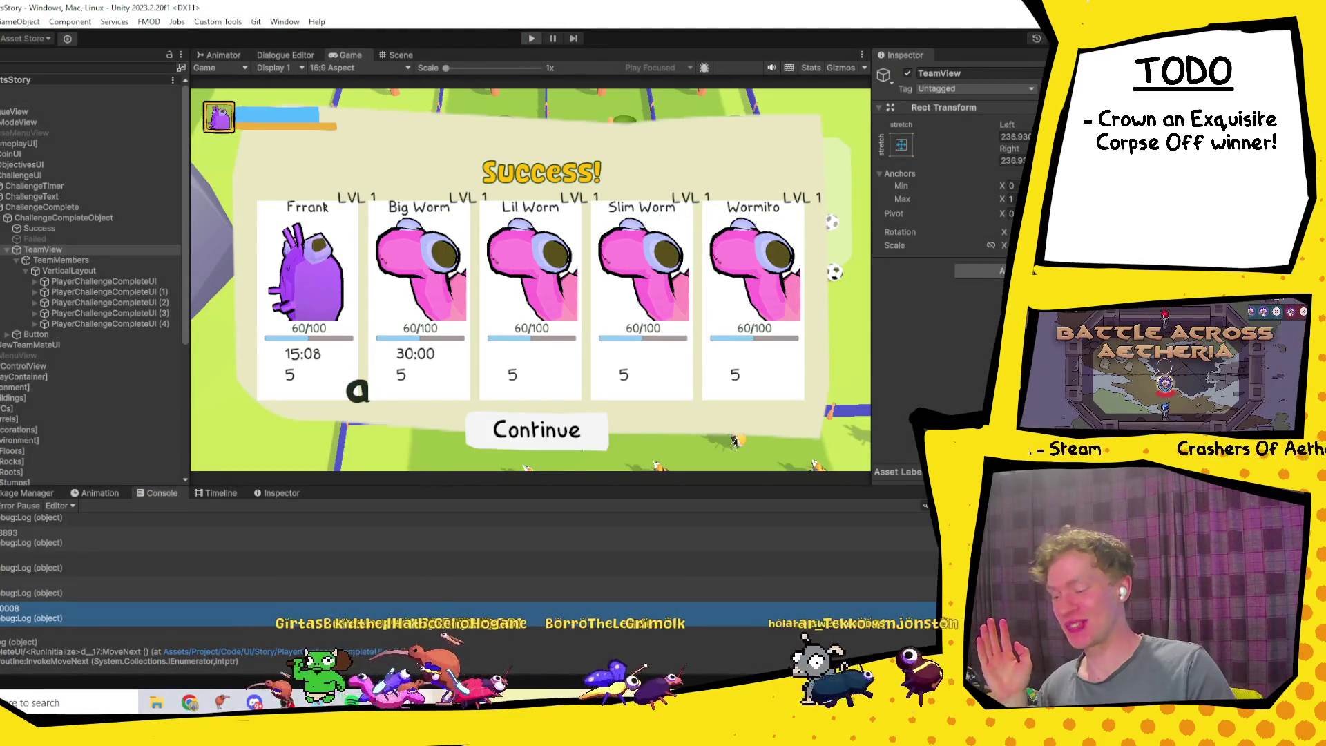
pyautogui.hotkey('alt', 'Tab')
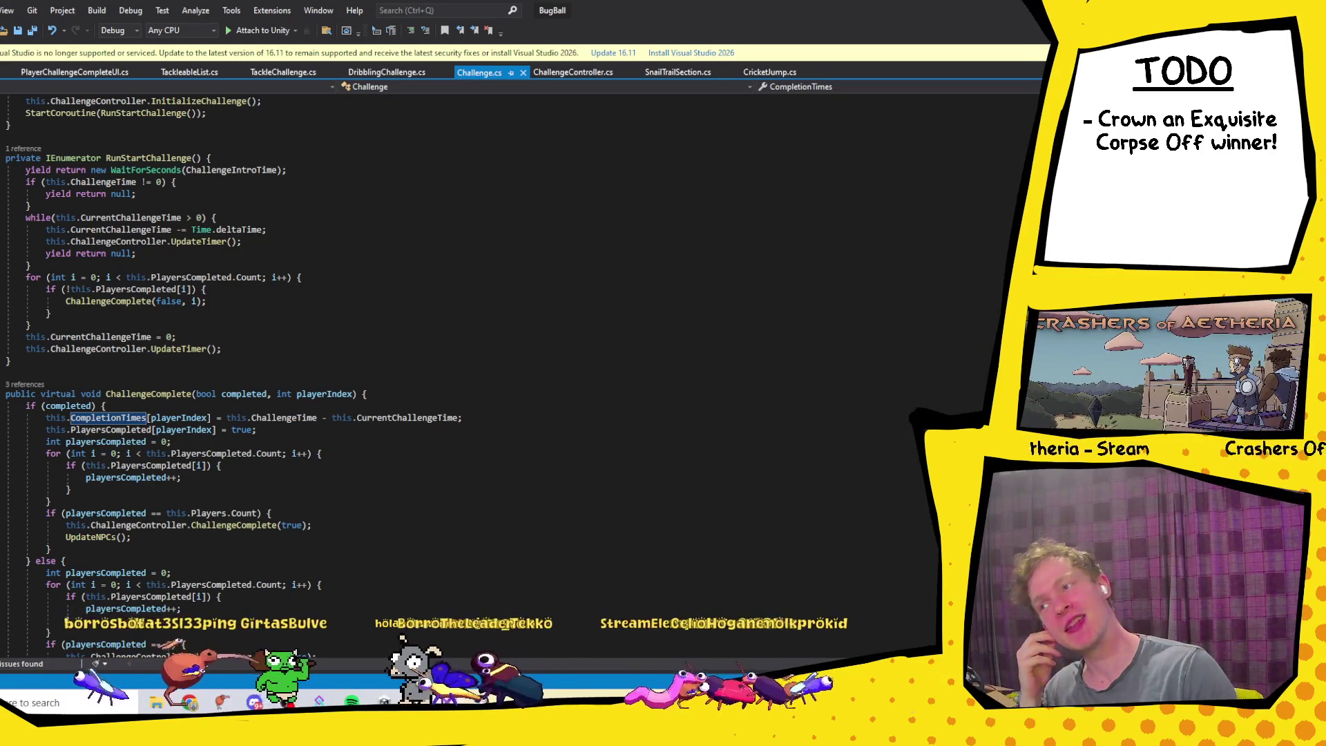
pyautogui.hotkey('alt', 'Tab')
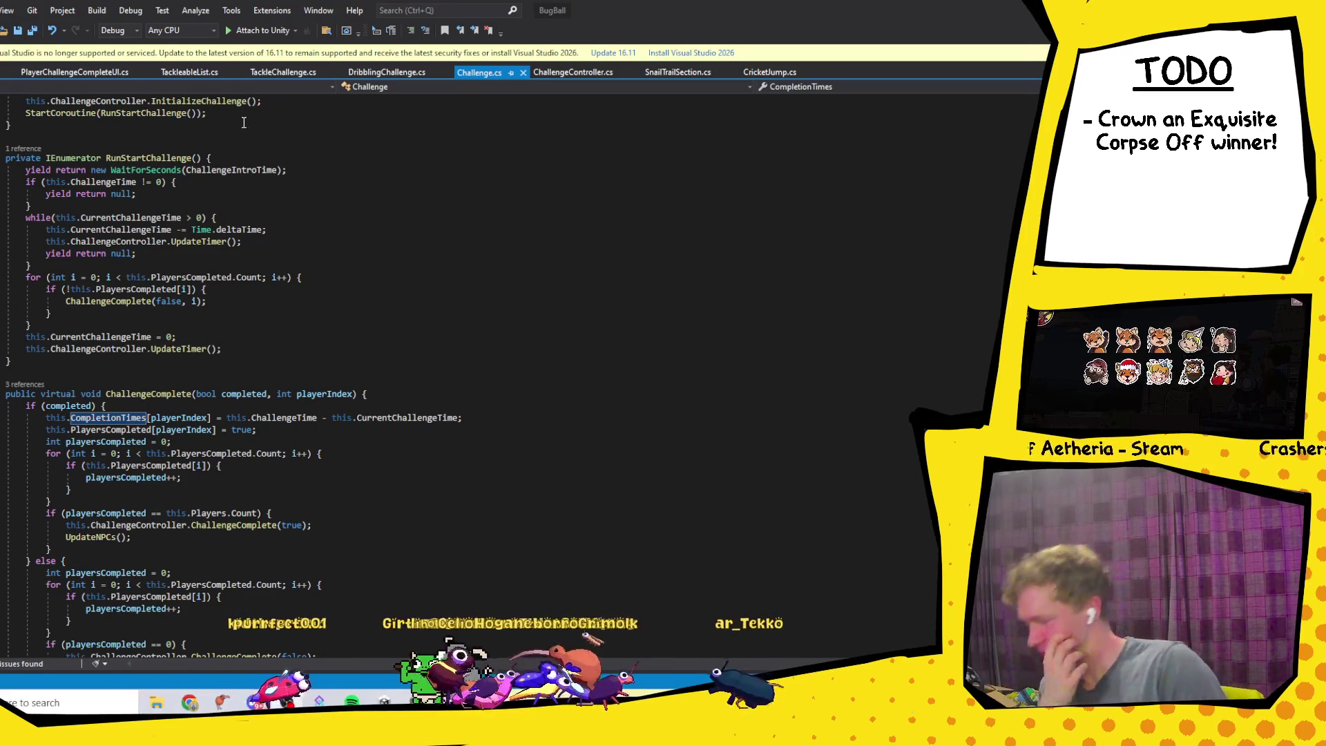
pyautogui.scroll(6, 281, 295)
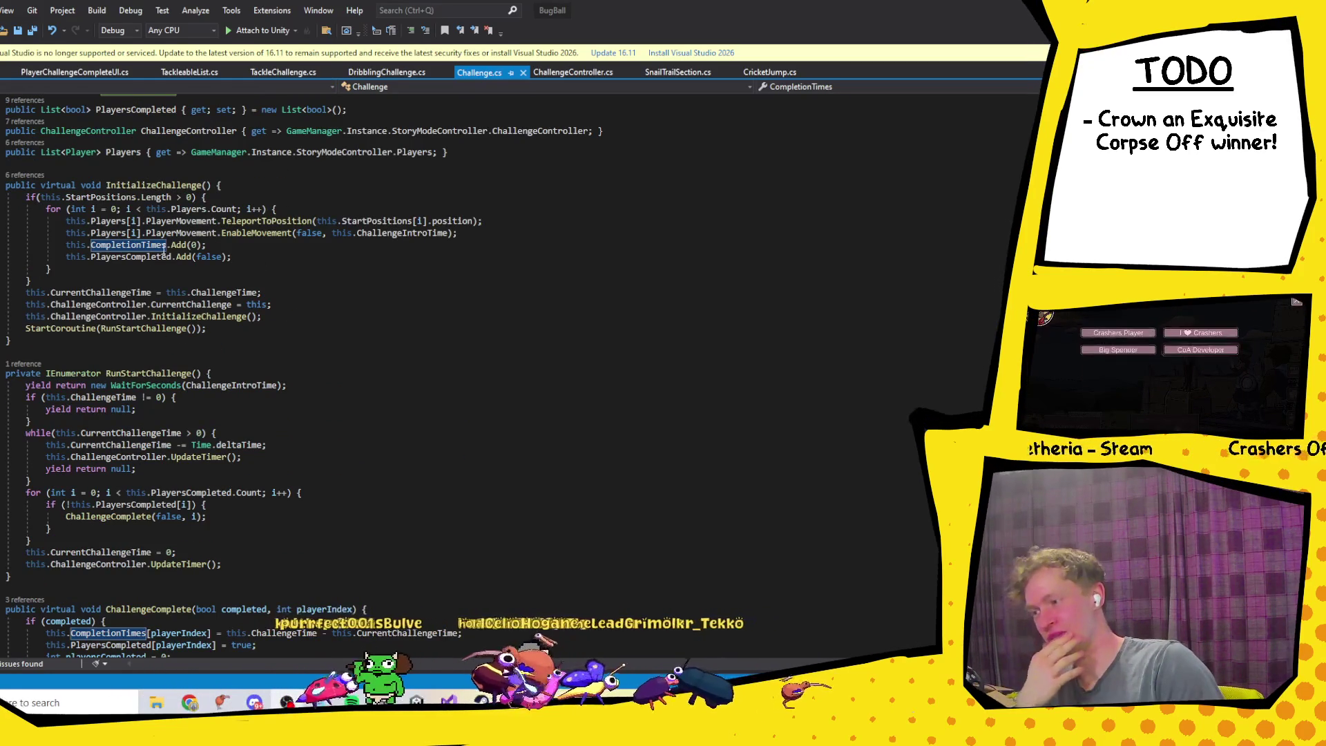
pyautogui.scroll(6, 166, 334)
pyautogui.scroll(-12, 166, 334)
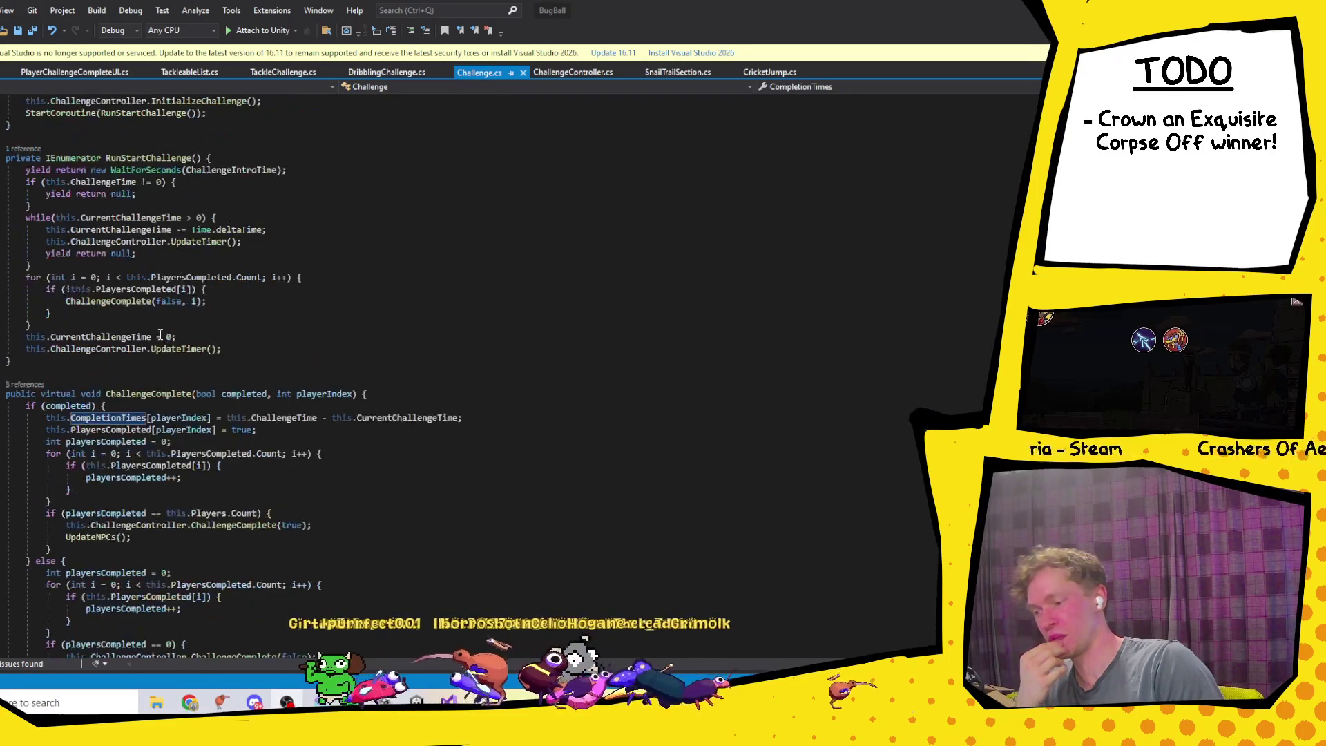
pyautogui.scroll(6, 200, 368)
pyautogui.scroll(-10, 203, 360)
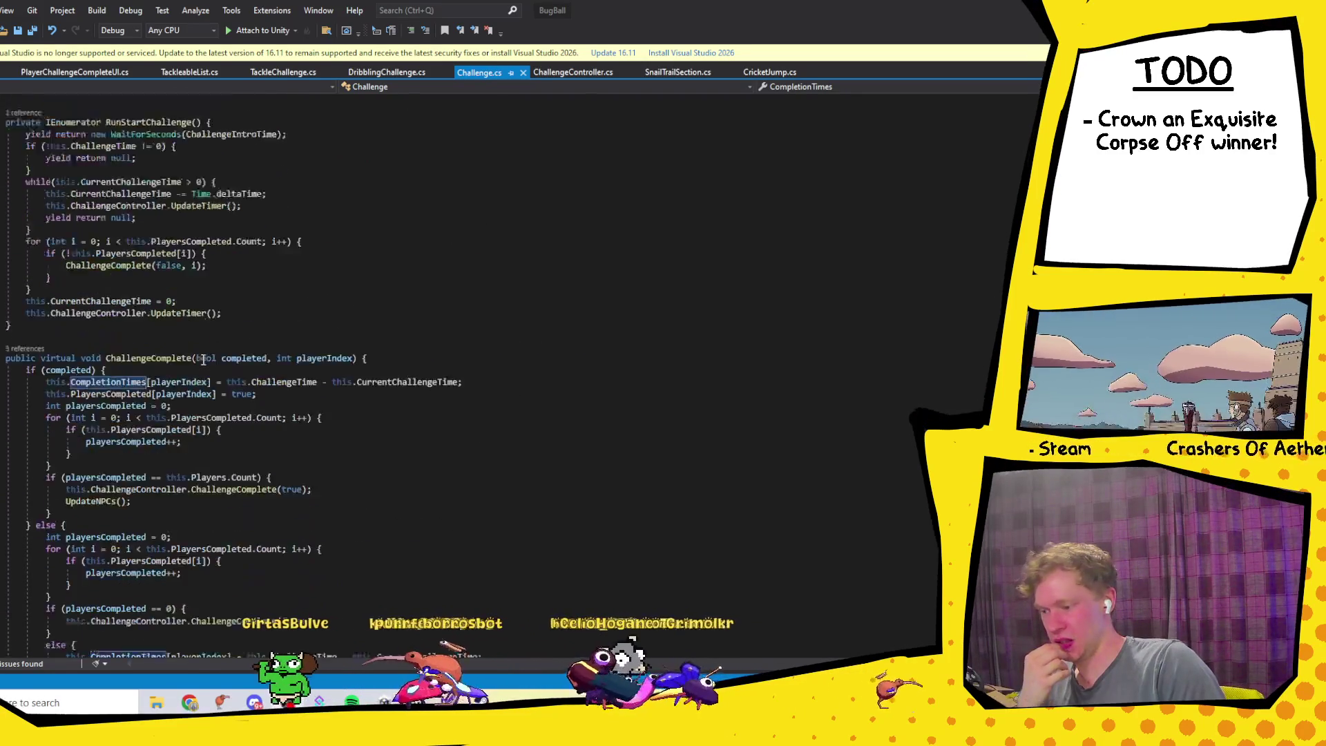
pyautogui.click(407, 275)
pyautogui.scroll(6, 332, 388)
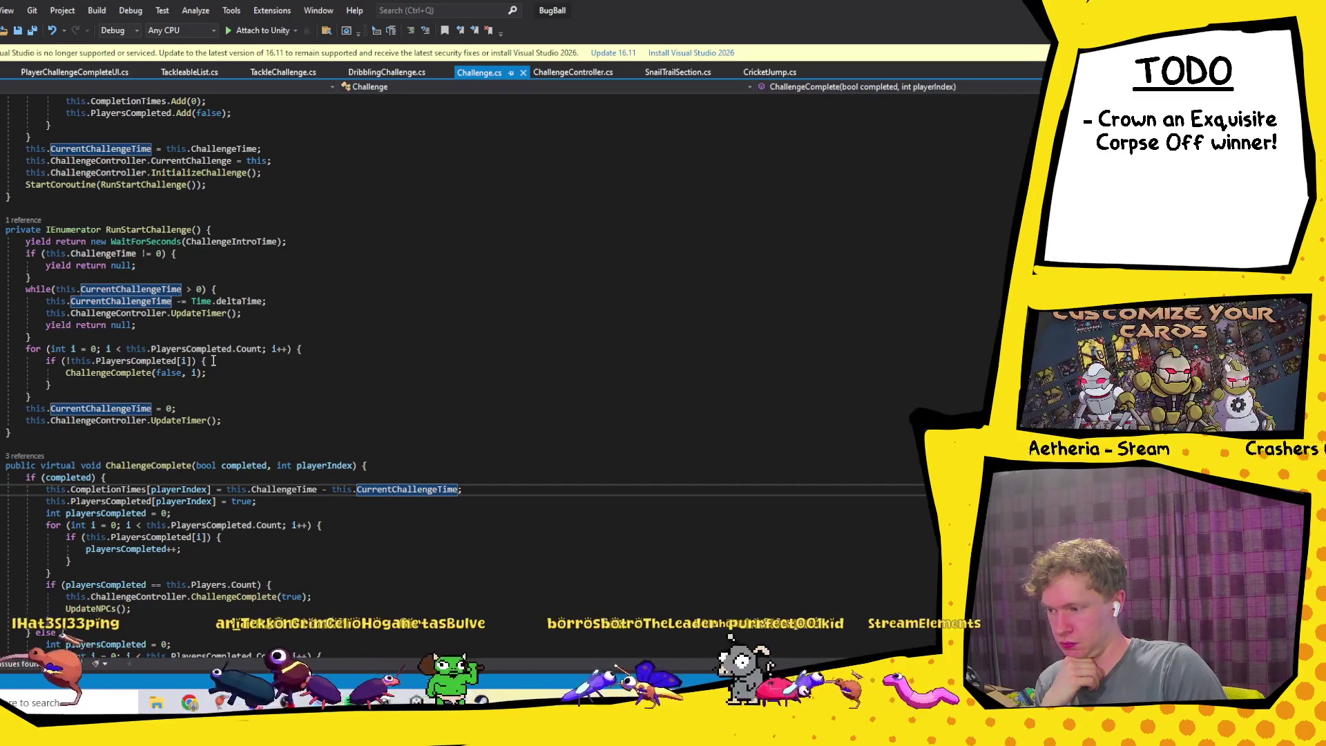
# Step: Add 'this.CurrentChallengeTime = this.ChallengeTime;' after the RunStartChallenge countdown loop and save Challenge.cs
pyautogui.click(89, 339)
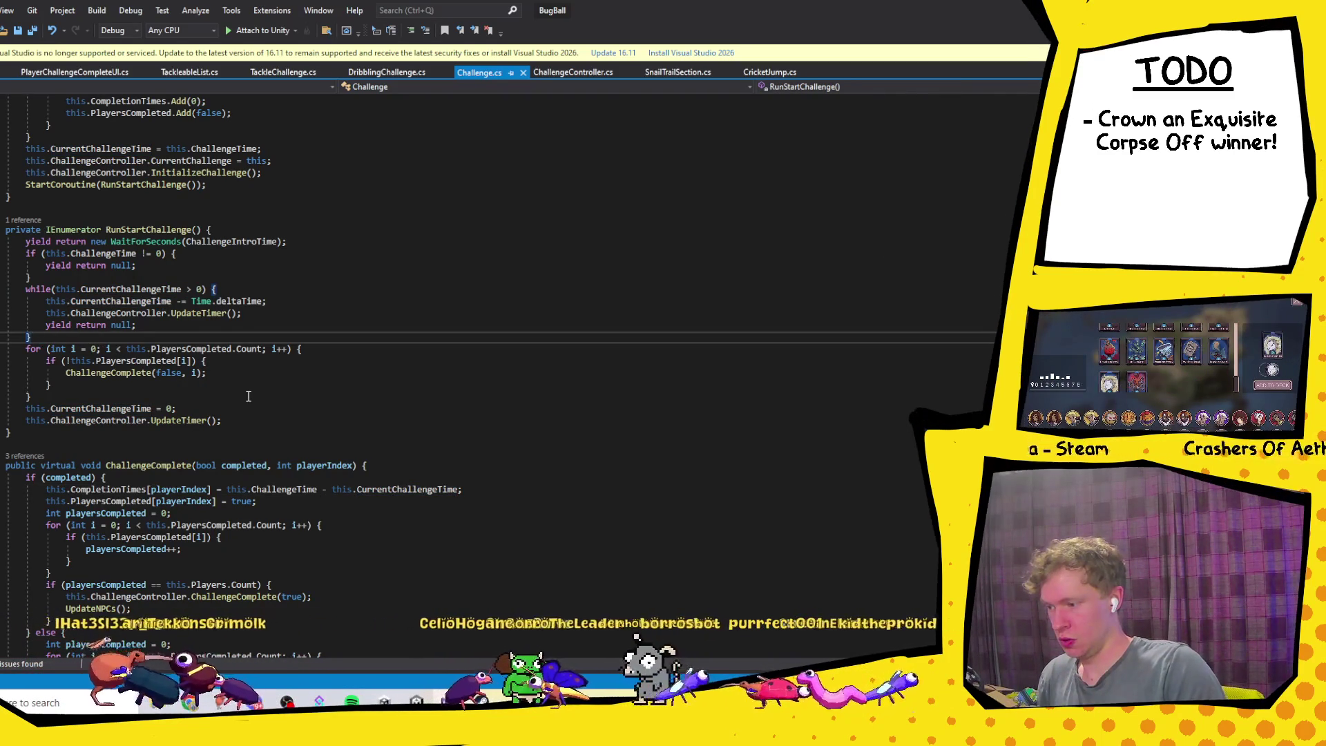
pyautogui.press('Return')
pyautogui.write('this.cur')
pyautogui.press('Tab')
pyautogui.write('= ')
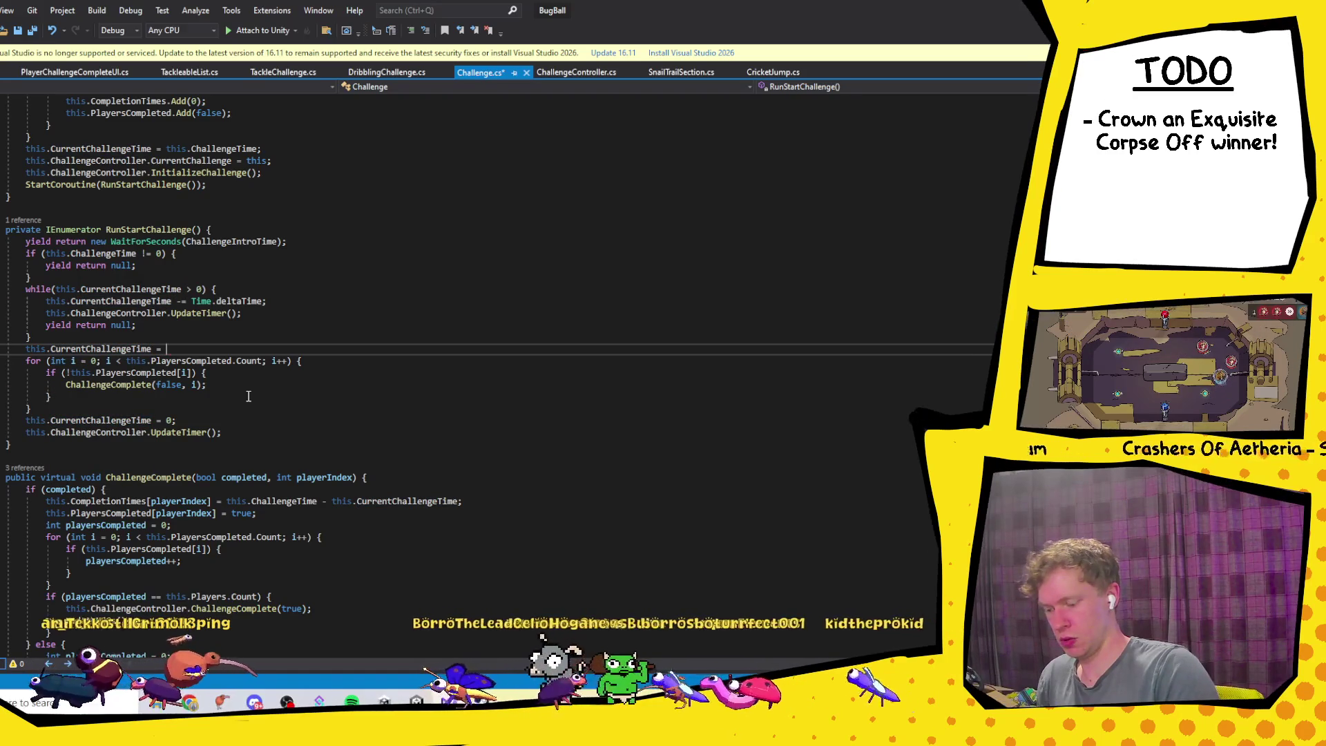
pyautogui.write('this.ch')
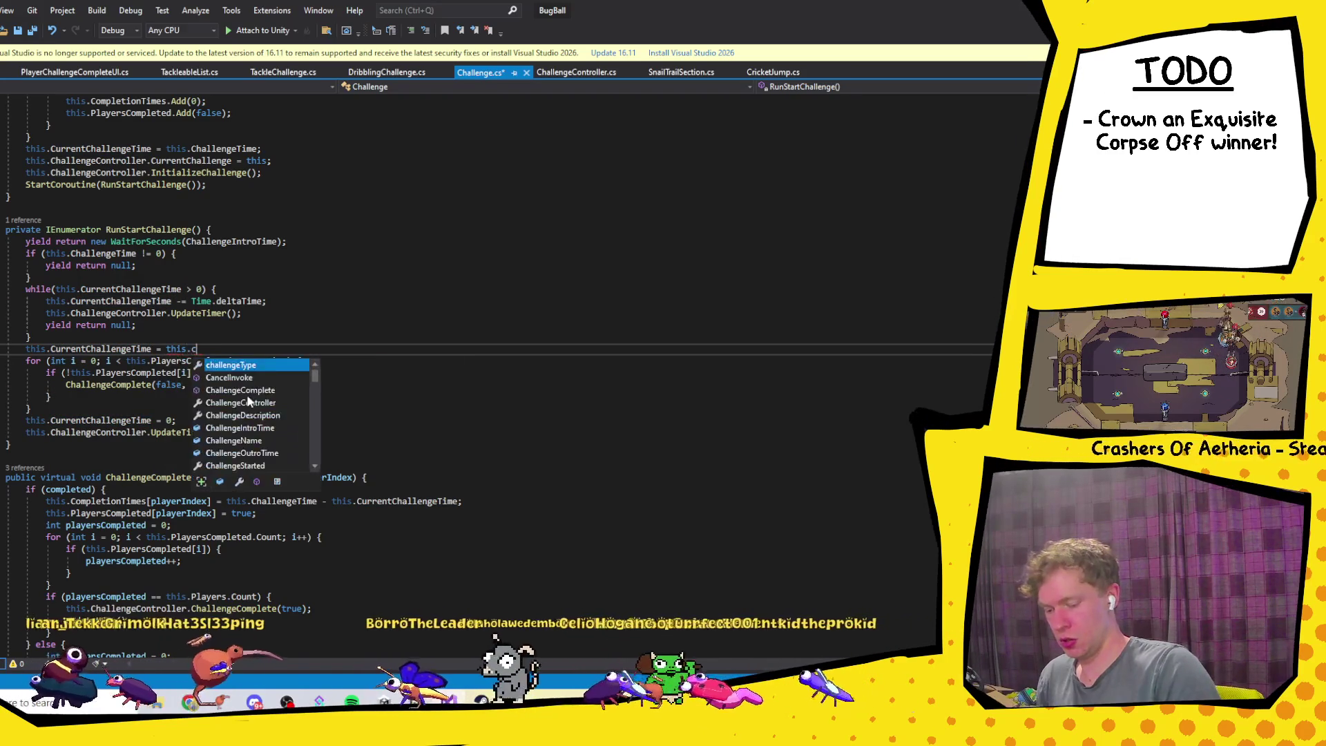
pyautogui.press('Tab')
pyautogui.press('BackSpace')
pyautogui.press('BackSpace')
pyautogui.press('BackSpace')
pyautogui.write('cha')
pyautogui.write('len')
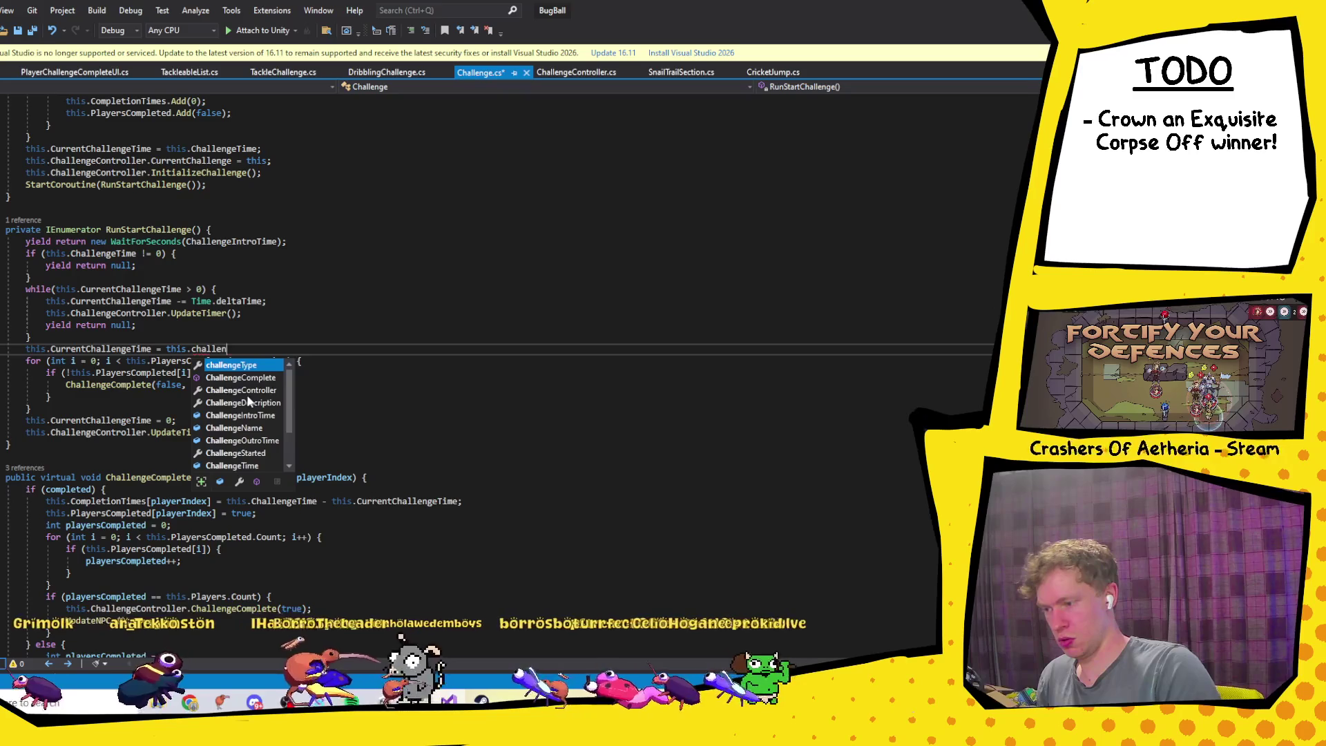
pyautogui.write('eT')
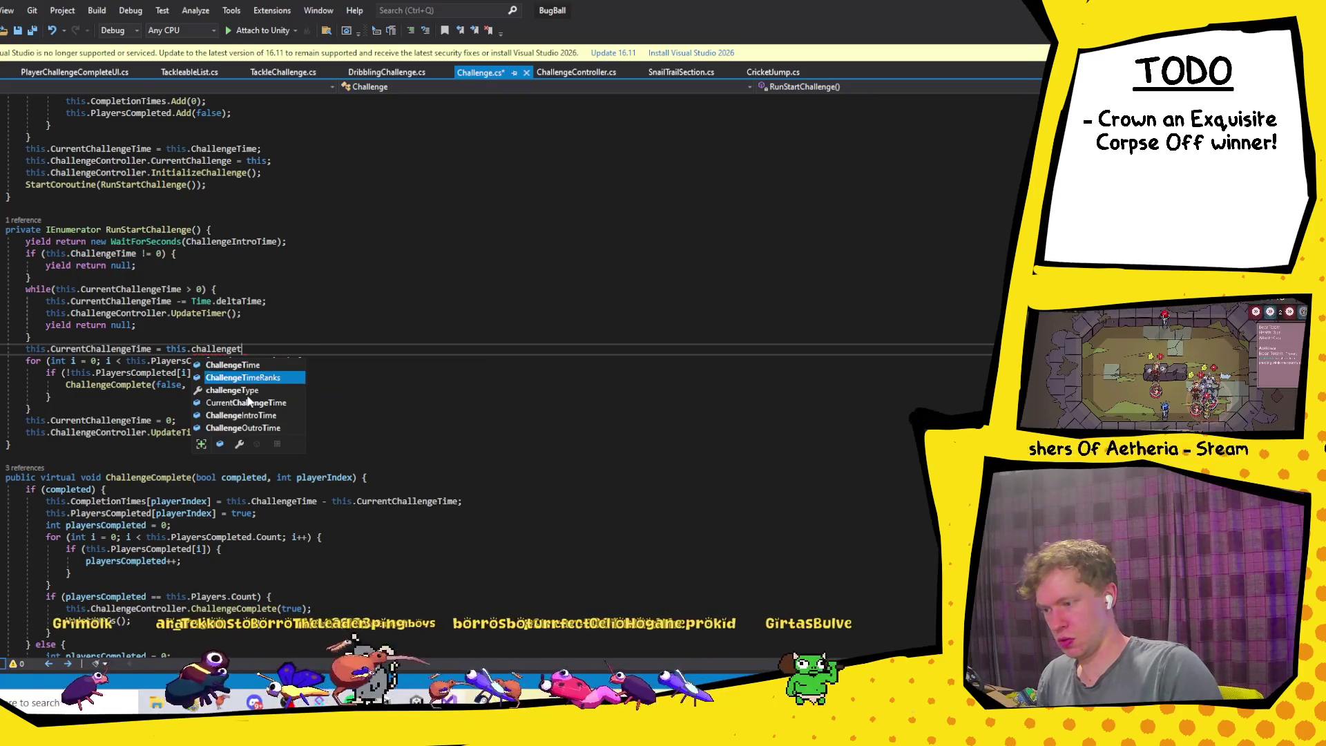
pyautogui.press('Tab')
pyautogui.write(';')
pyautogui.hotkey('ctrl', 's')
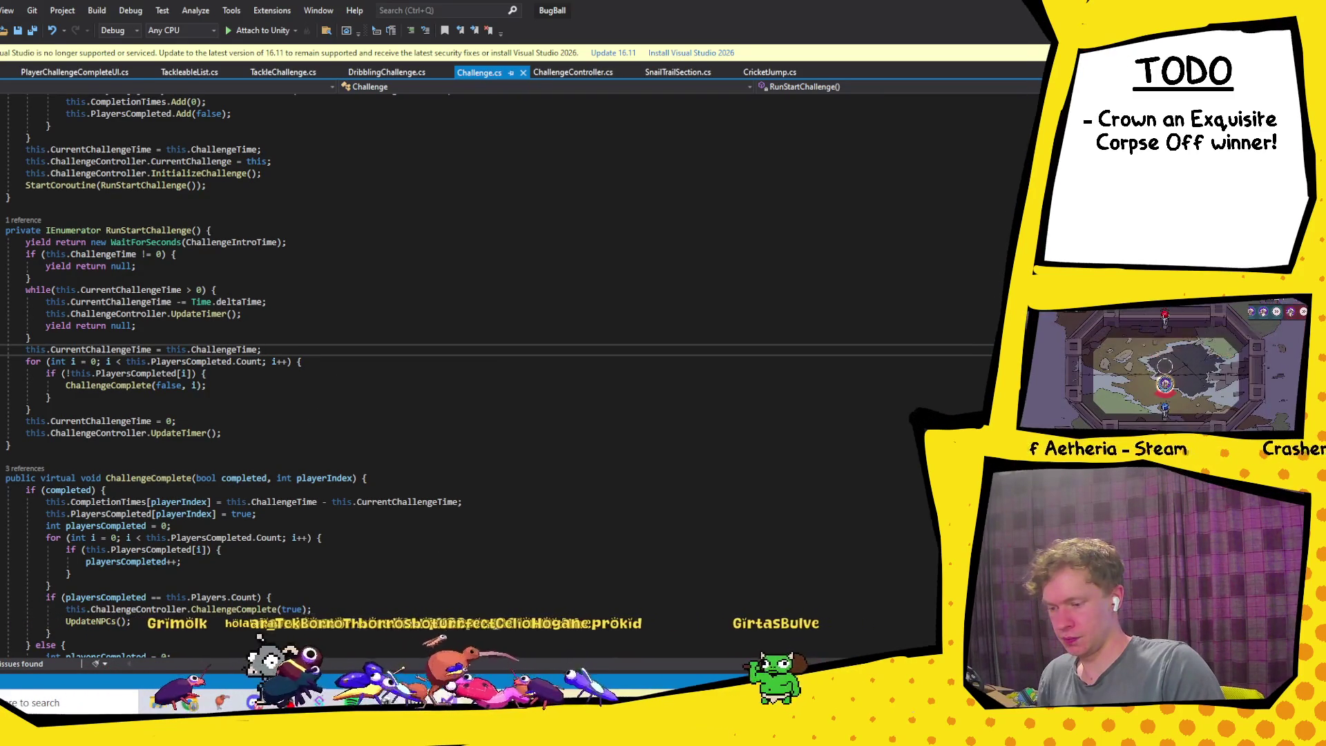
pyautogui.click(417, 702)
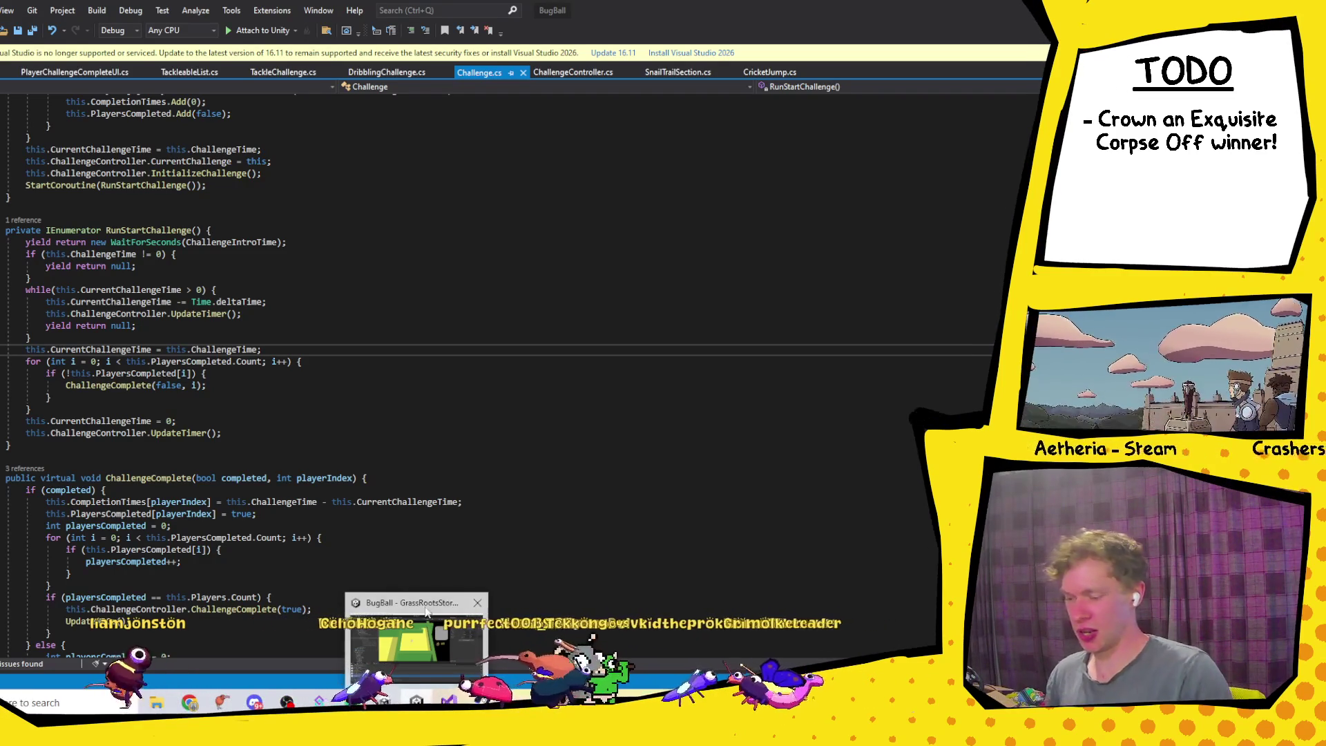
# Step: Bring the BugBall Unity editor window to the front from the taskbar
pyautogui.click(415, 700)
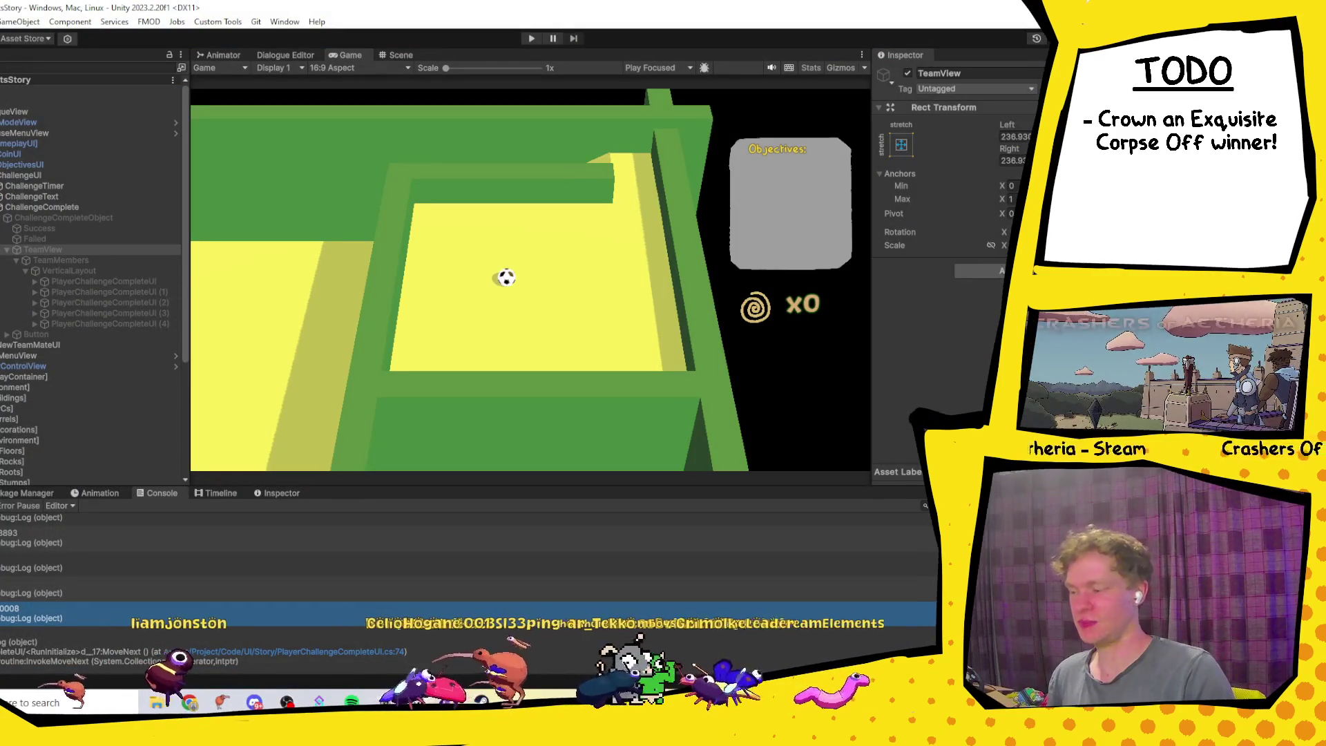
# Step: Look over earlier debug log entries, clear the Console, and start a new playtest
pyautogui.scroll(1, 26, 549)
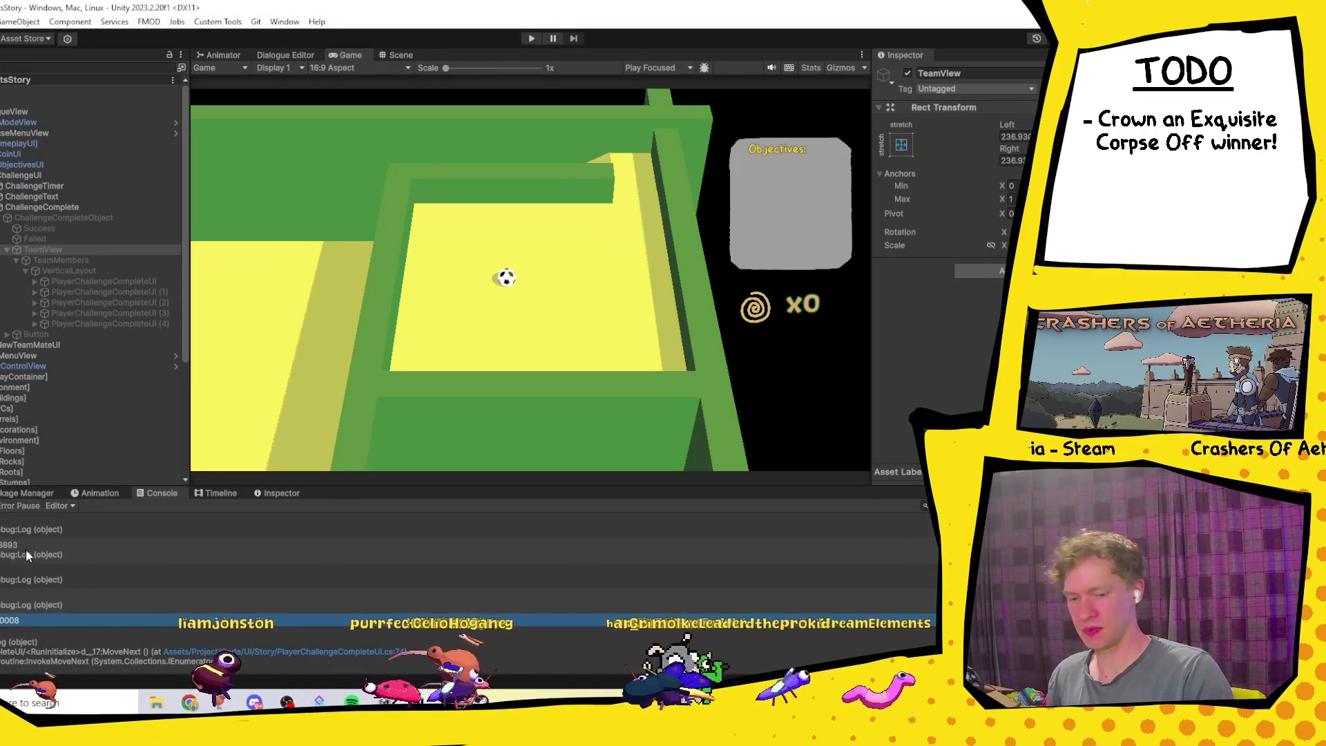
pyautogui.click(239, 561)
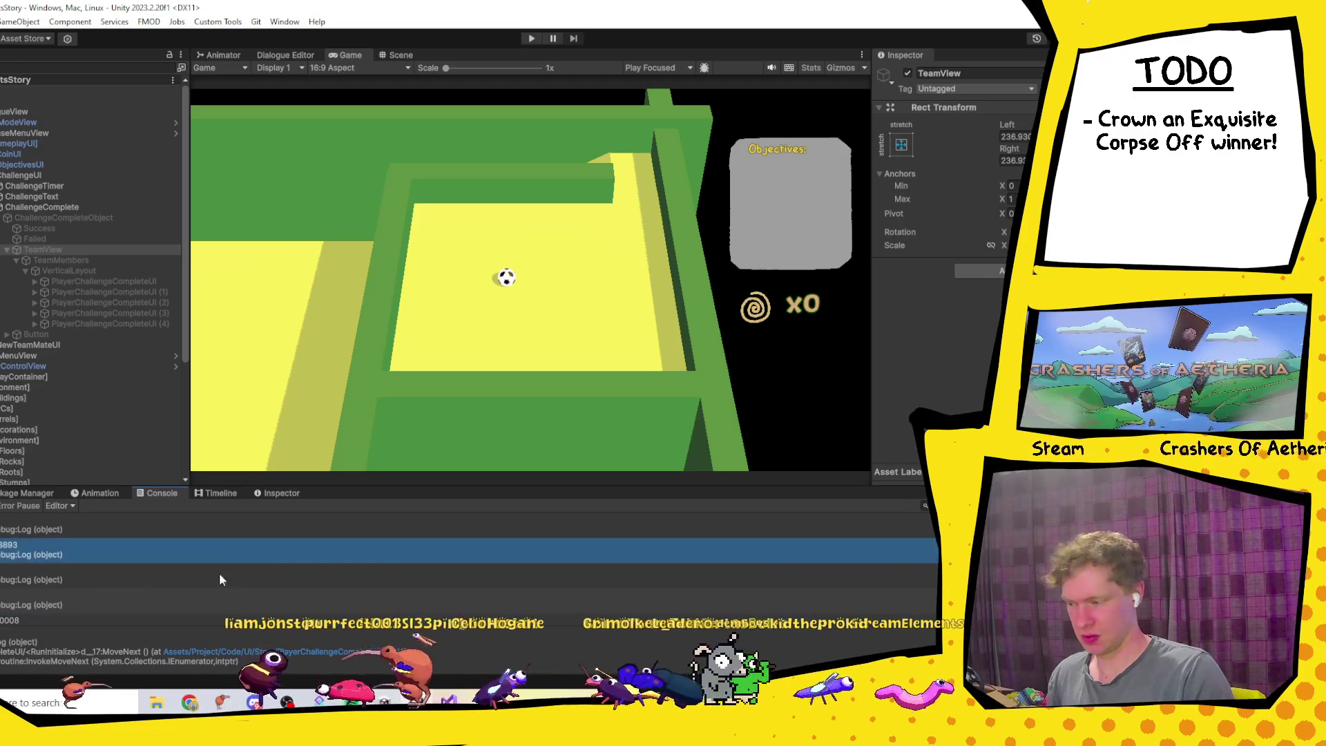
pyautogui.click(218, 577)
pyautogui.click(531, 38)
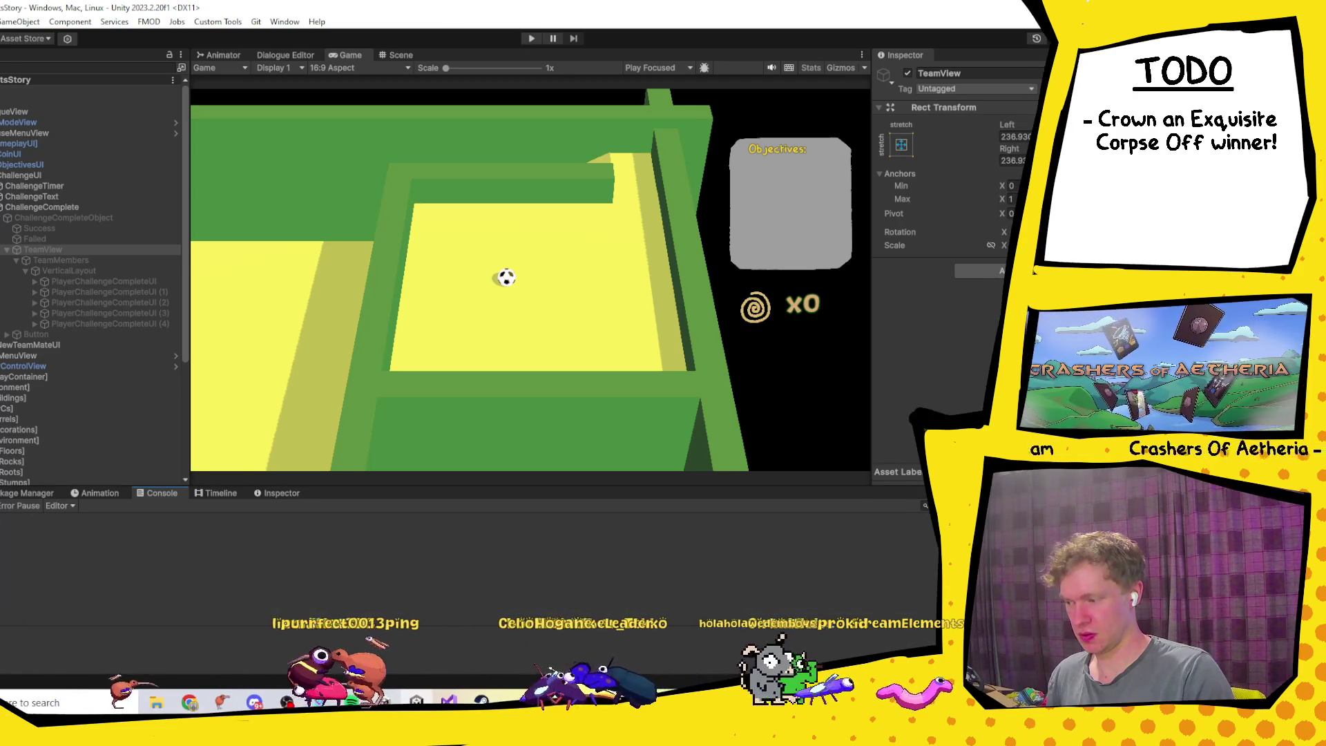
pyautogui.click(529, 39)
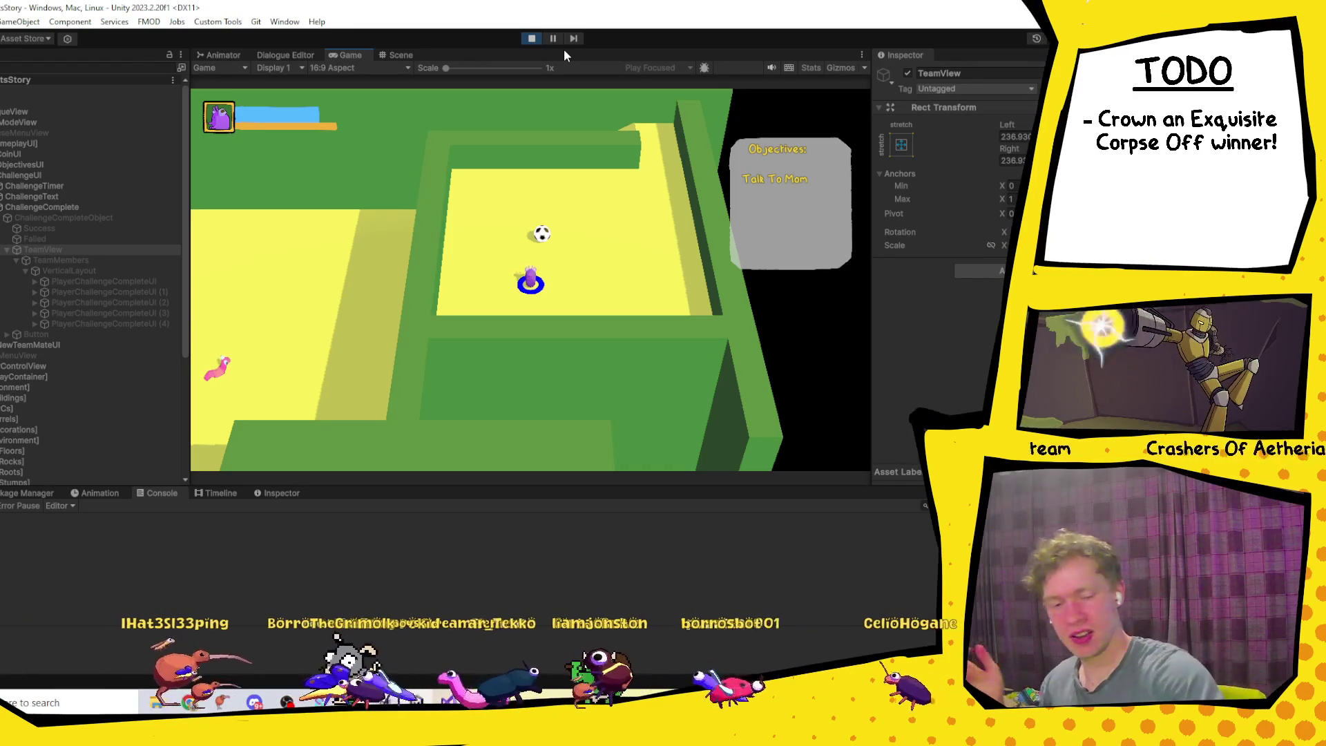
# Step: Walk to Mom, go through her dialogue, then head north toward Grandpa Grub
pyautogui.press('d')
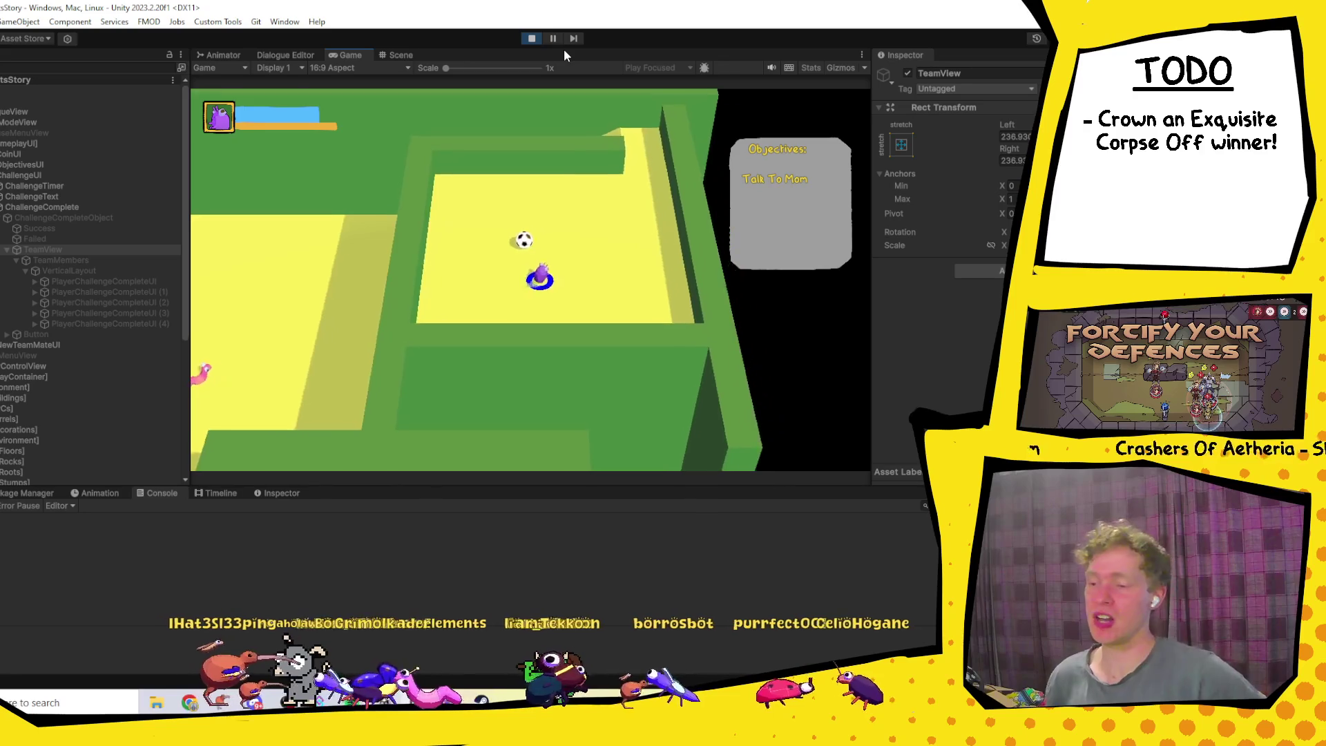
pyautogui.press('w')
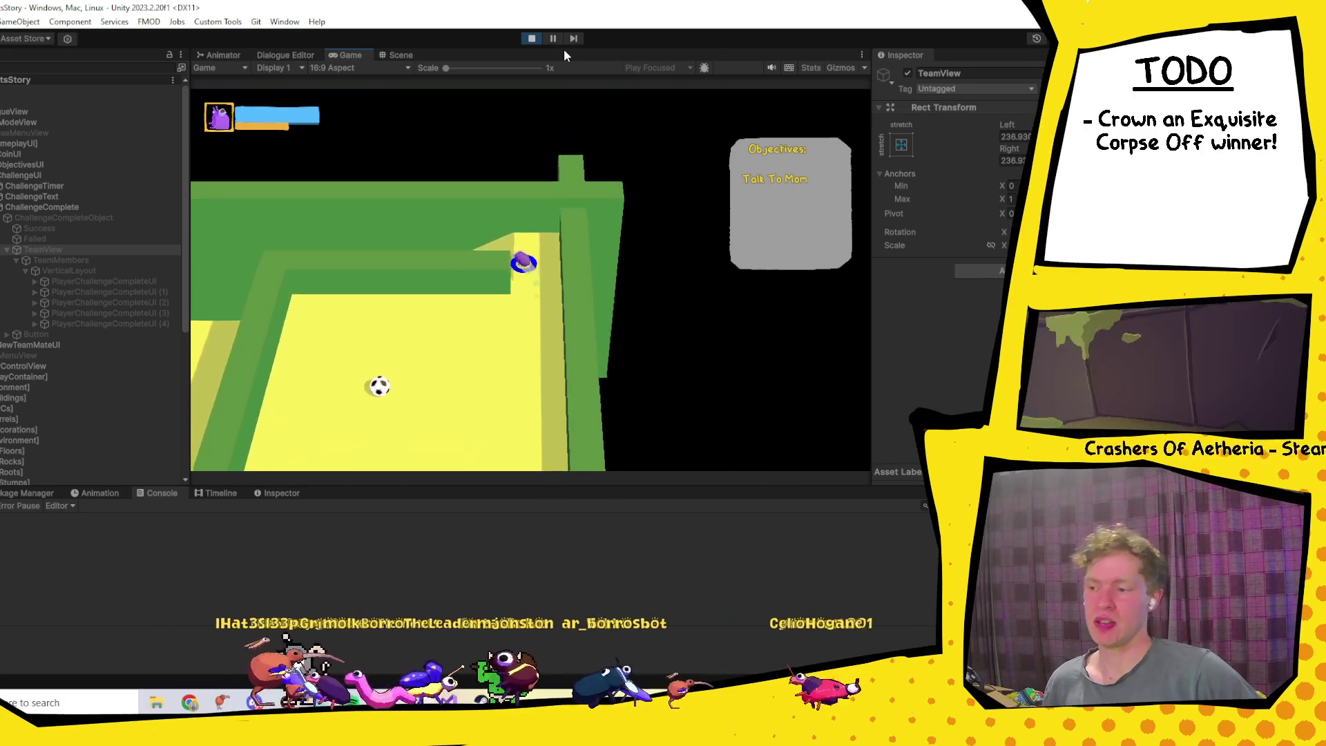
pyautogui.press('s')
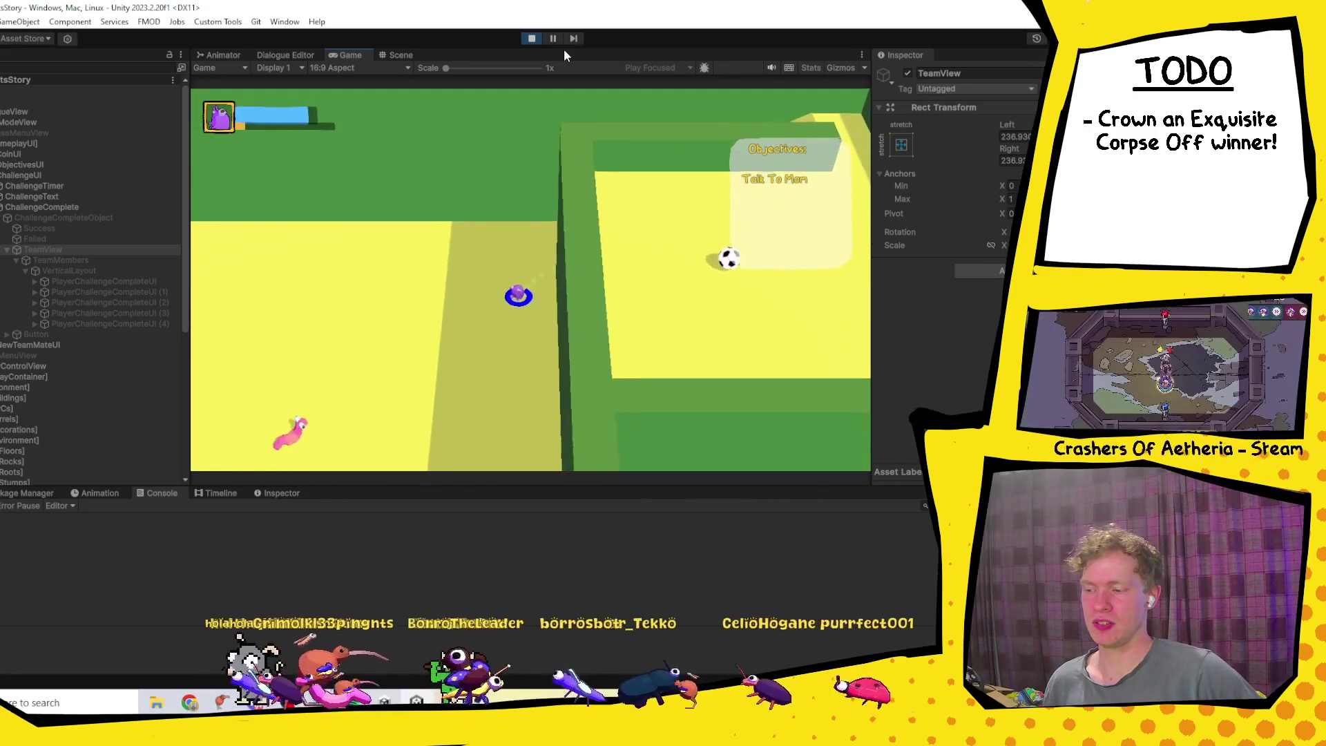
pyautogui.press('a')
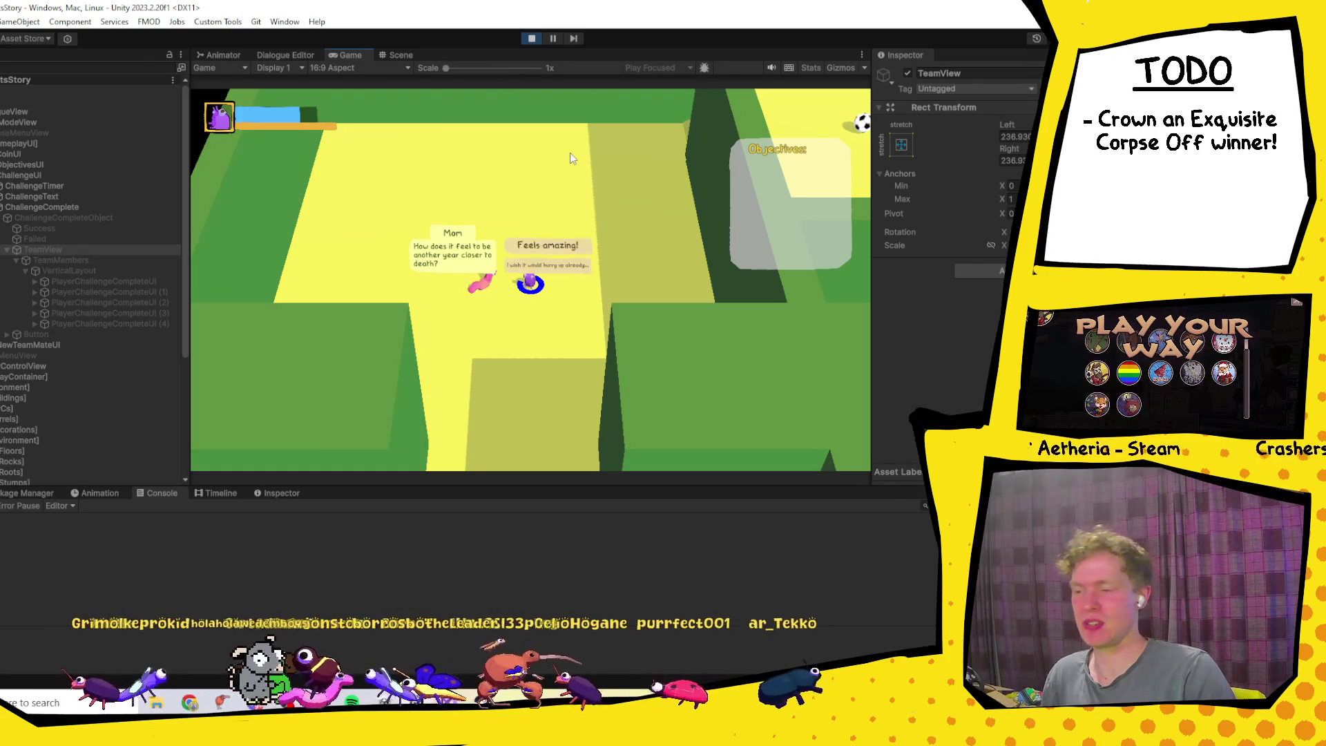
pyautogui.press('space')
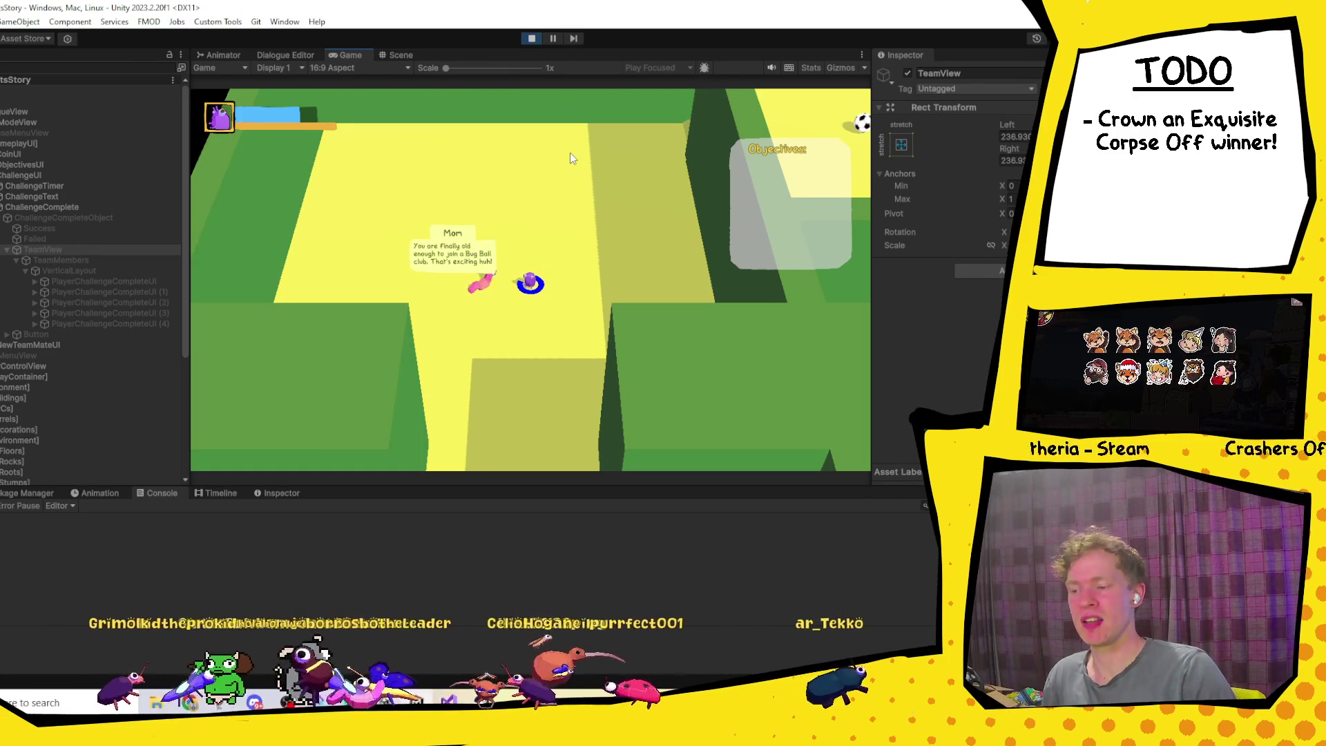
pyautogui.press('space')
pyautogui.press('space')
pyautogui.press('w')
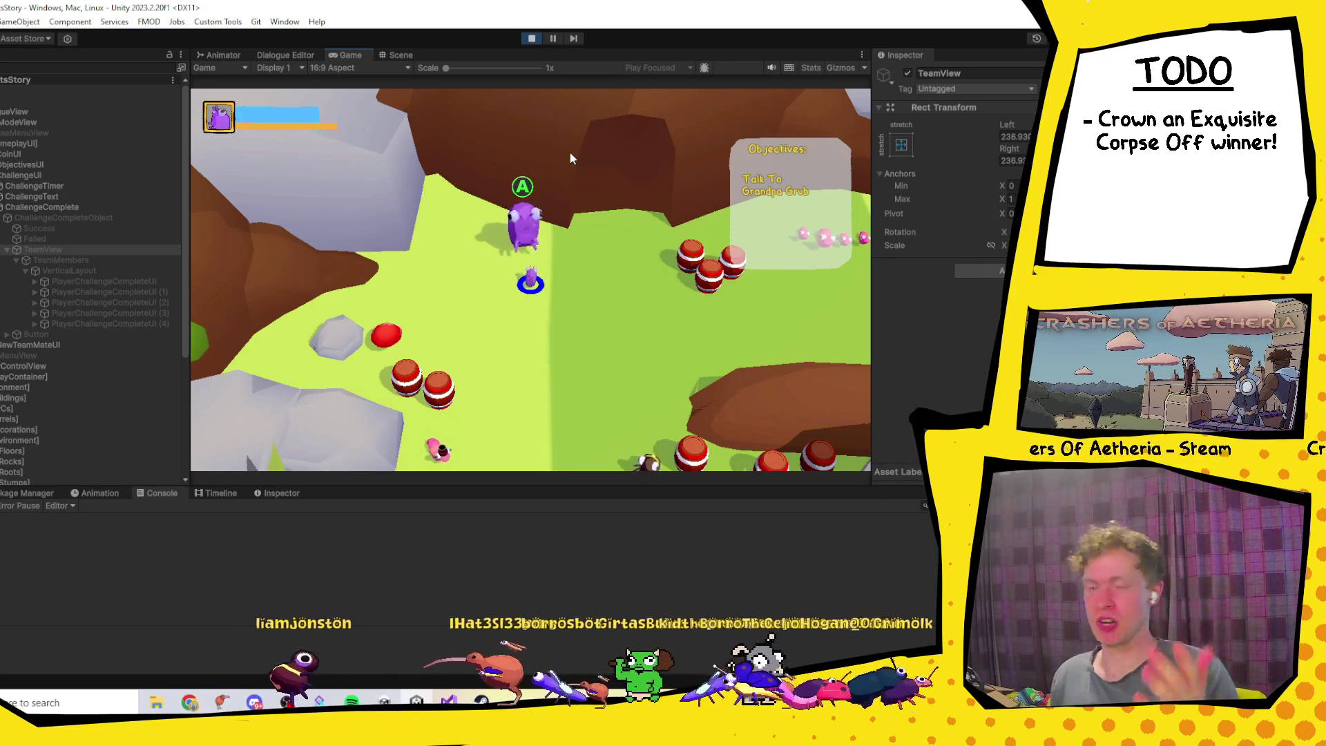
# Step: Finish Grandpa Grub's dialogue to get the Meet Grandpa Grub At The Training Ground objective
pyautogui.press('space')
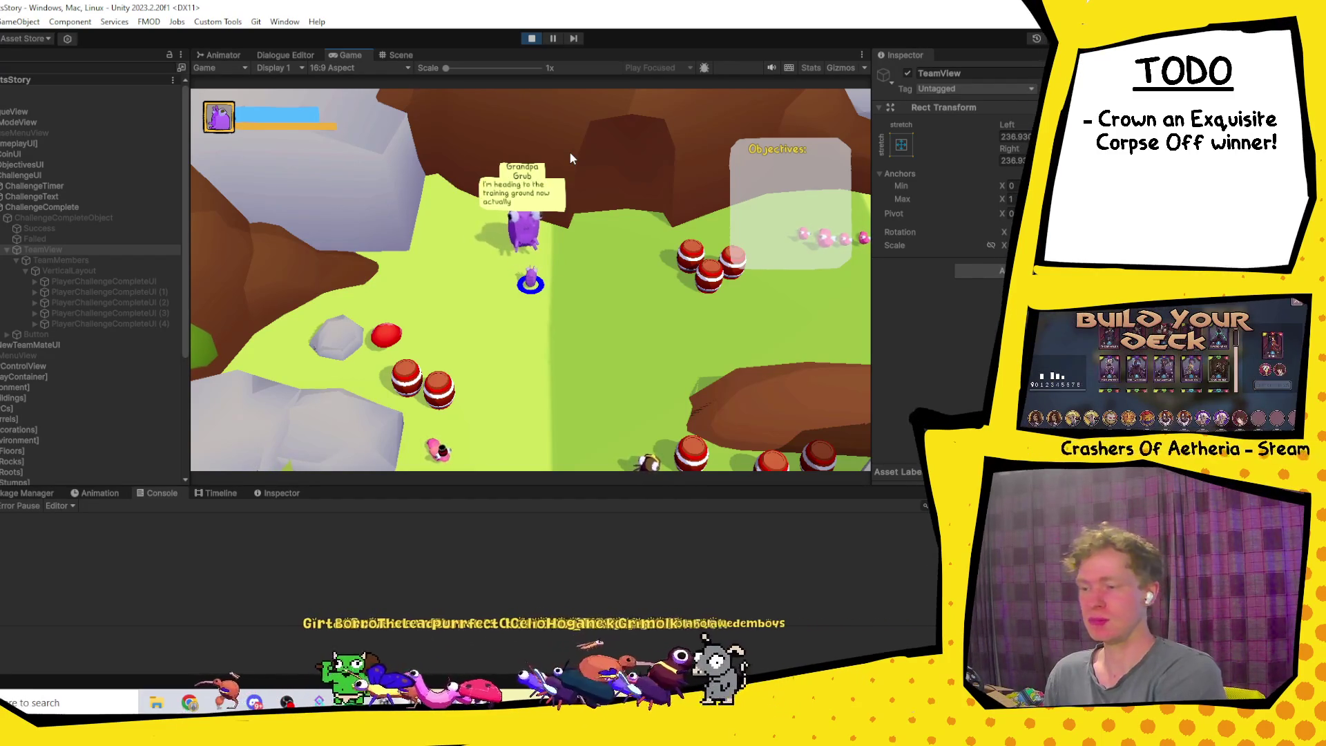
pyautogui.press('d')
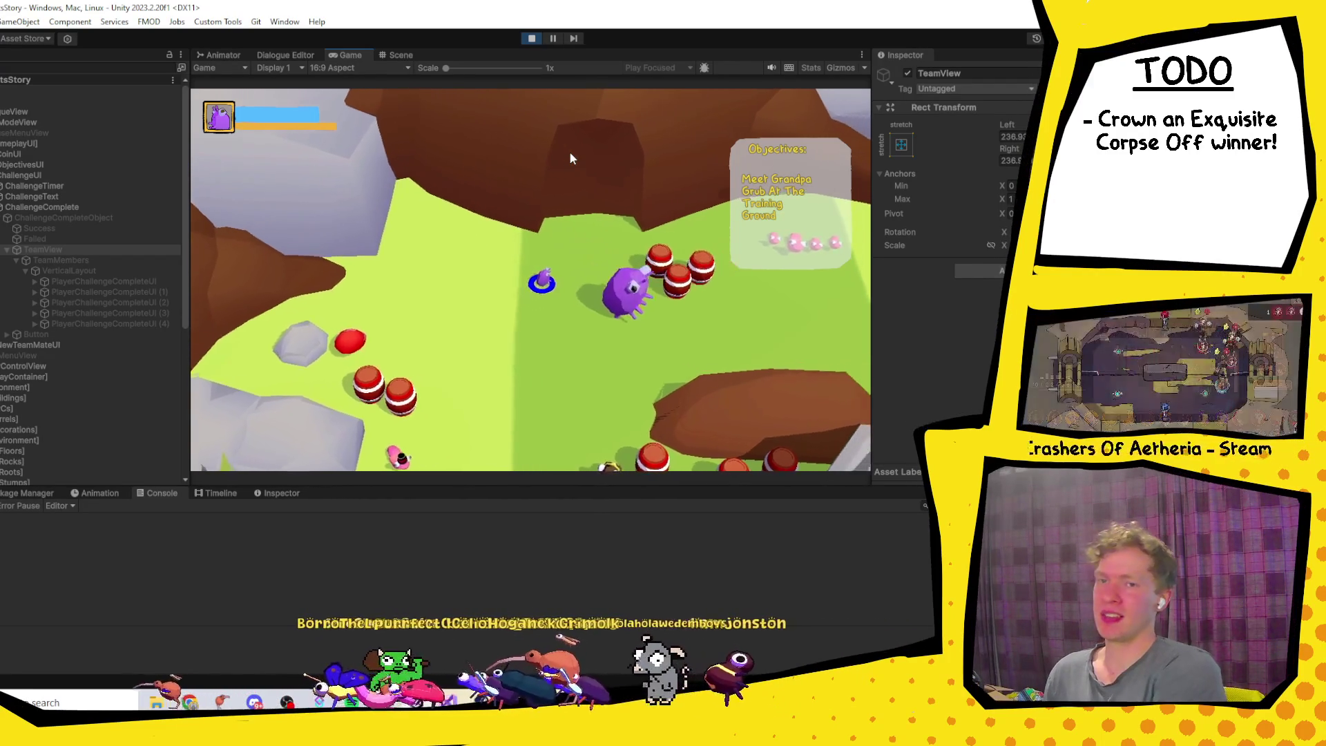
pyautogui.press('d')
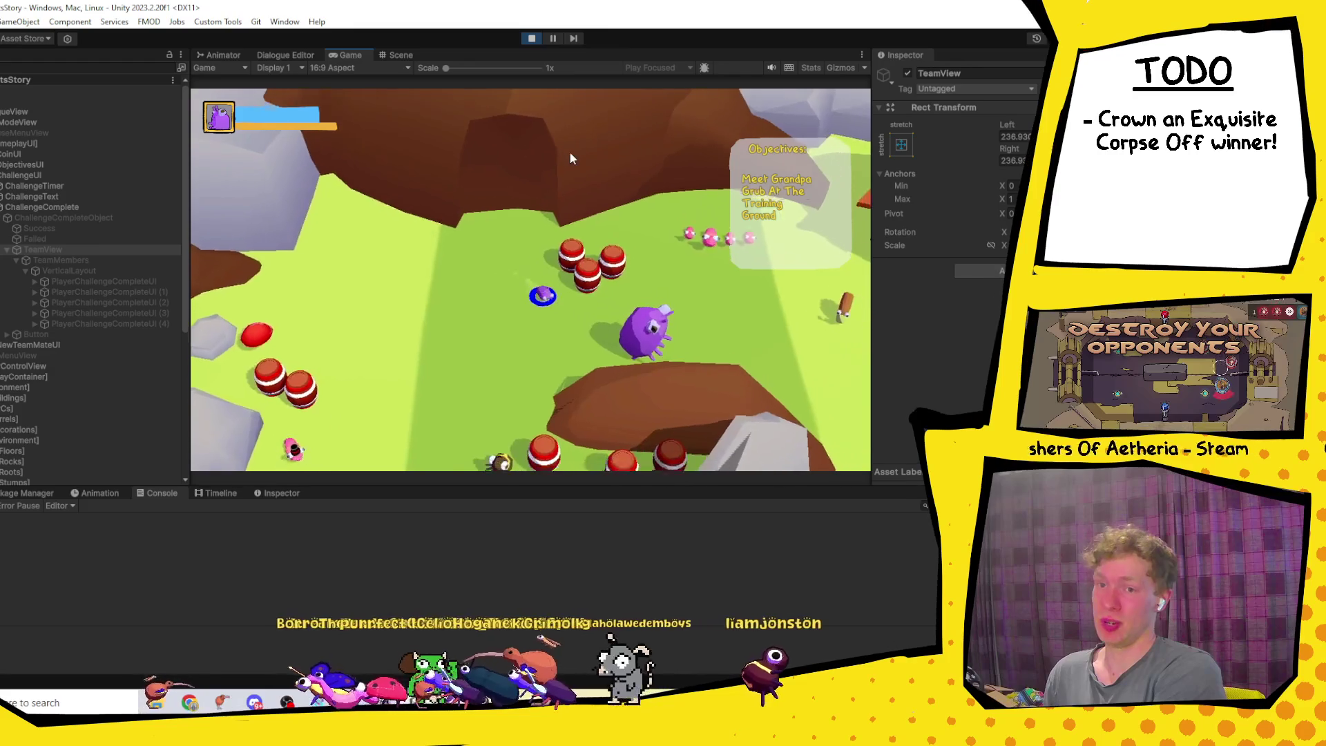
pyautogui.press('d')
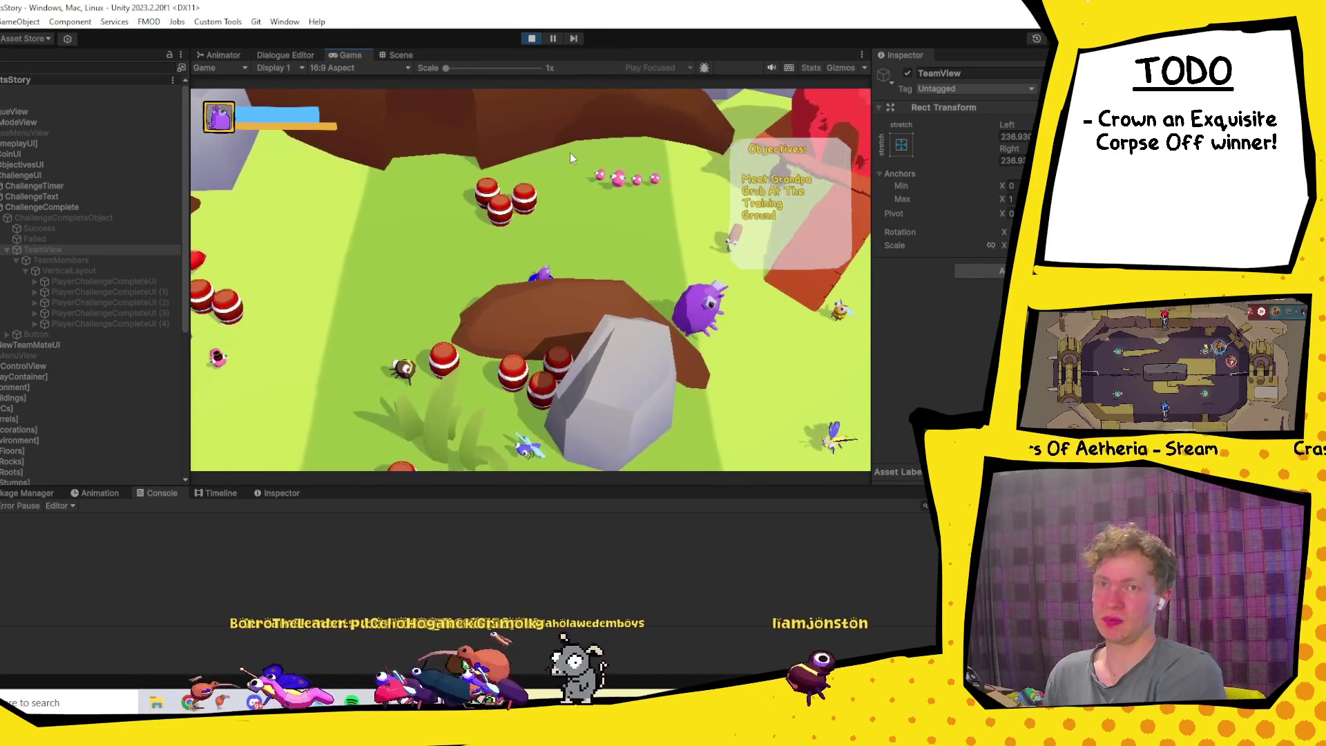
pyautogui.press('d')
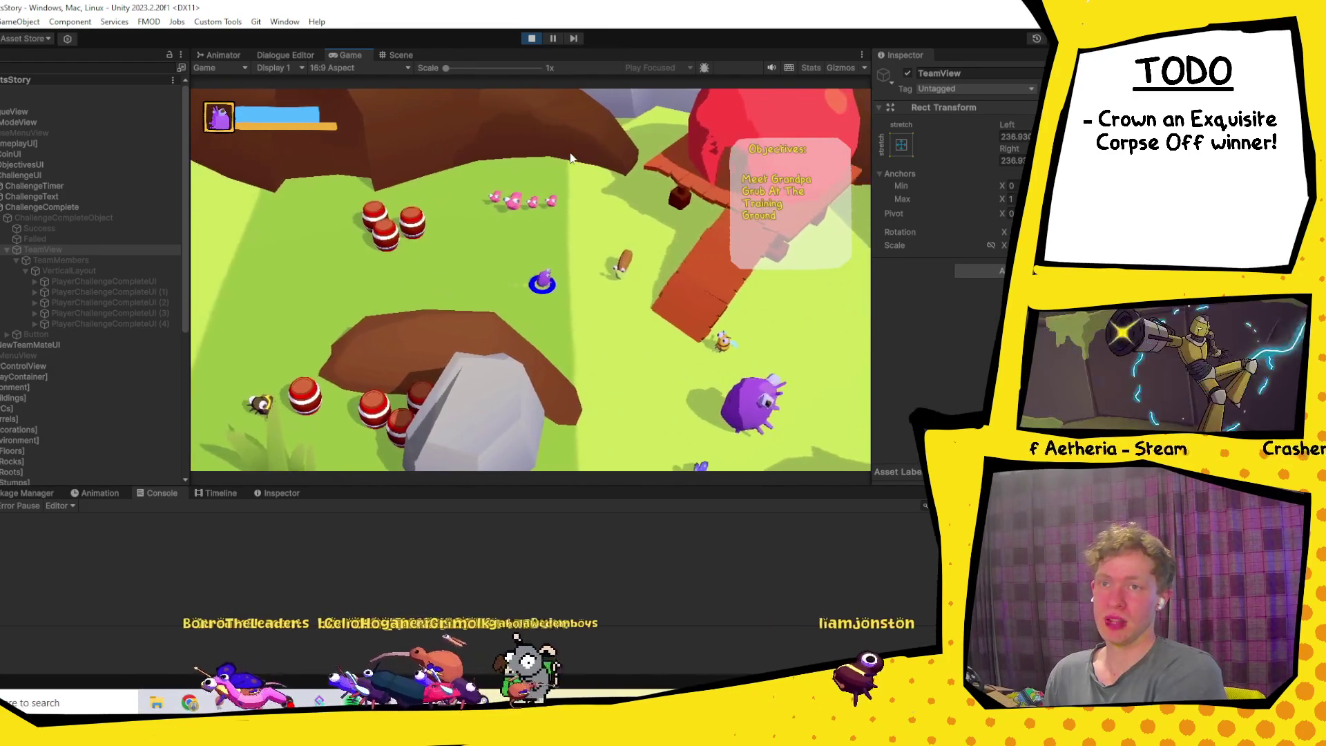
# Step: Walk the player past the bridges and back up to Big Worm among the pink worms
pyautogui.press('d')
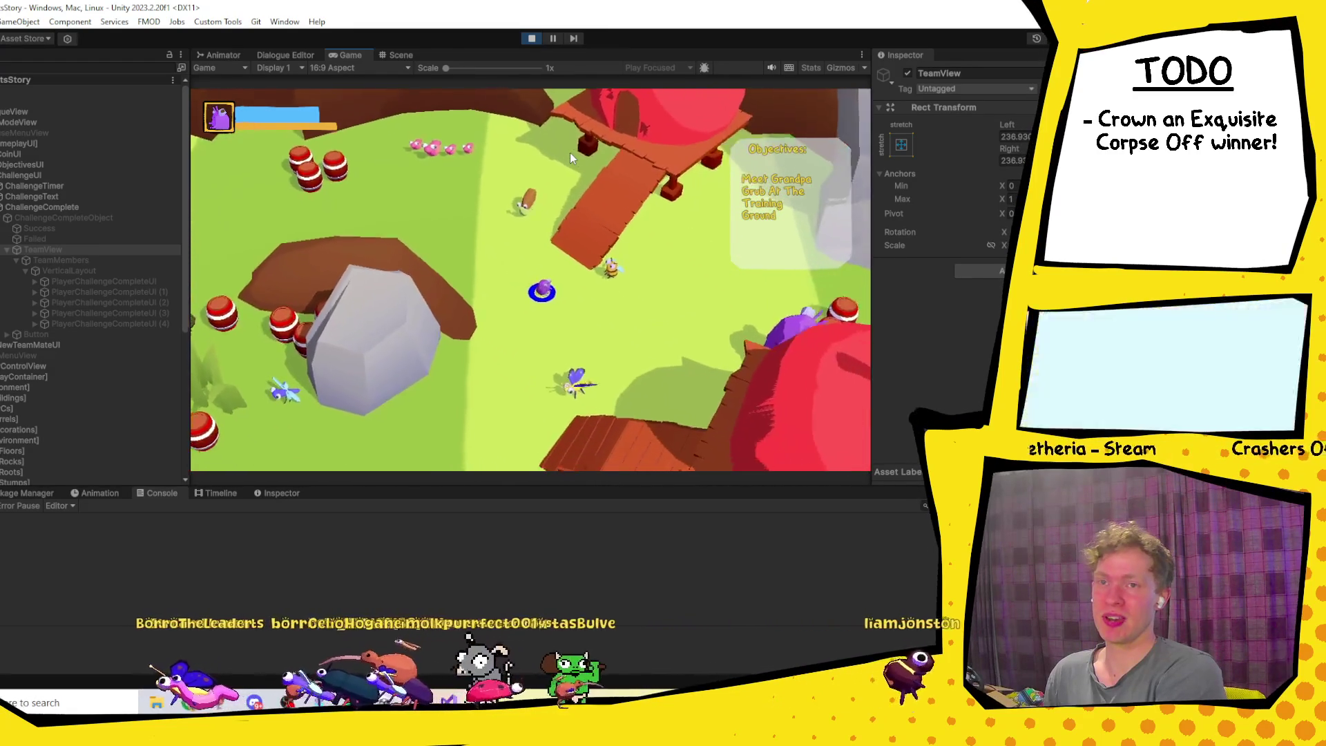
pyautogui.press('d')
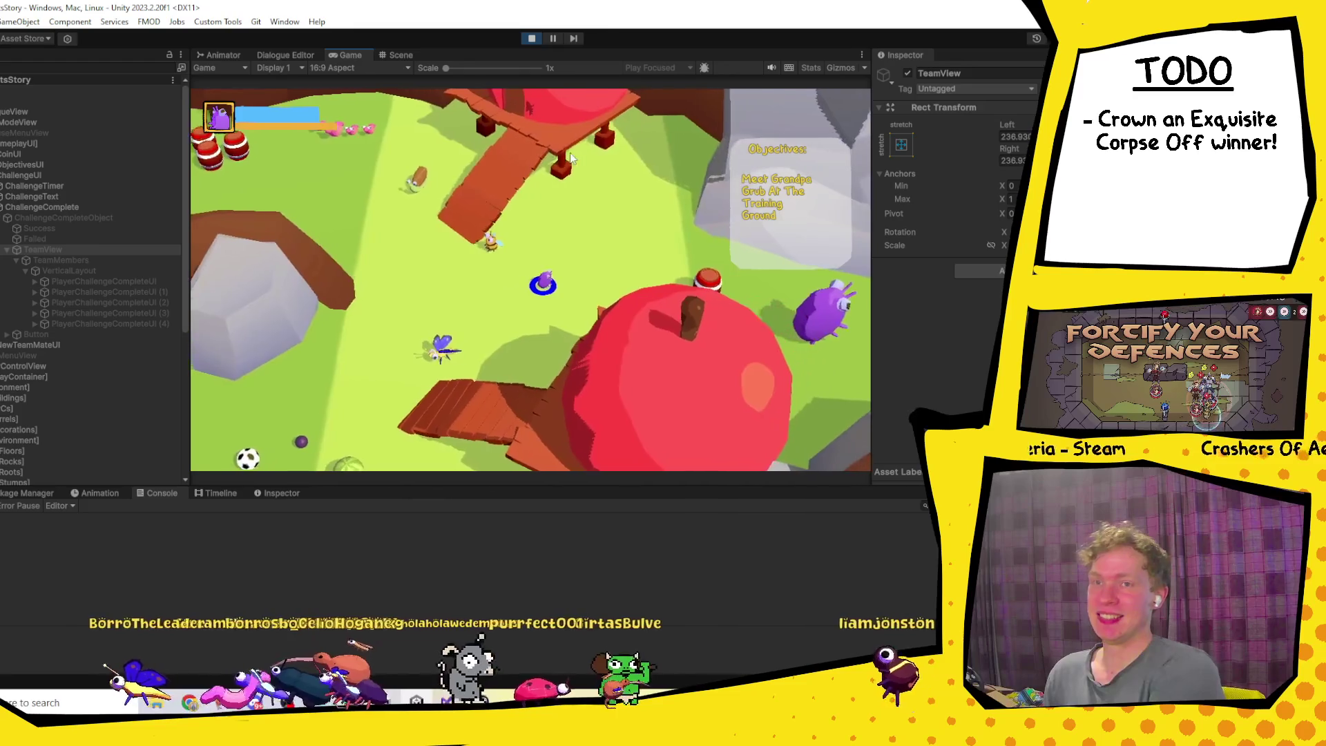
pyautogui.press('d')
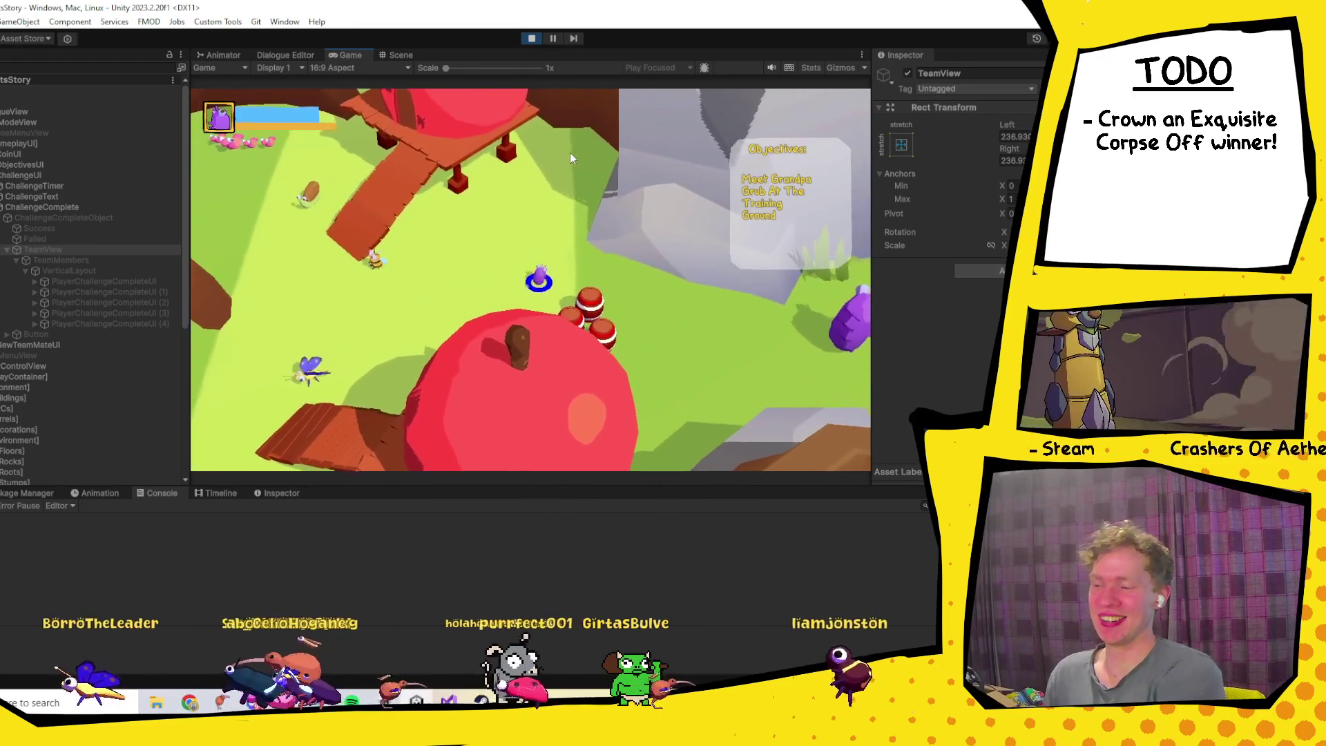
pyautogui.press('a')
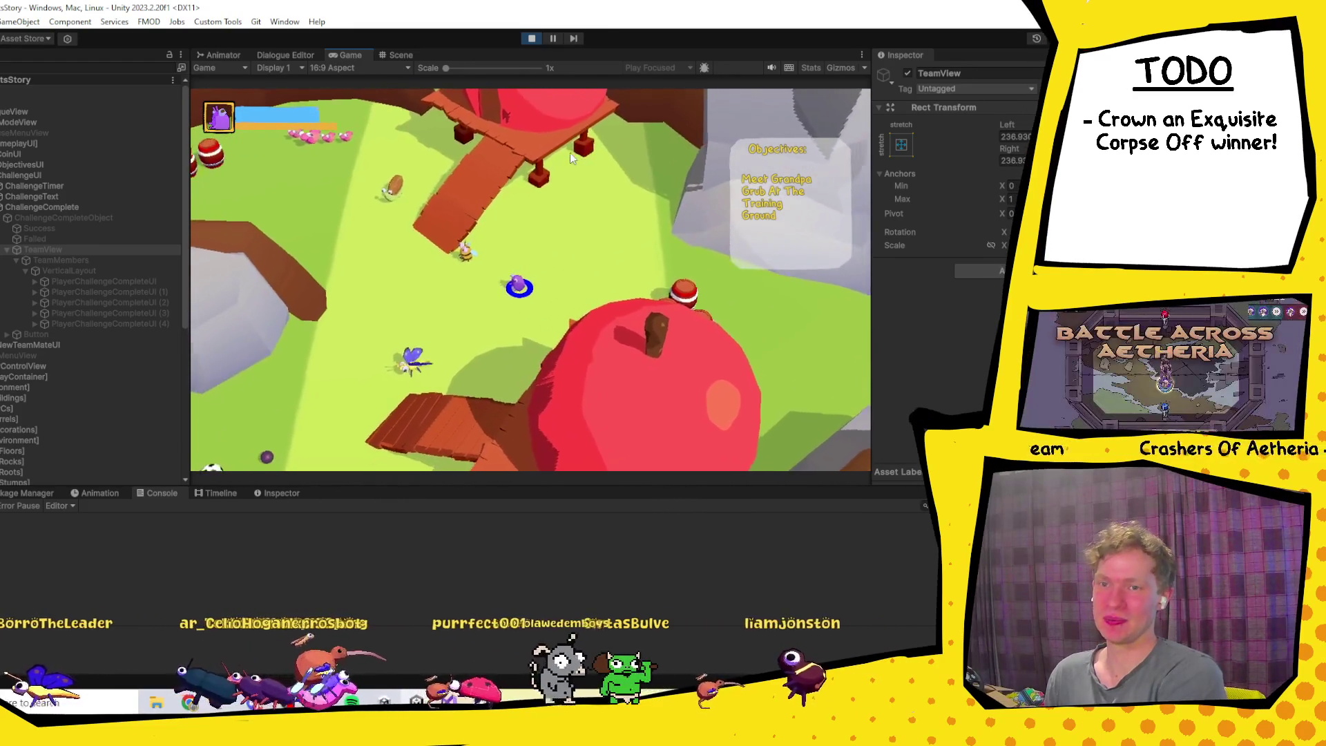
pyautogui.press('a')
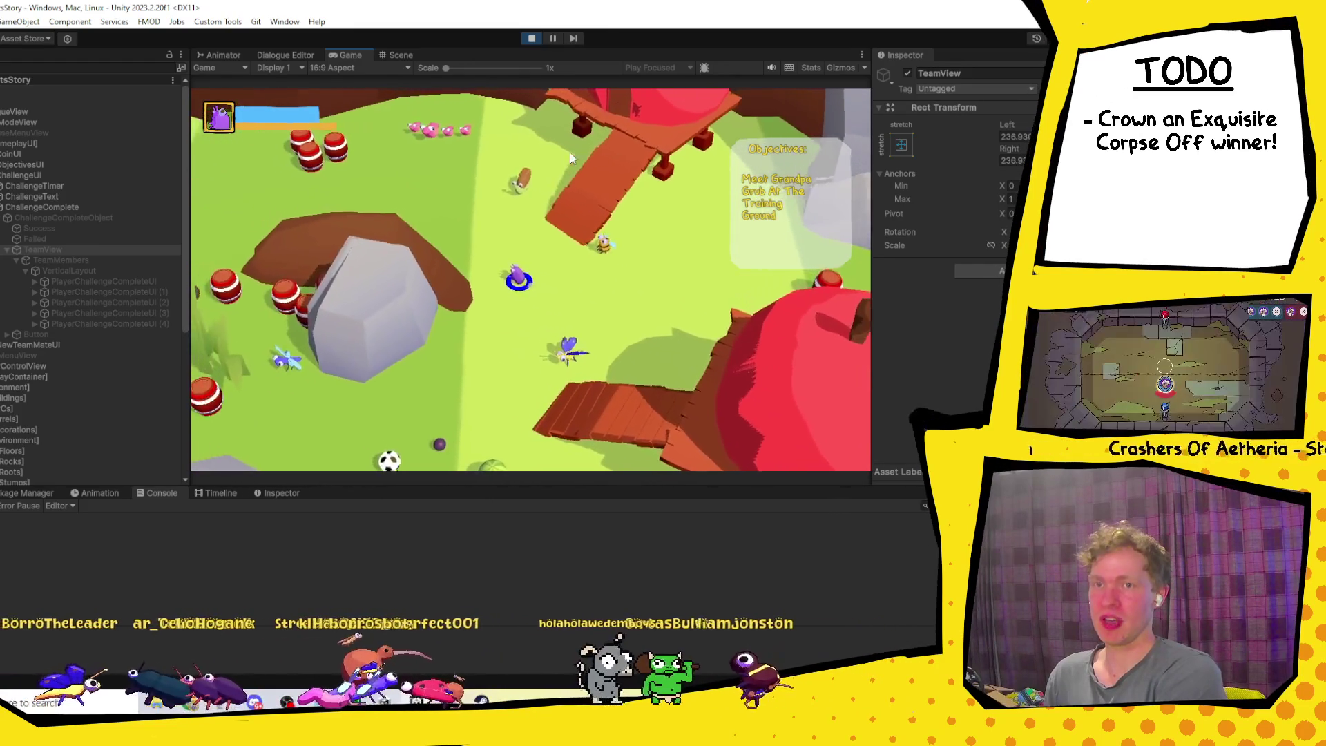
pyautogui.press('a')
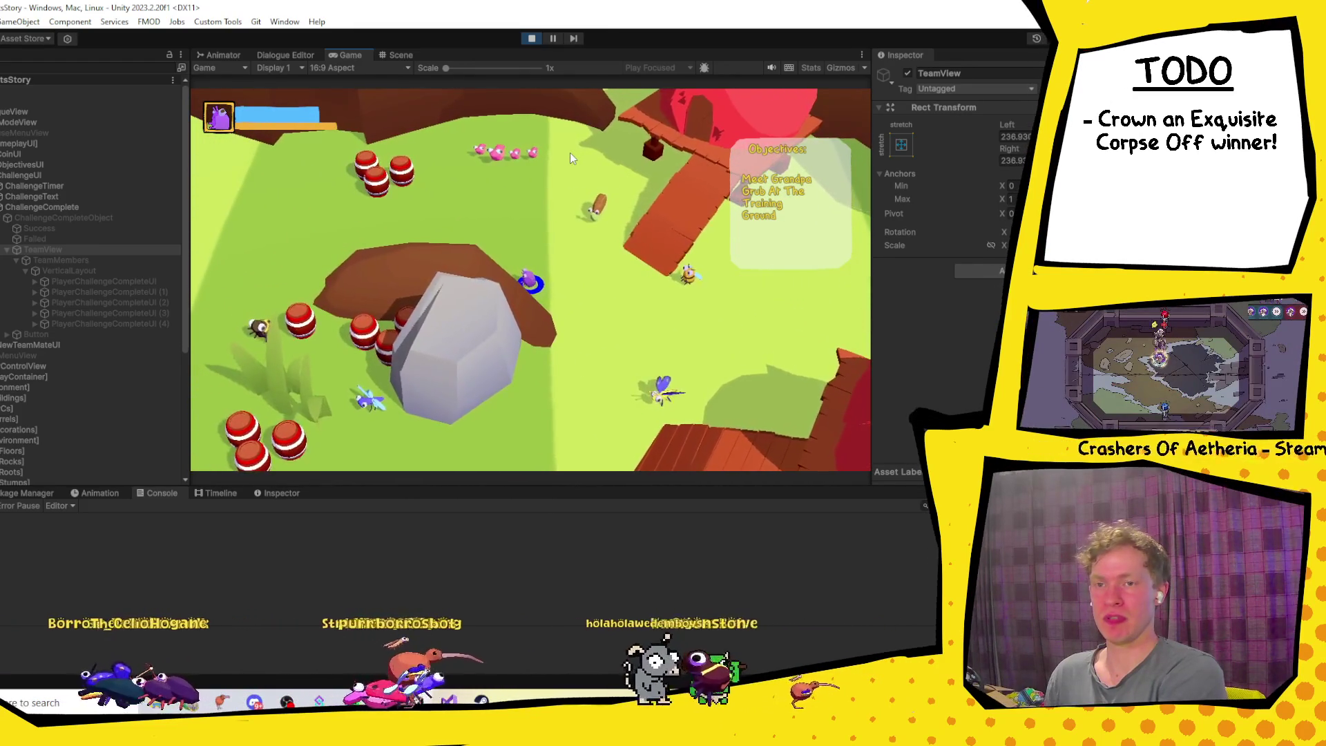
pyautogui.press('w')
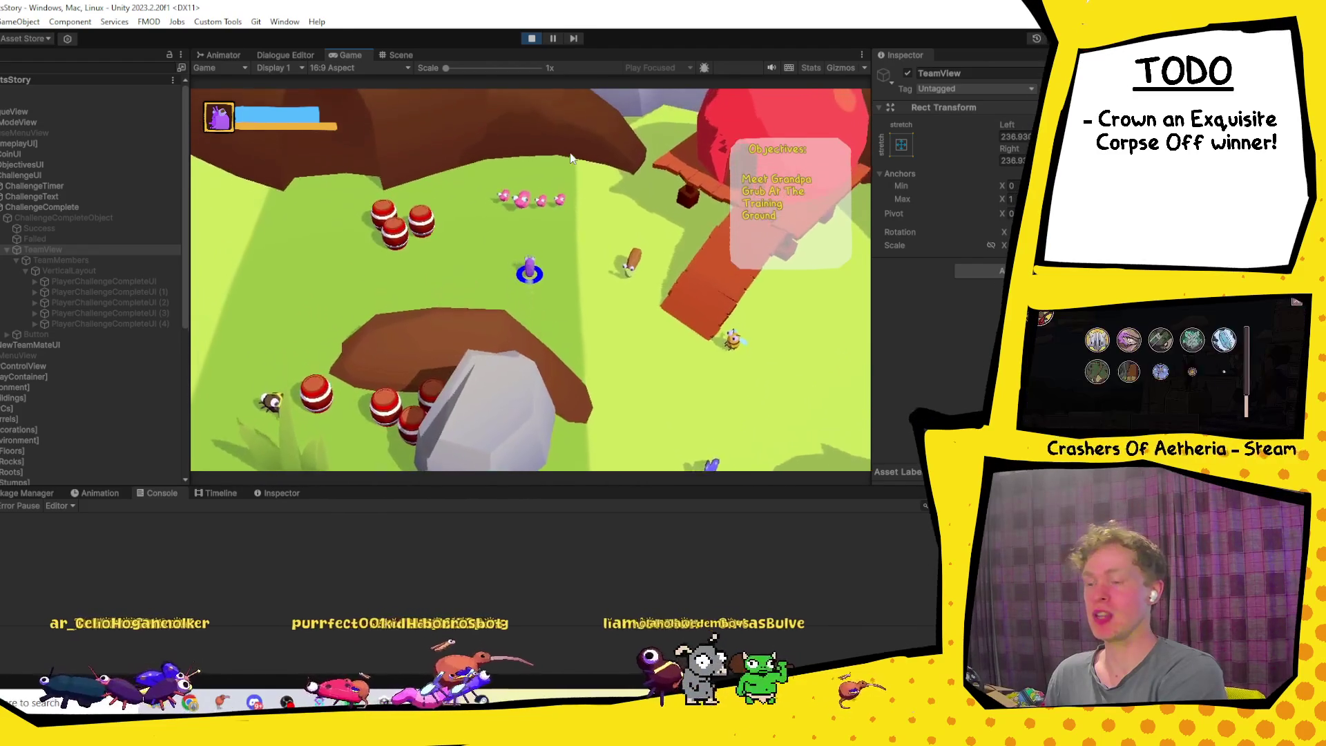
pyautogui.press('w')
# Step: Choose the 15-coins reply in Big Worm's conversation so he joins the club
pyautogui.press('e')
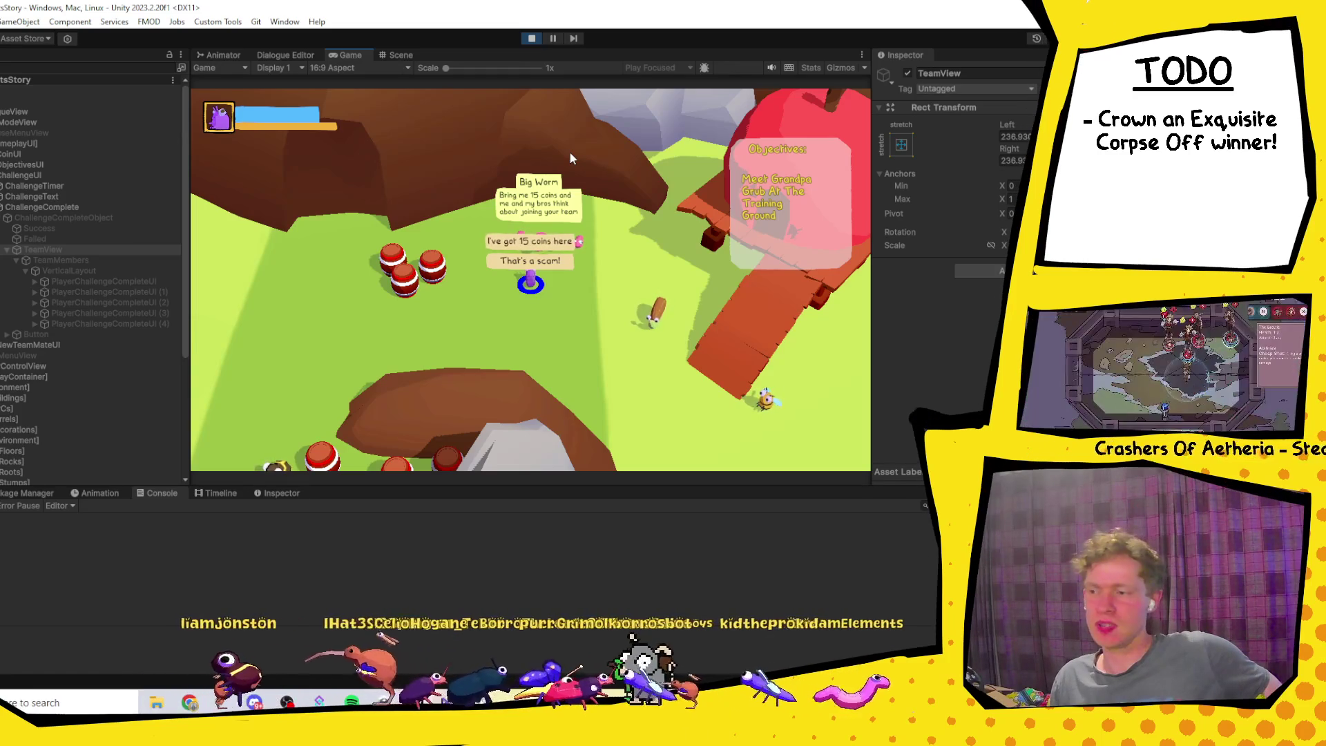
pyautogui.press('space')
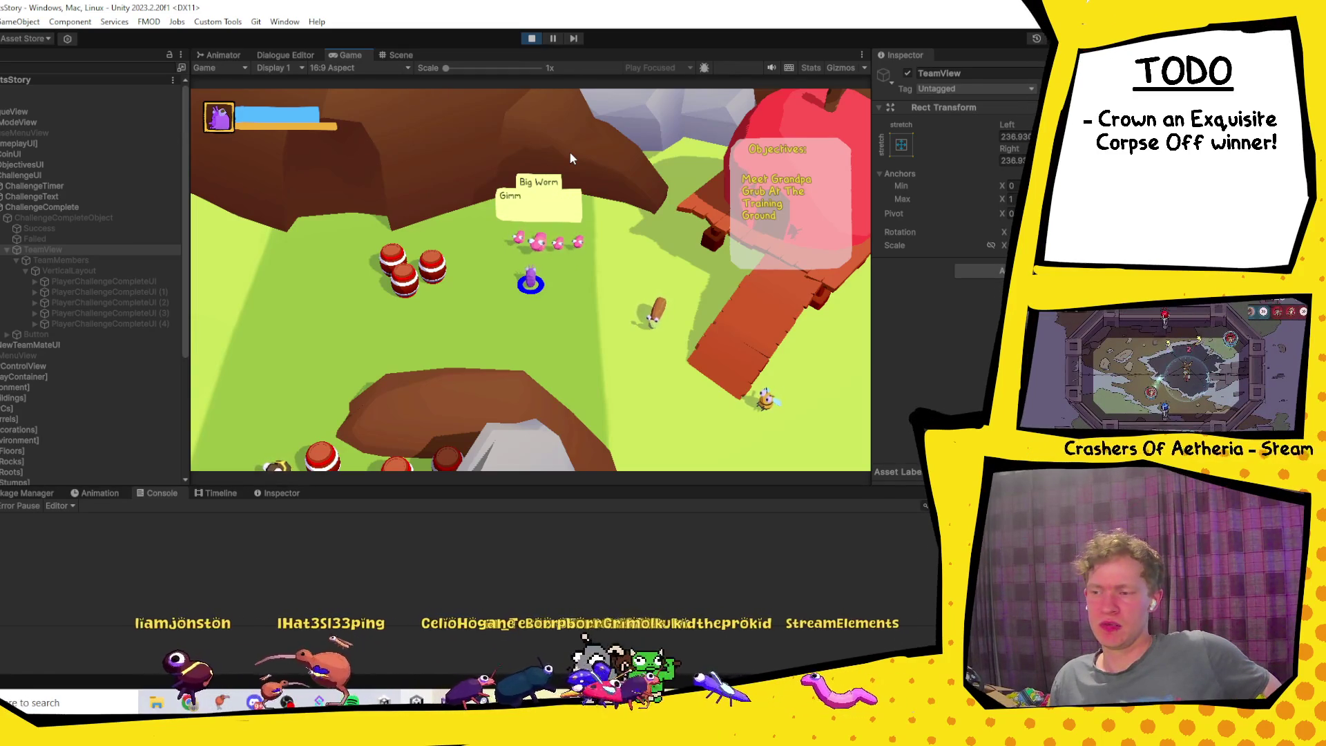
pyautogui.press('space')
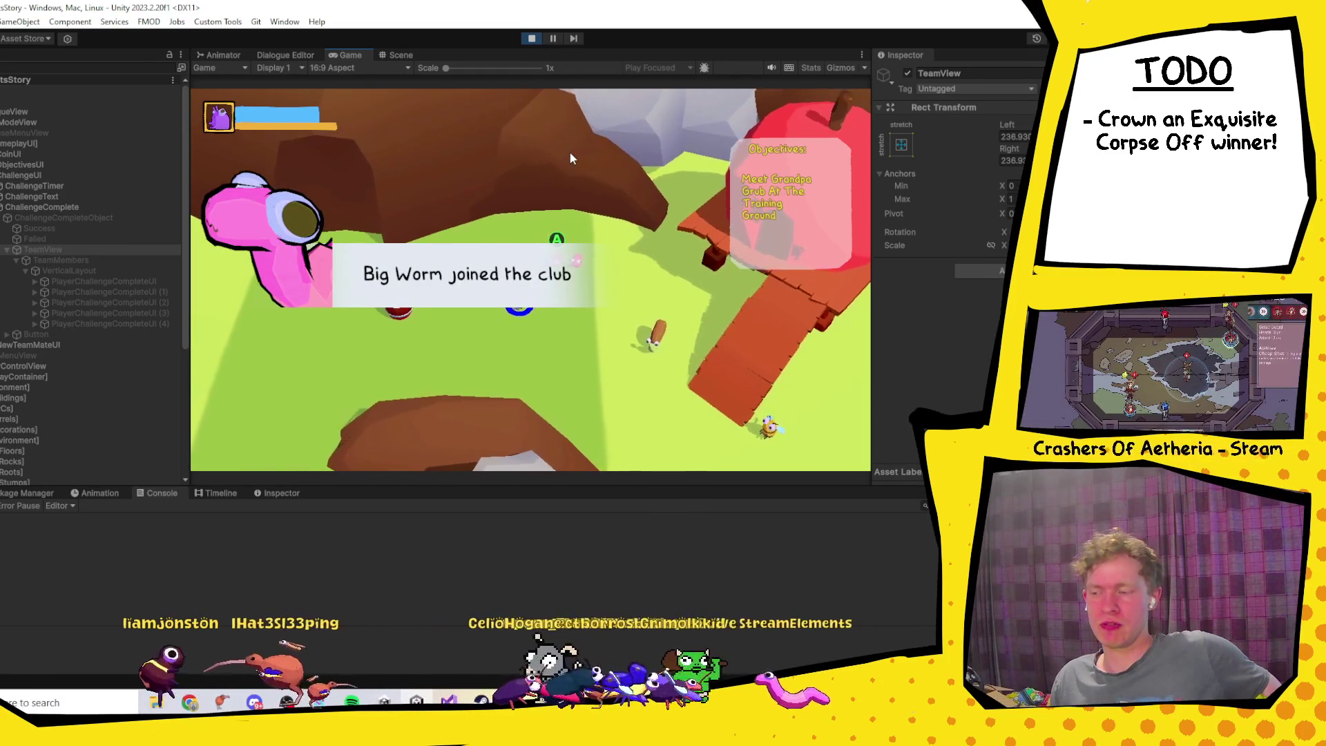
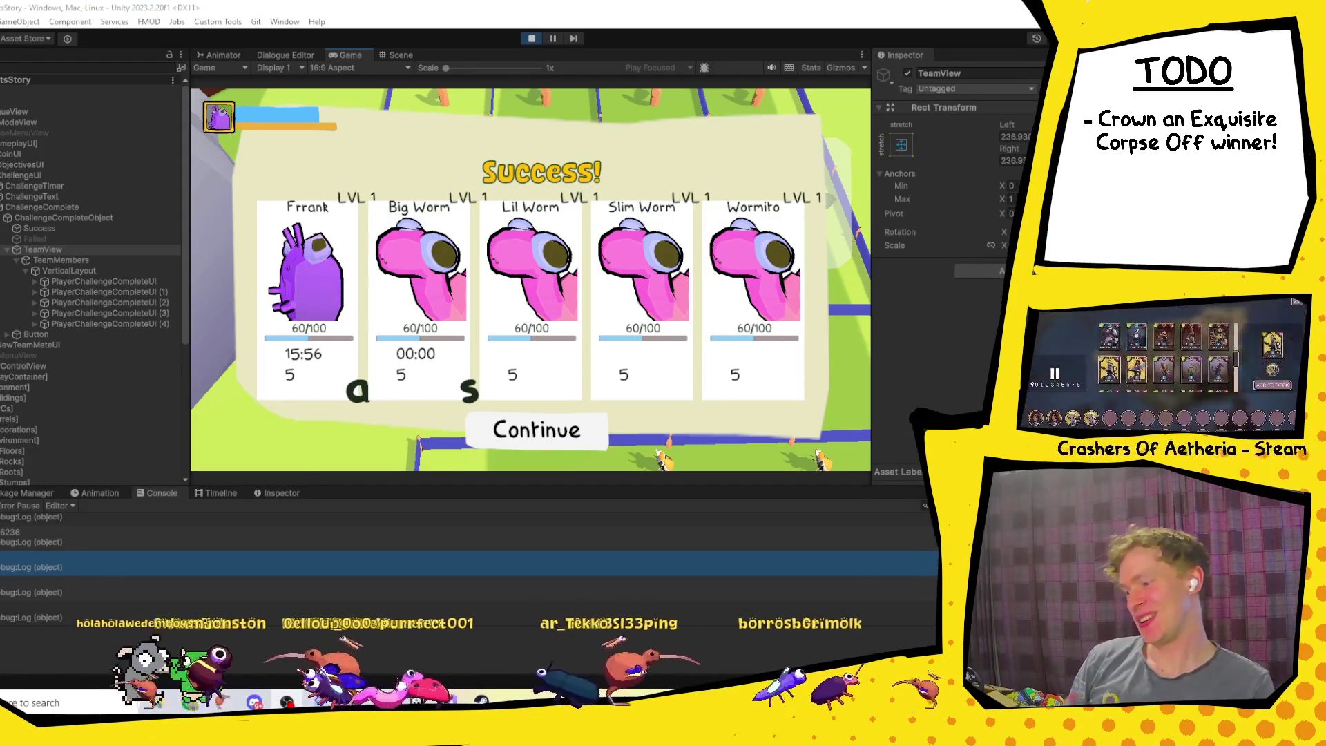
# Step: Inspect the Debug.Log messages and their stack traces in the Console to find PlayerChallengeCompleteUI's logging line
pyautogui.scroll(-1, 32, 564)
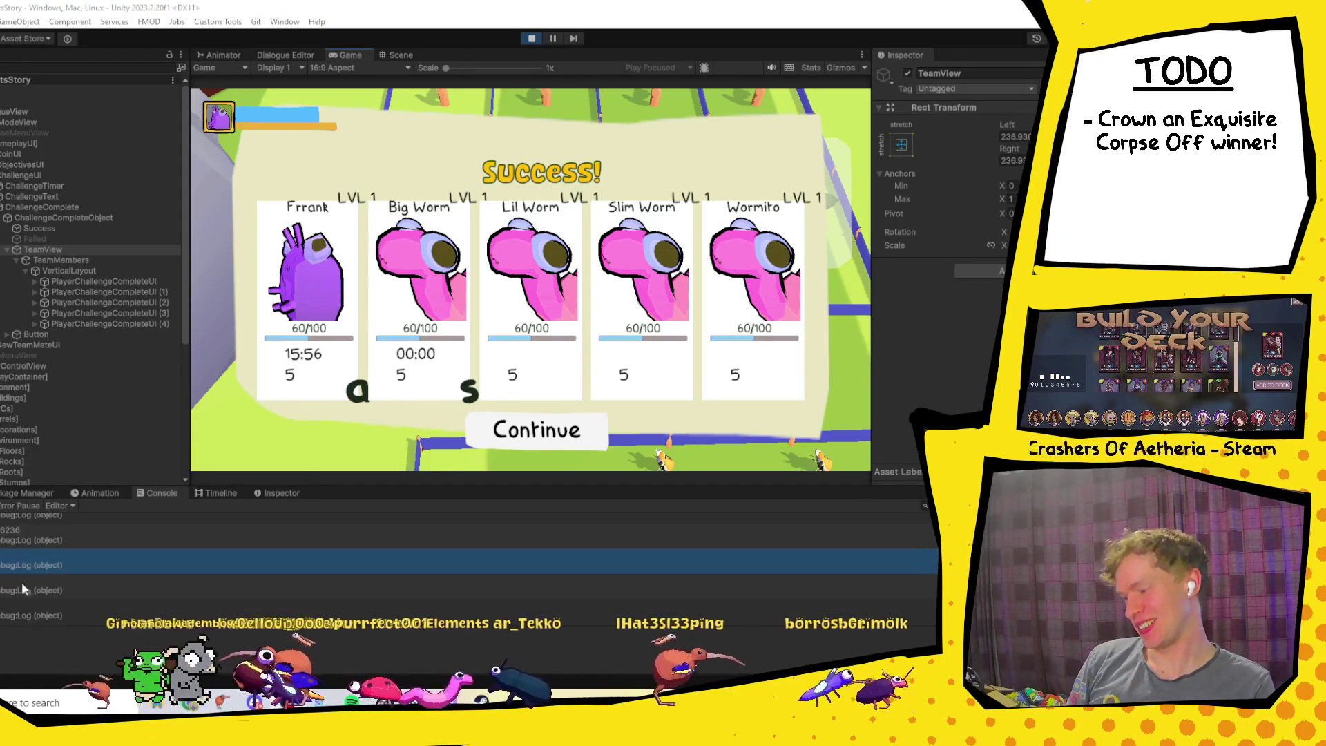
pyautogui.scroll(1, 26, 567)
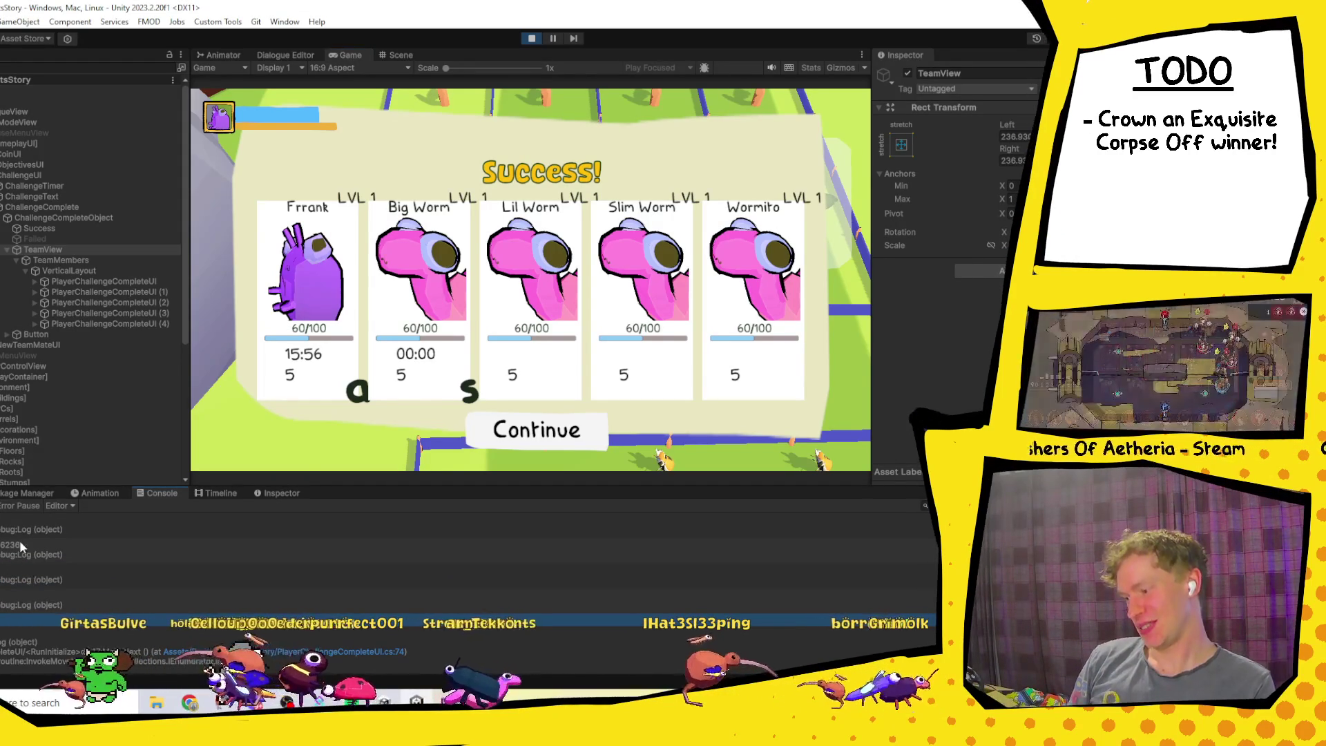
pyautogui.click(7, 528)
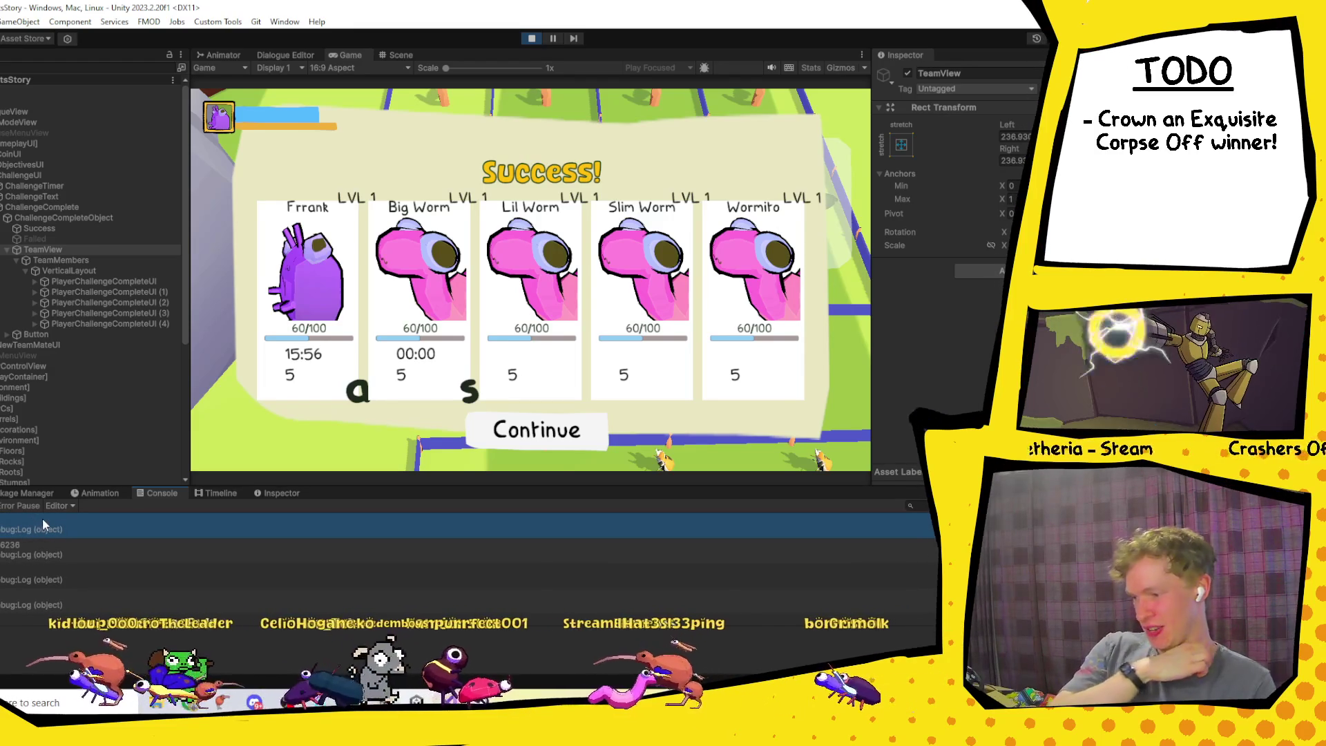
pyautogui.click(55, 552)
pyautogui.click(76, 603)
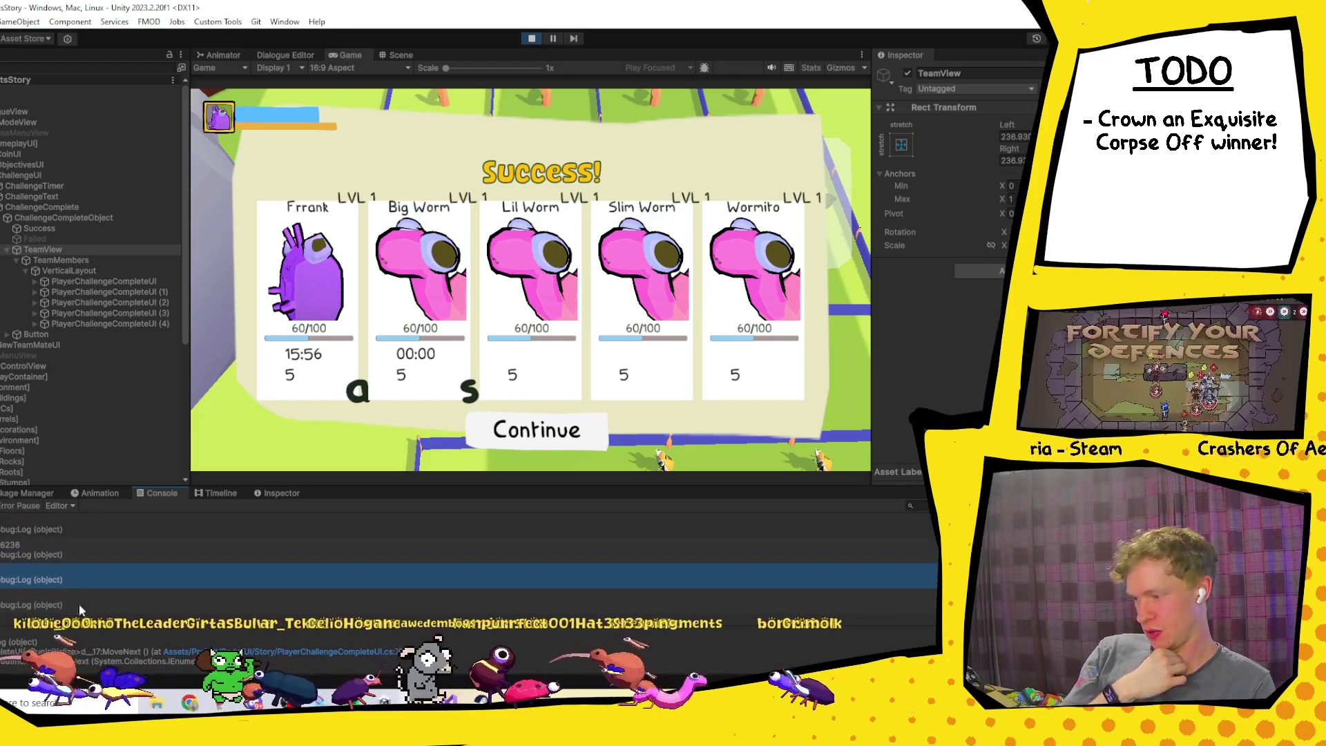
pyautogui.press('Down')
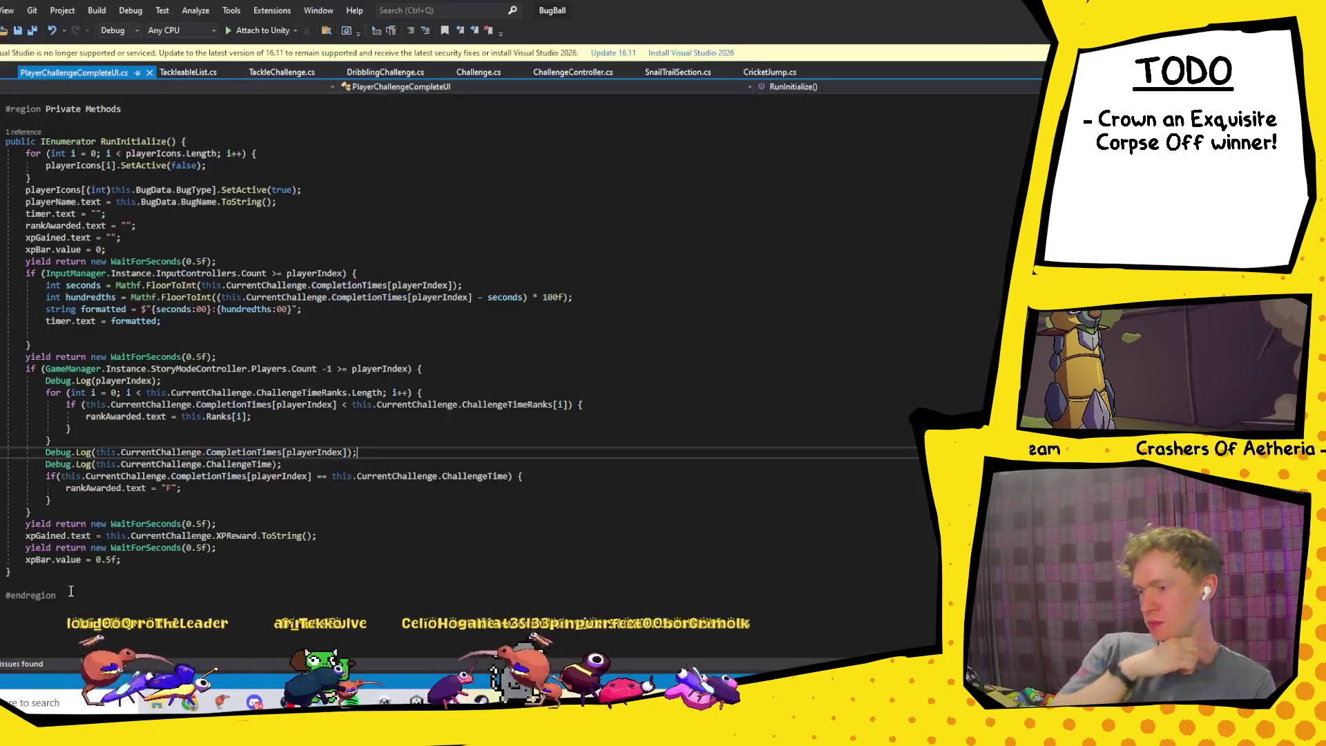
pyautogui.doubleClick(69, 588)
pyautogui.scroll(13, 160, 399)
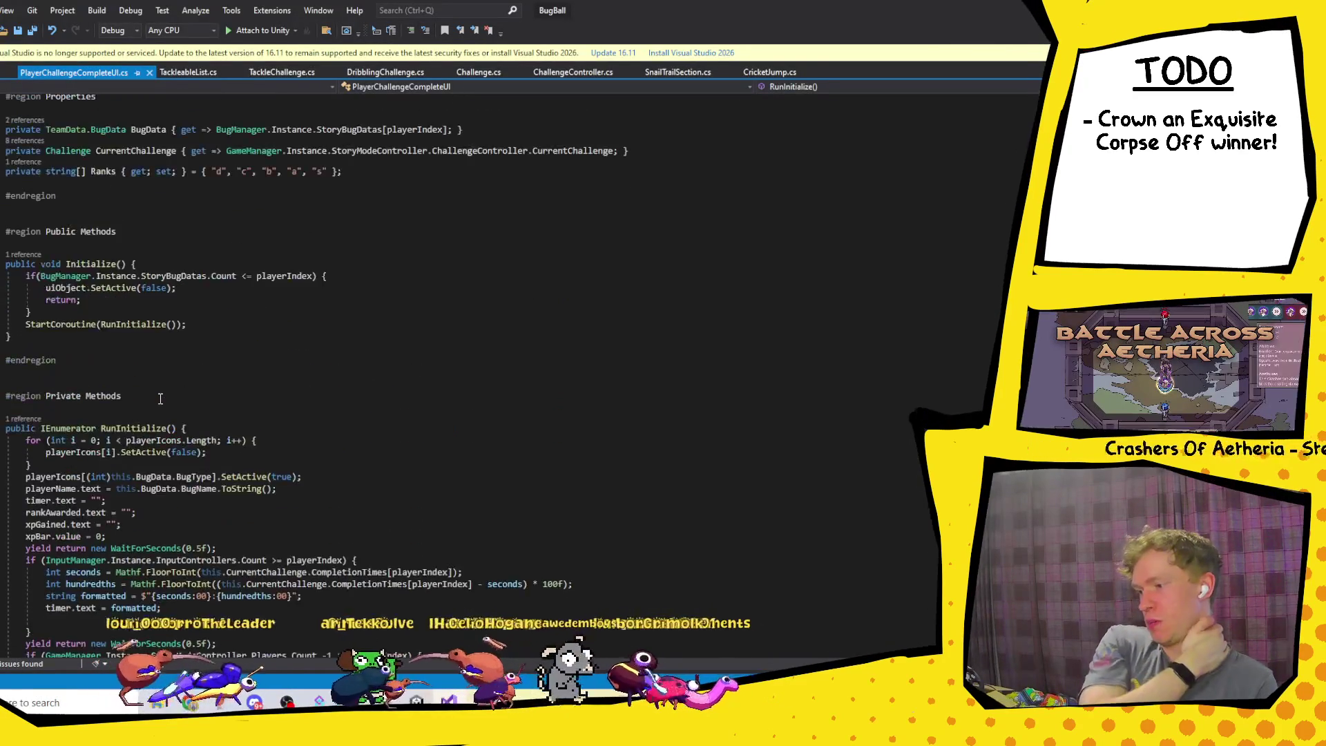
pyautogui.scroll(-14, 161, 398)
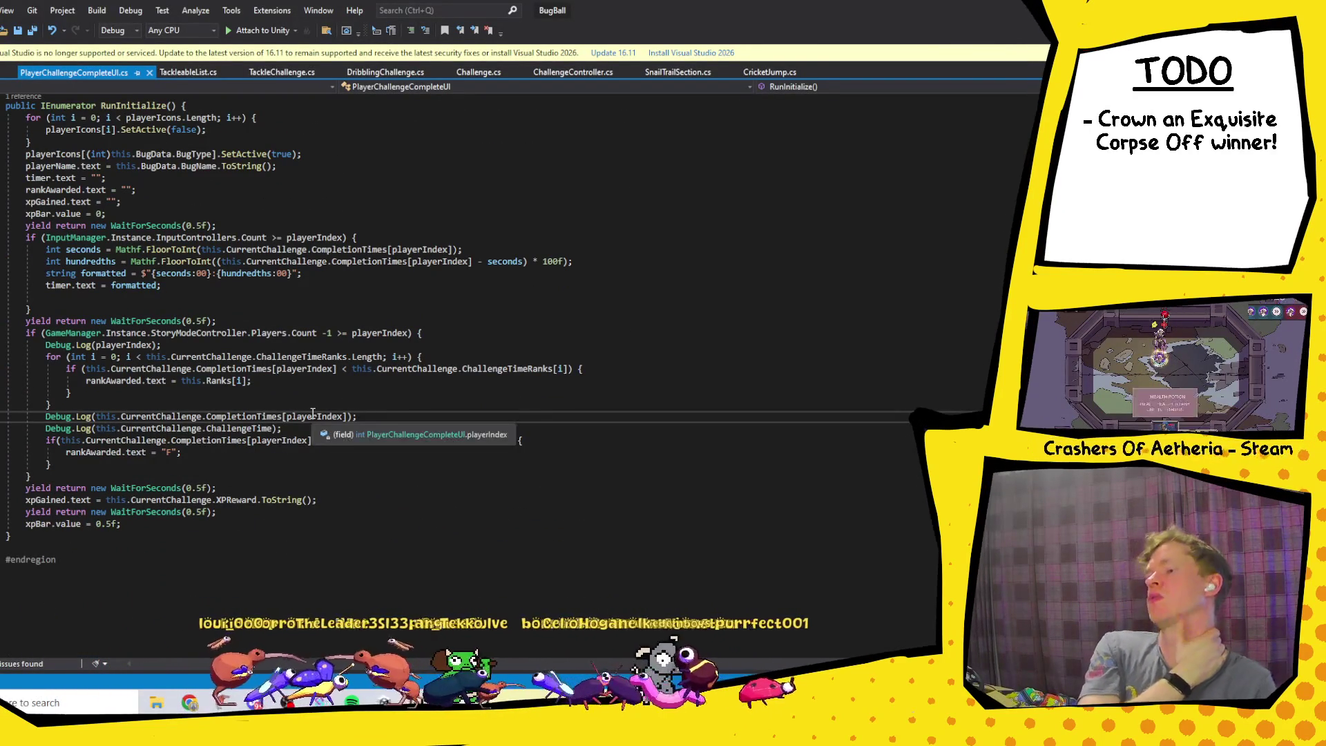
pyautogui.scroll(3, 124, 298)
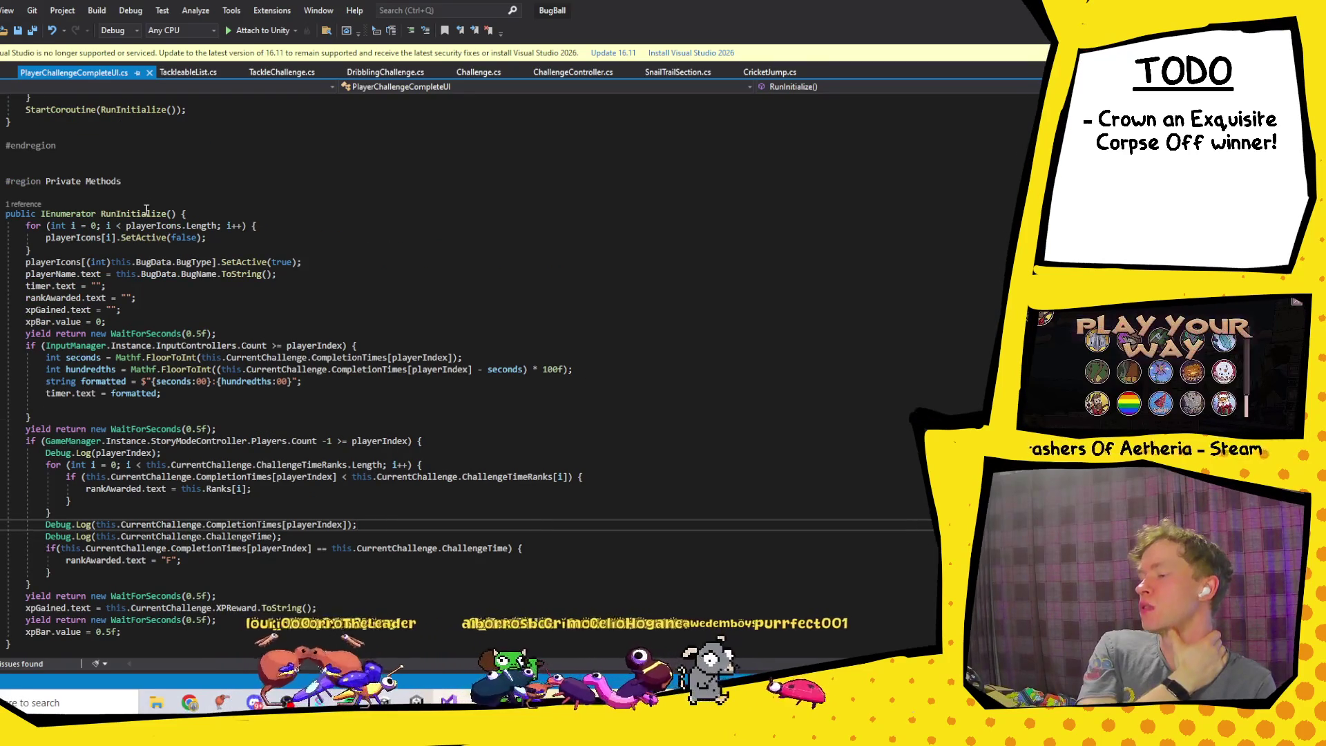
pyautogui.click(142, 214)
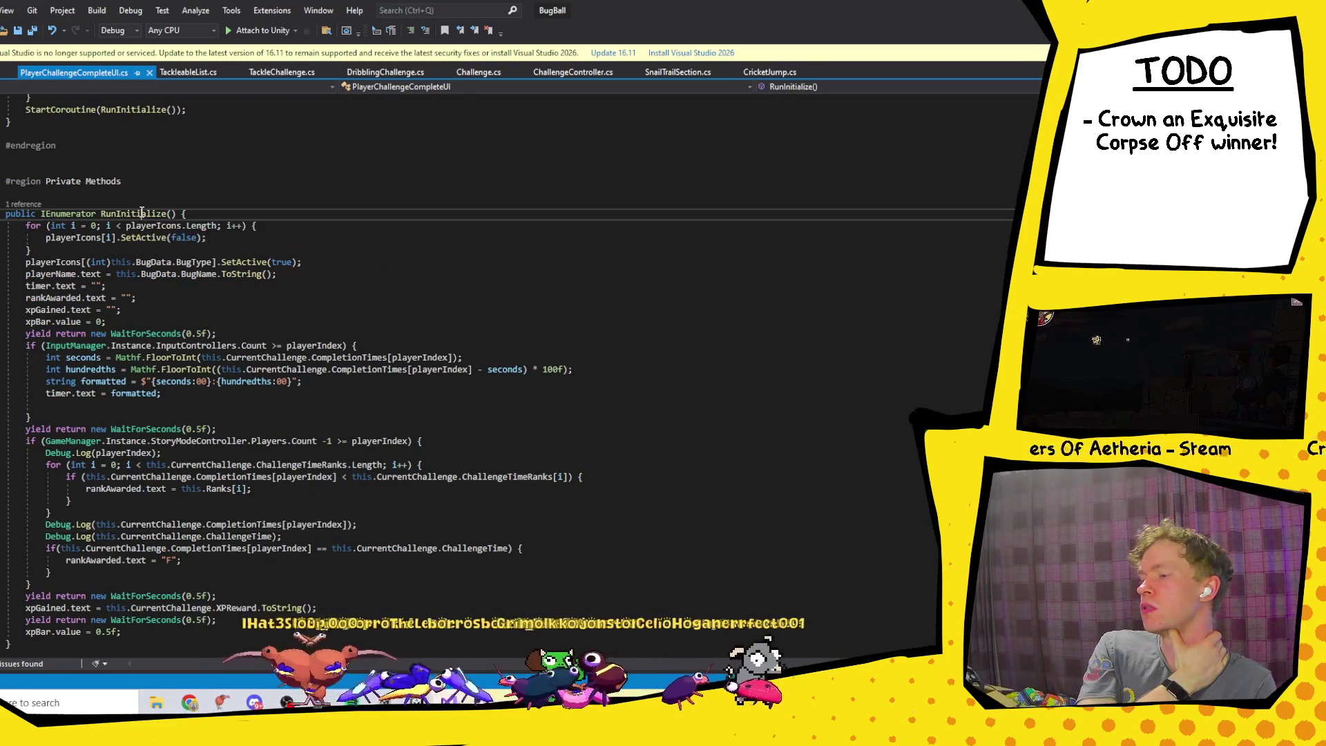
pyautogui.scroll(5, 210, 267)
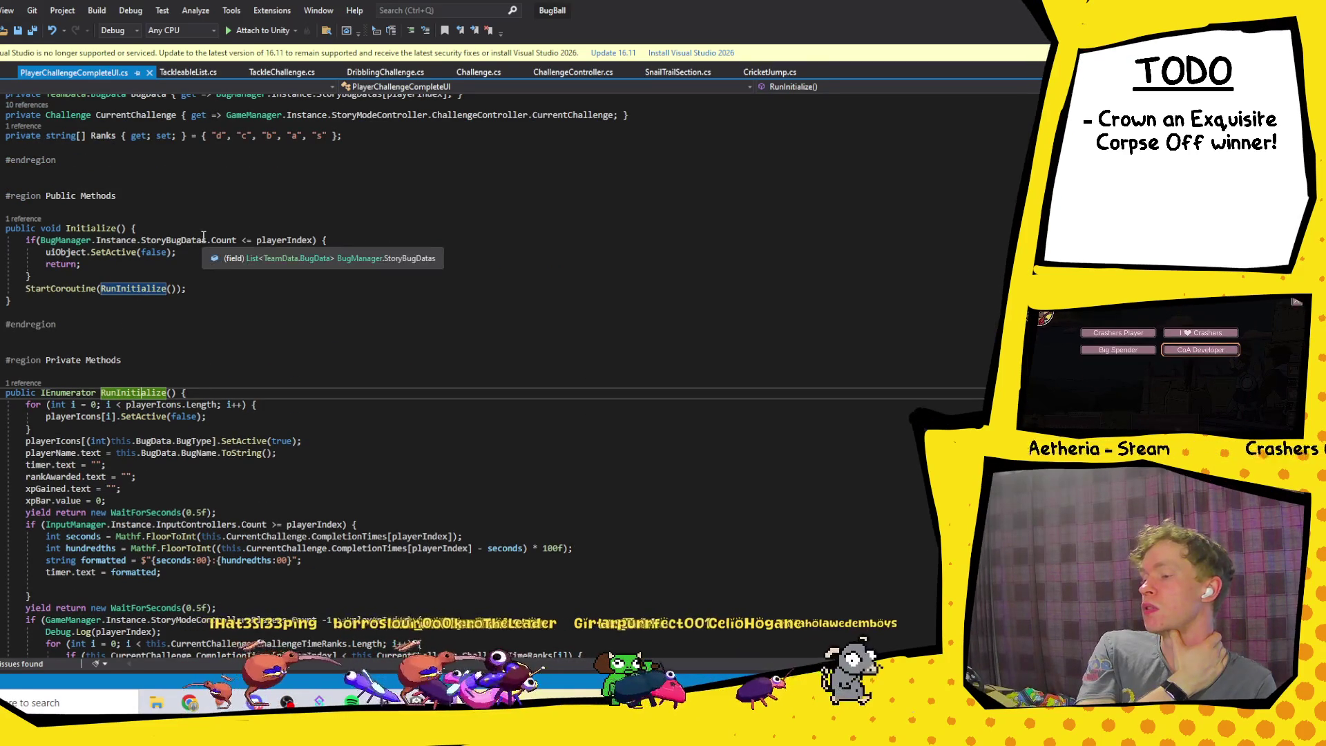
pyautogui.scroll(-5, 203, 236)
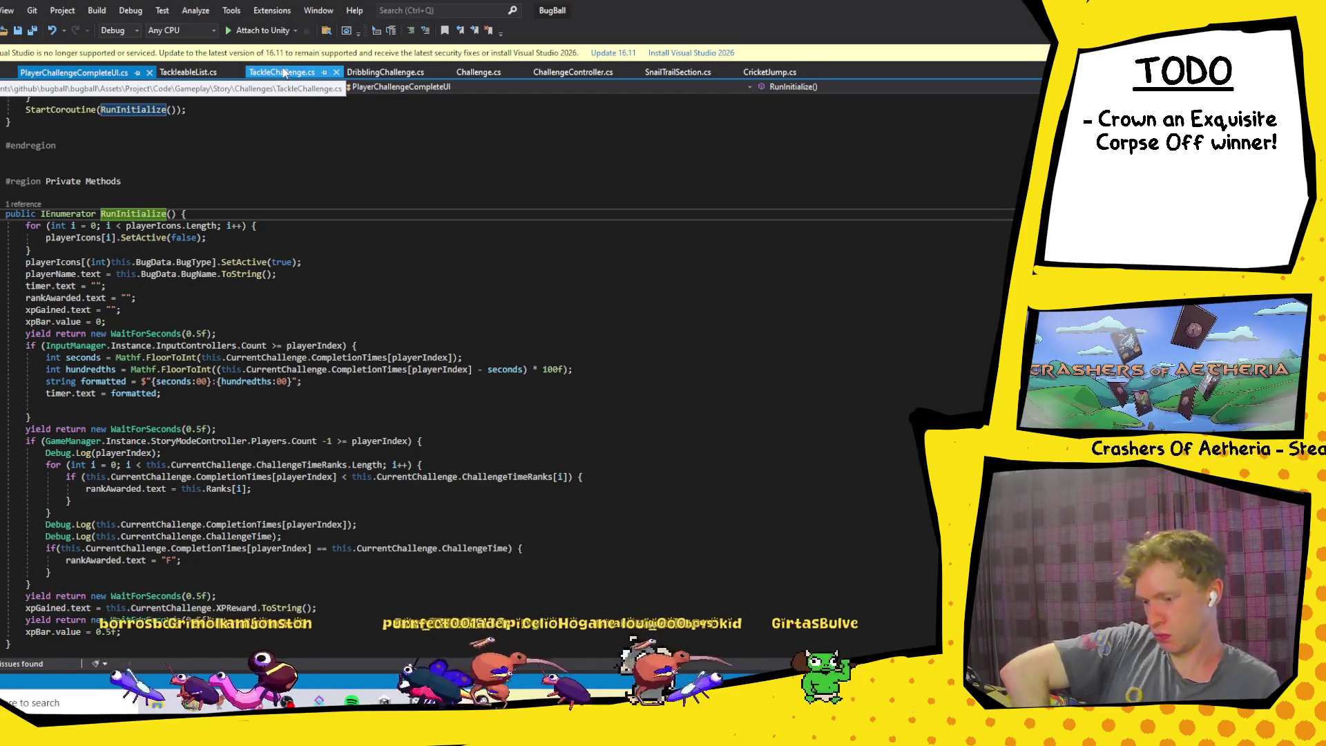
pyautogui.click(312, 547)
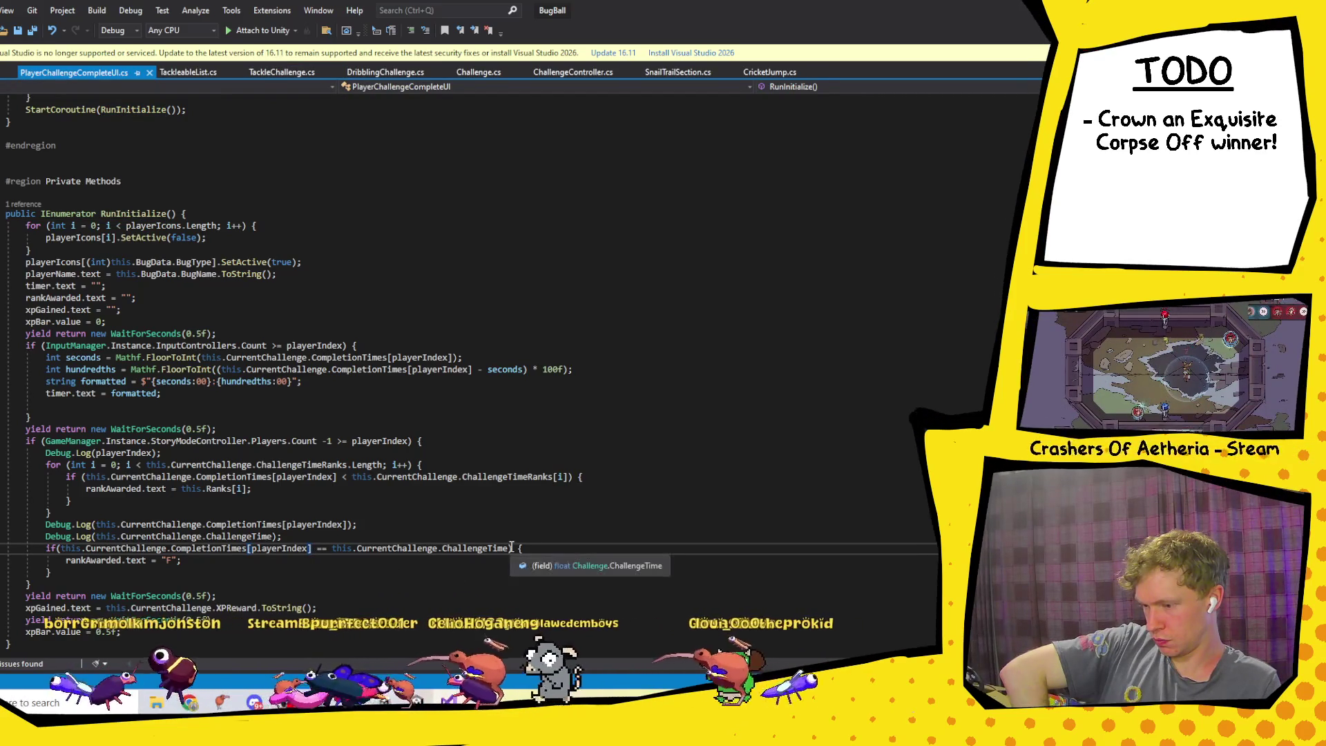
pyautogui.moveTo(508, 547)
pyautogui.mouseDown()
pyautogui.moveTo(49, 547)
pyautogui.moveTo(331, 548)
pyautogui.mouseUp()
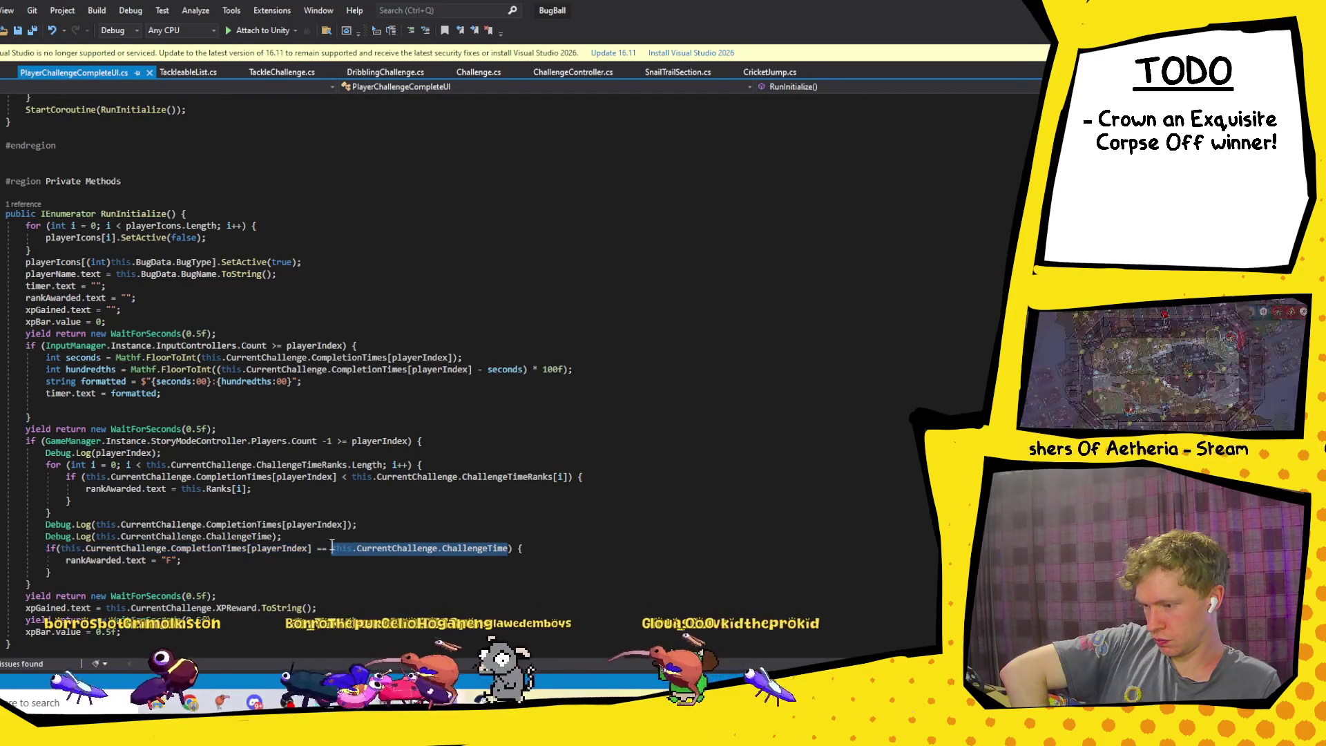
pyautogui.write('0')
pyautogui.click(433, 544)
pyautogui.scroll(-3, 425, 514)
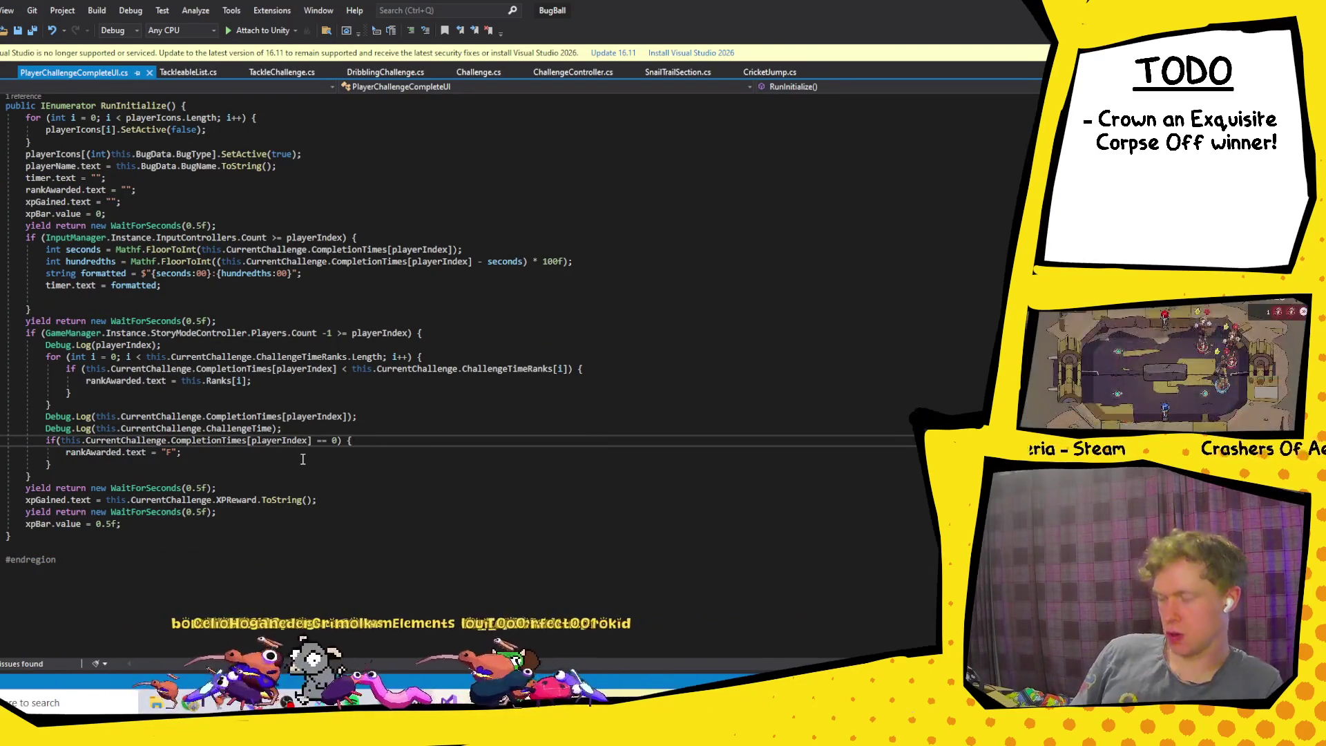
pyautogui.hotkey('ctrl', 'z')
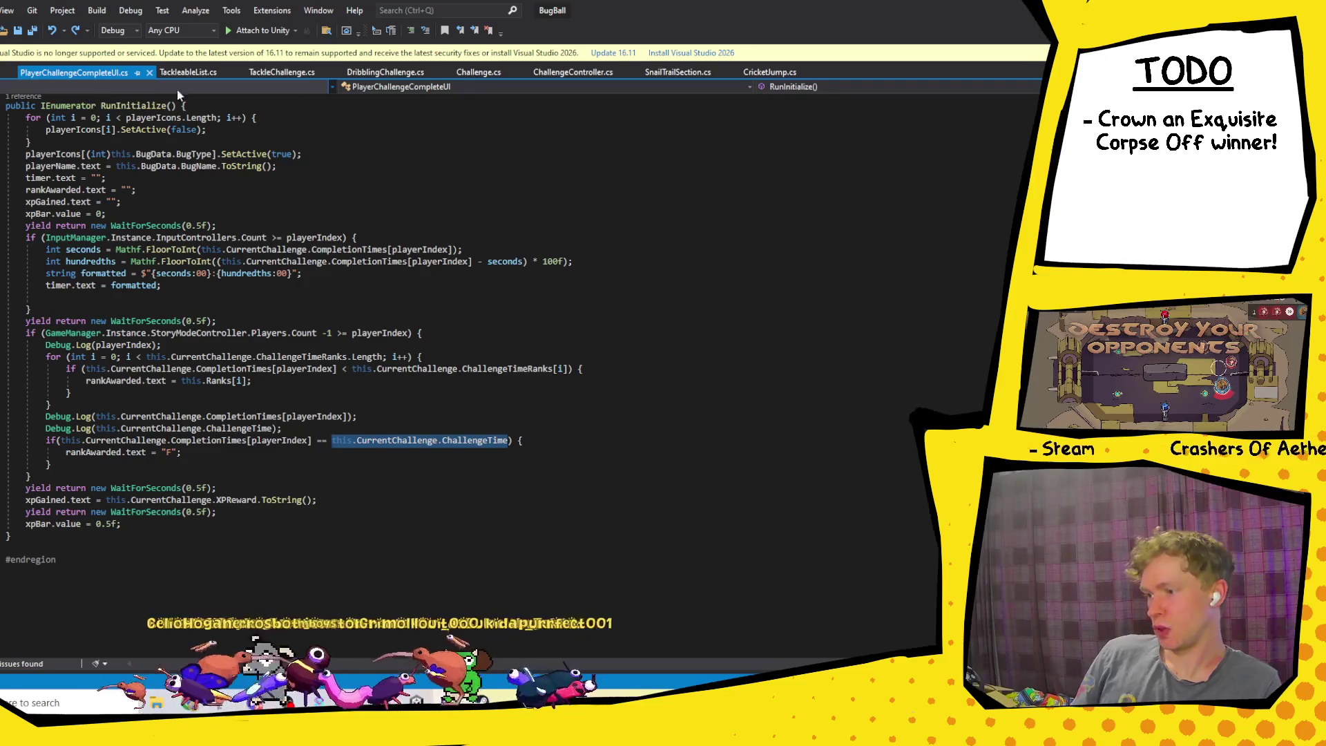
# Step: Remove the CurrentChallengeTime reset and timer update after the loop in Challenge.cs, save, and return to Unity
pyautogui.click(482, 74)
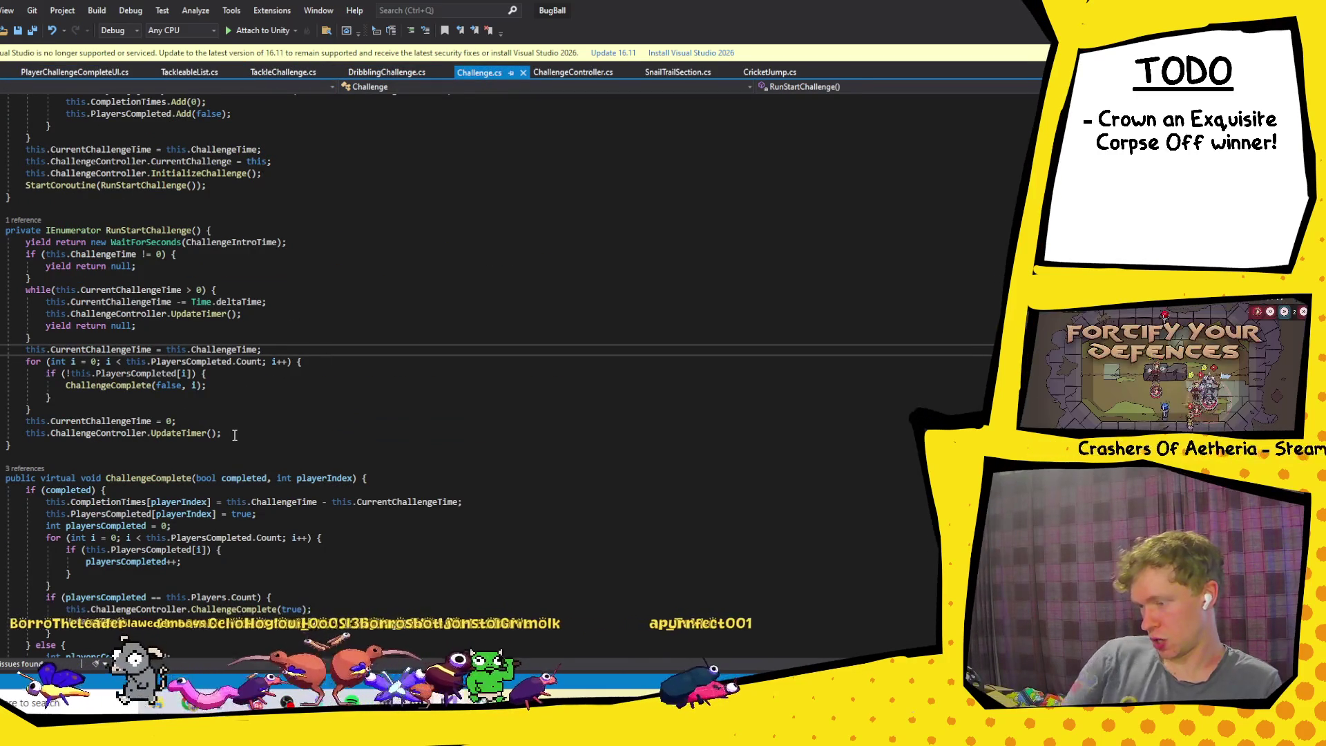
pyautogui.moveTo(224, 434); pyautogui.dragTo(213, 413)
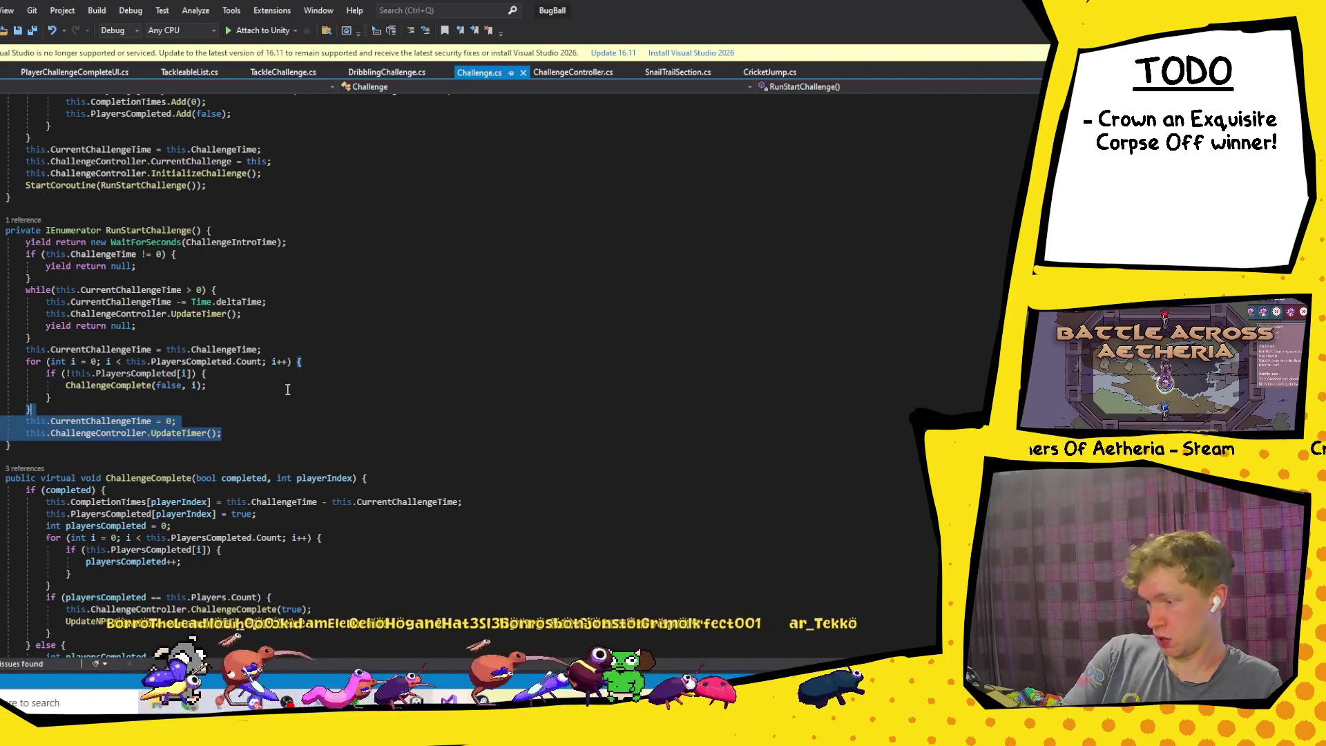
pyautogui.press('Delete')
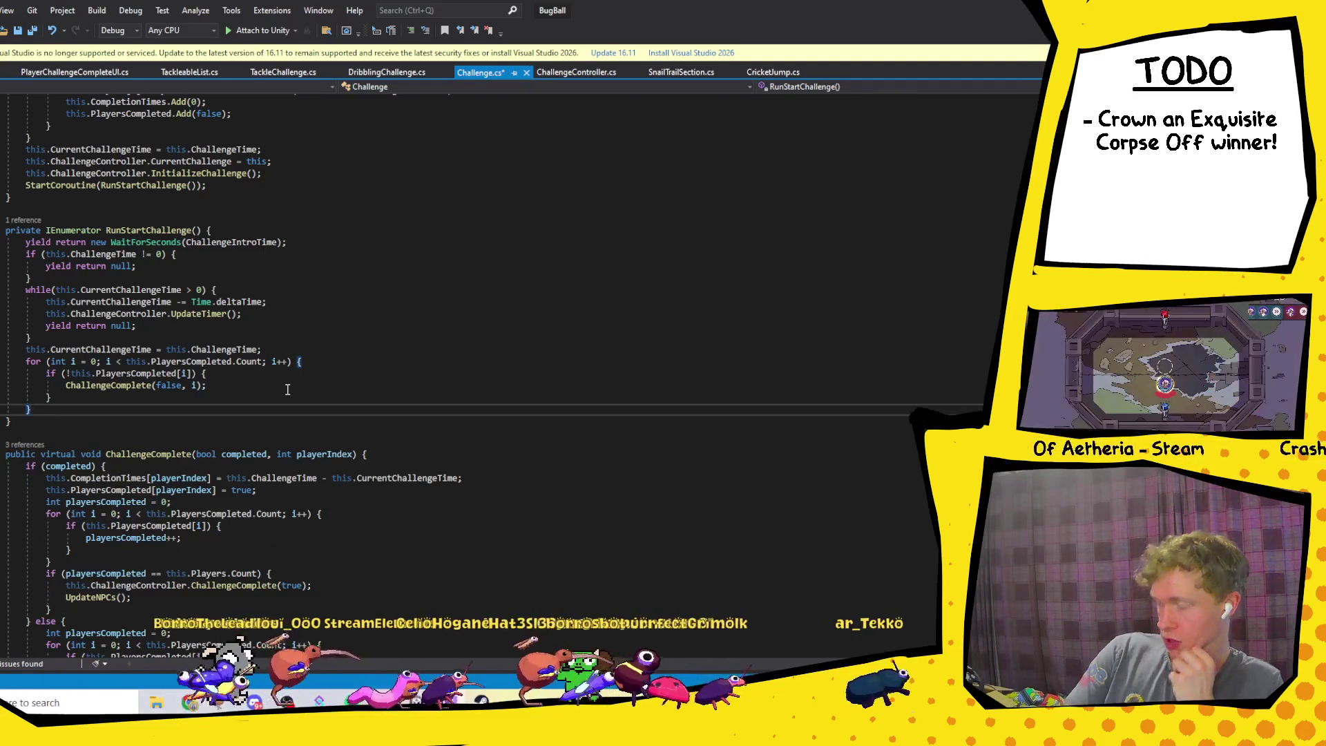
pyautogui.hotkey('ctrl', 's')
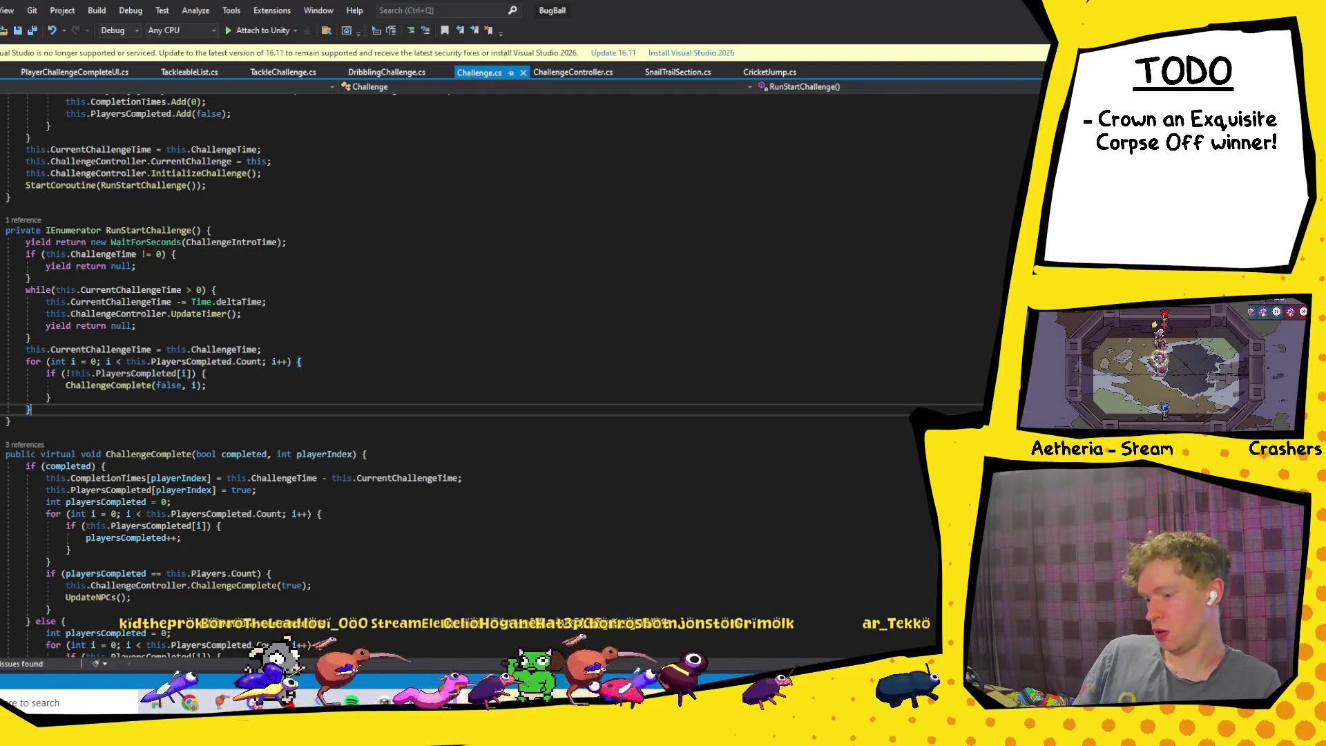
pyautogui.click(384, 702)
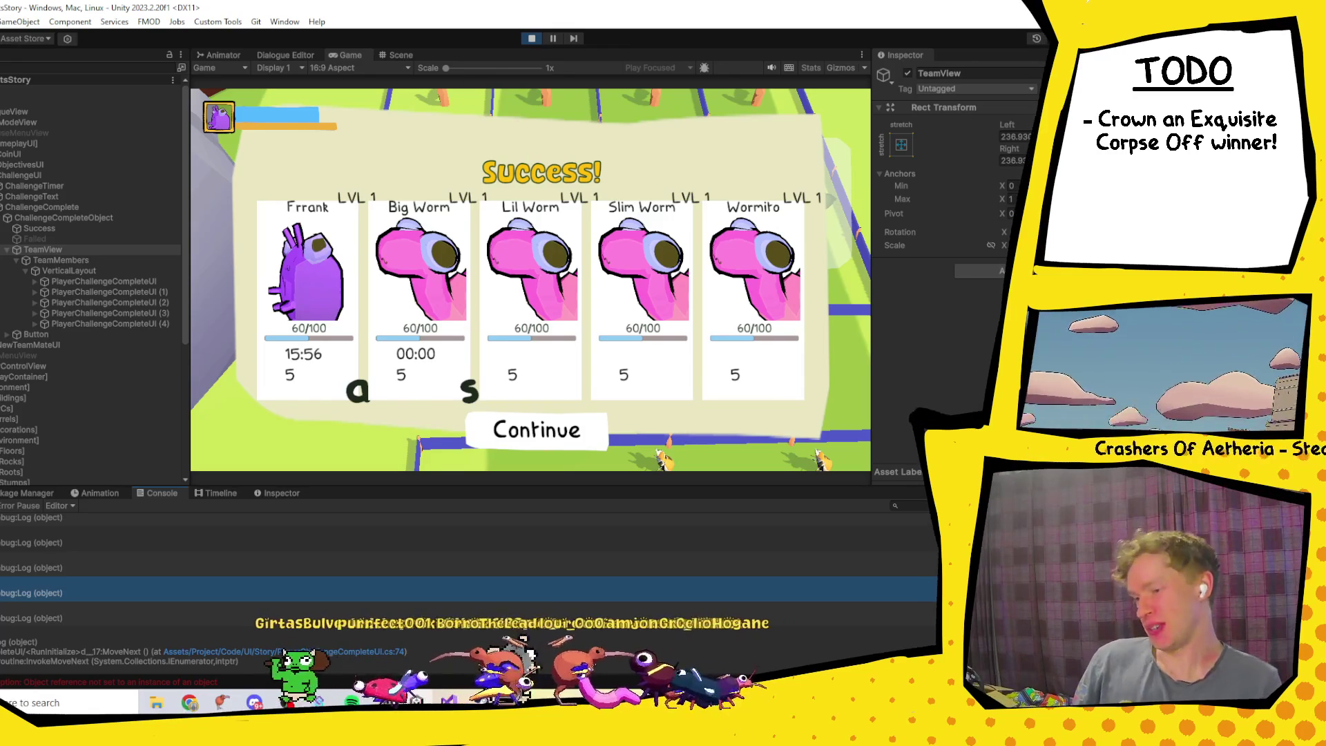
# Step: Stop the running game to exit play mode
pyautogui.click(531, 39)
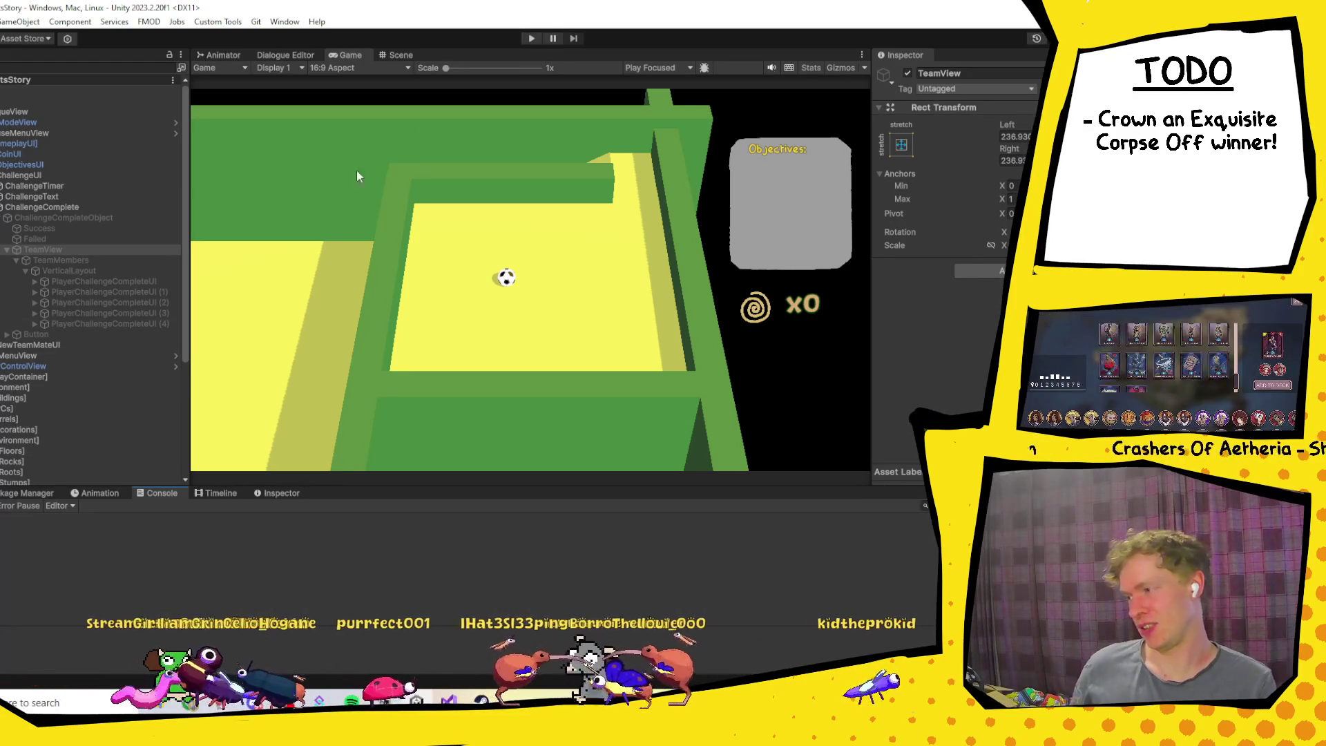
# Step: Start play mode again to test the updated challenge code, then switch to the browser
pyautogui.click(529, 40)
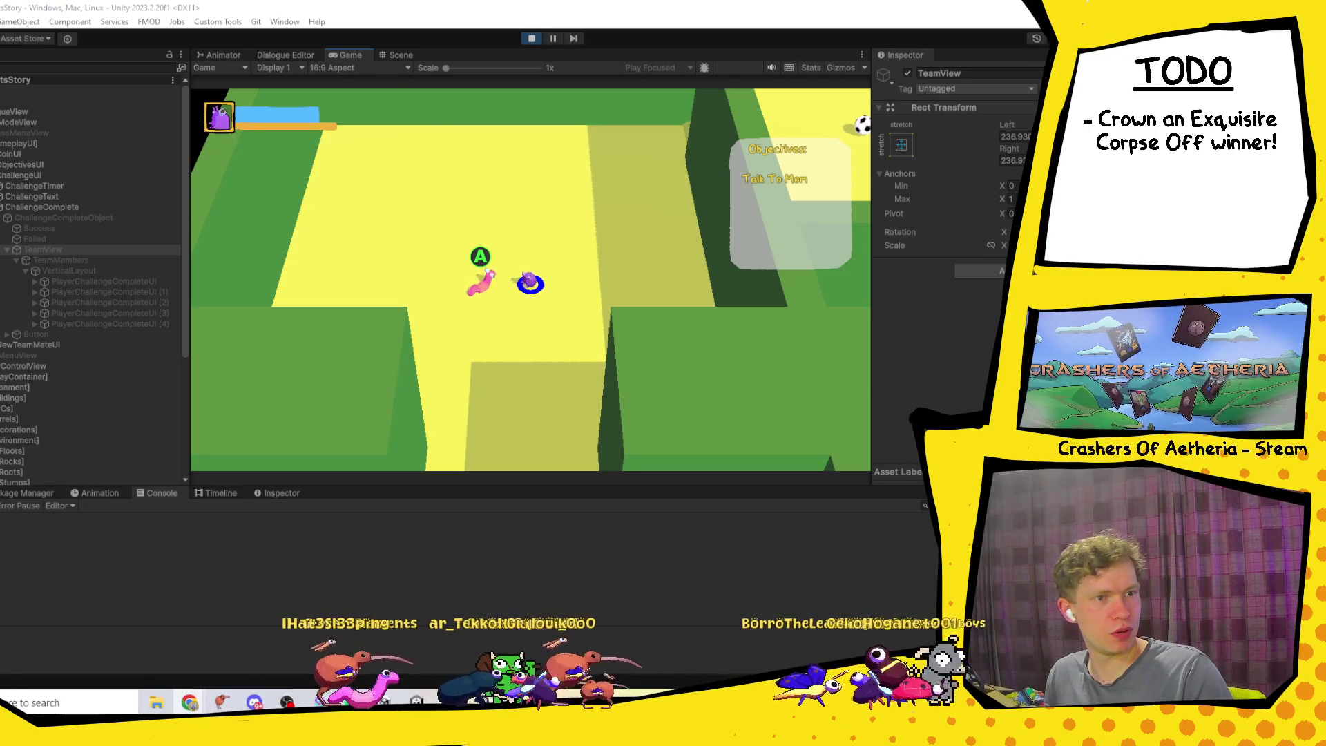
pyautogui.hotkey('alt', 'Tab')
# Step: Maximize the browser and preview one of the kuroko no basket manga images
pyautogui.moveTo(653, 397); pyautogui.dragTo(653, 55)
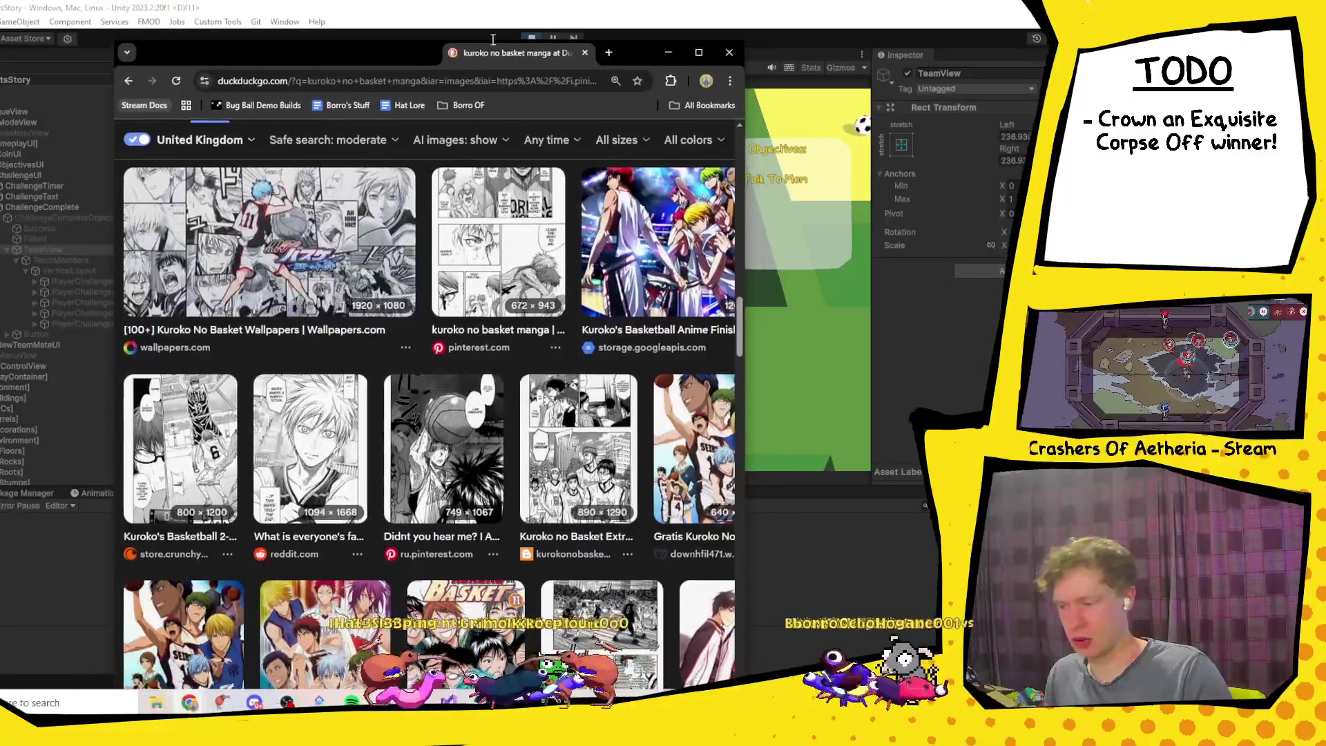
pyautogui.click(697, 50)
pyautogui.click(568, 274)
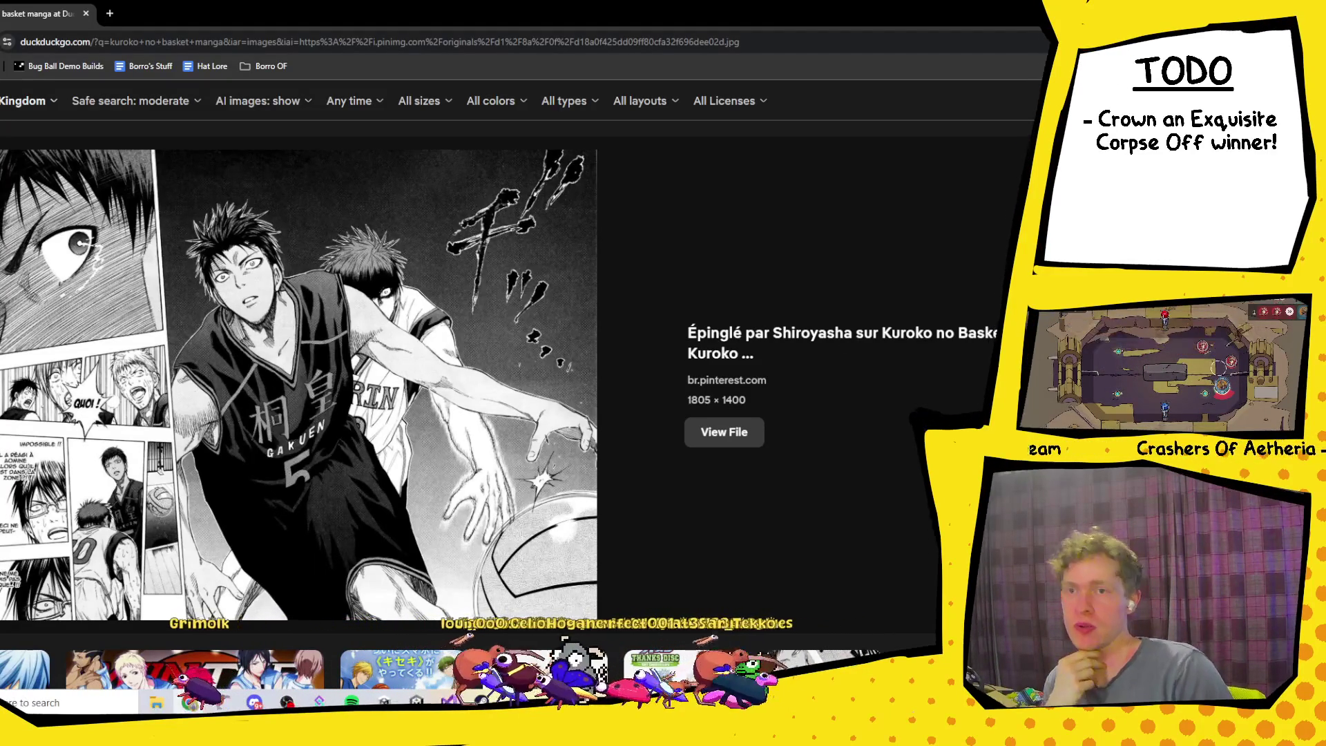
pyautogui.press('Escape')
pyautogui.scroll(3, 266, 459)
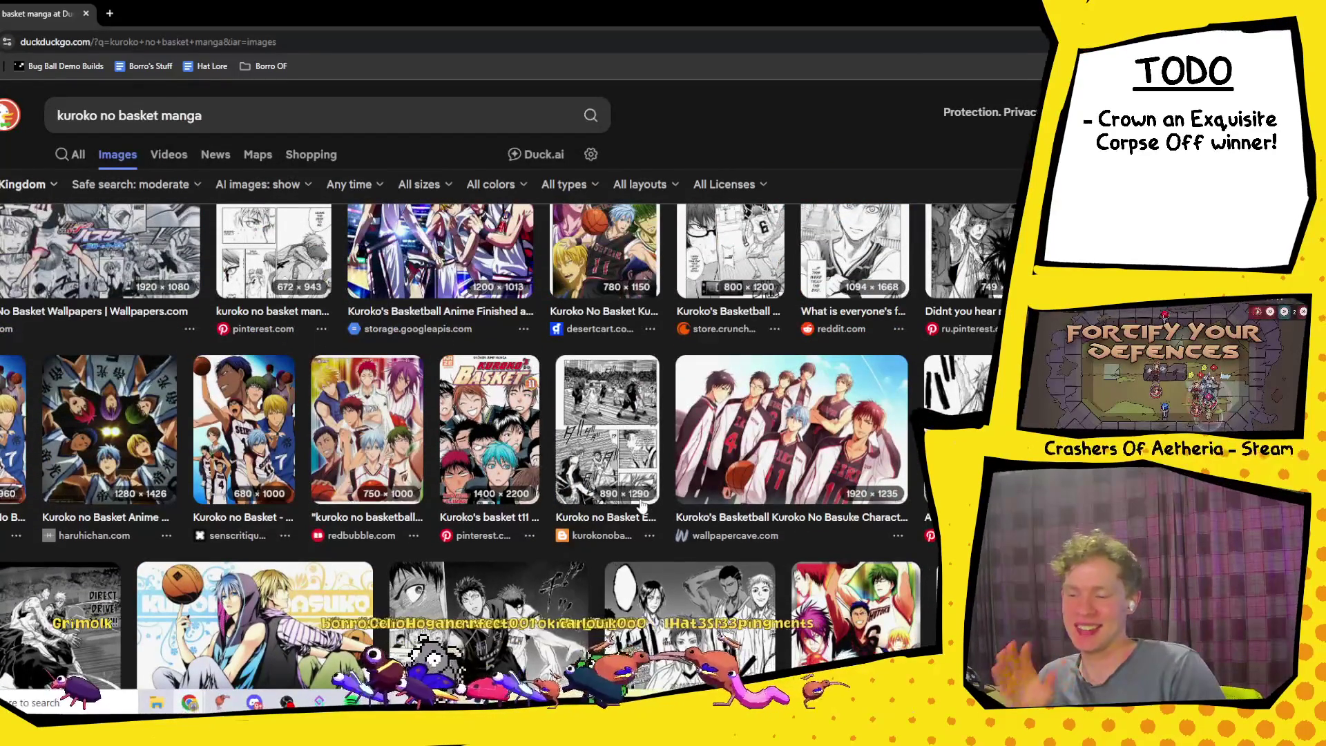
pyautogui.scroll(-1, 582, 495)
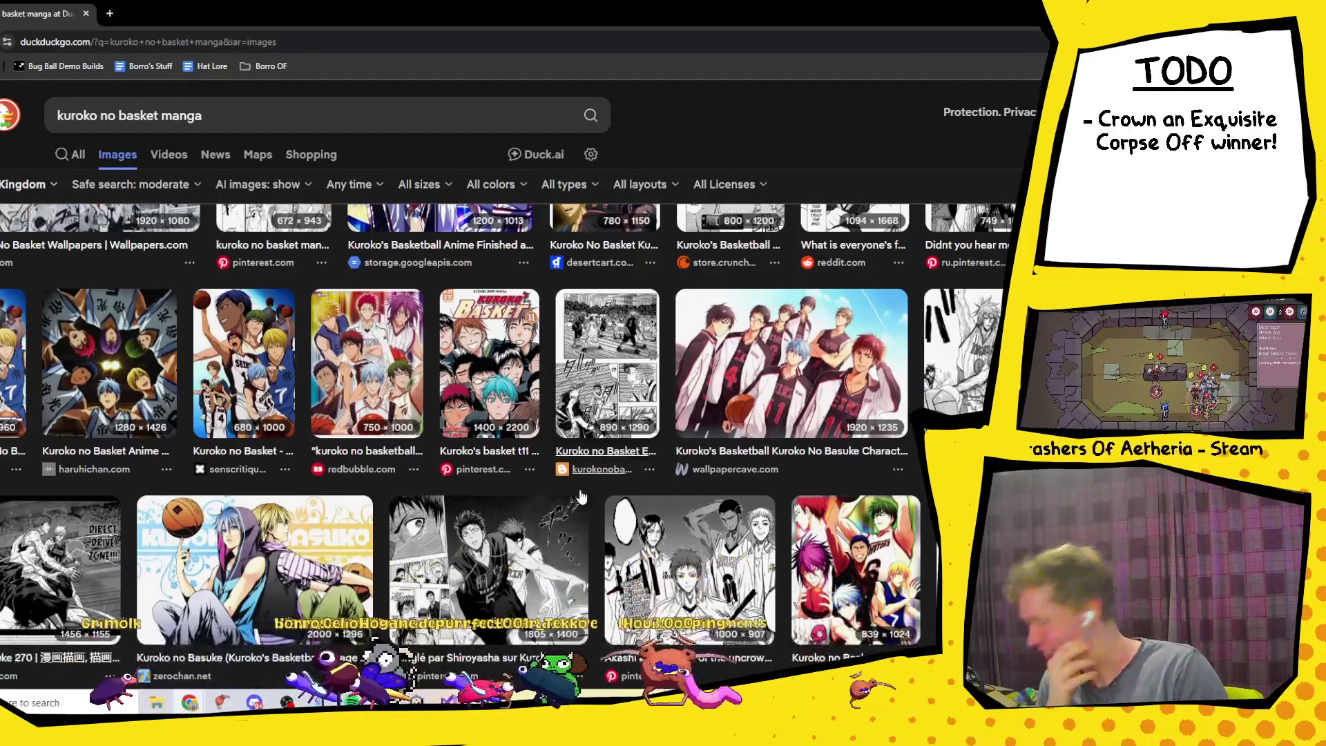
# Step: Preview the Kuroko no Basuke 270 image, then switch back to the running Unity game
pyautogui.click(62, 559)
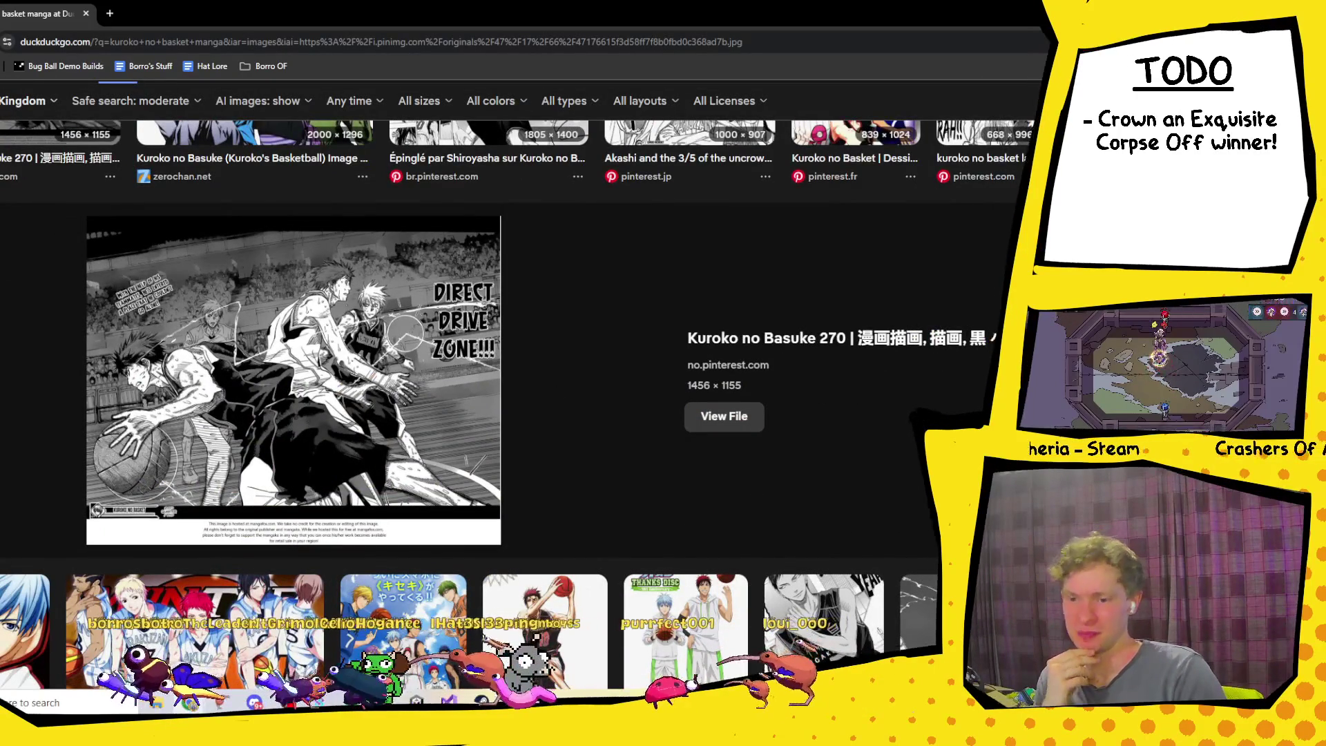
pyautogui.press('Escape')
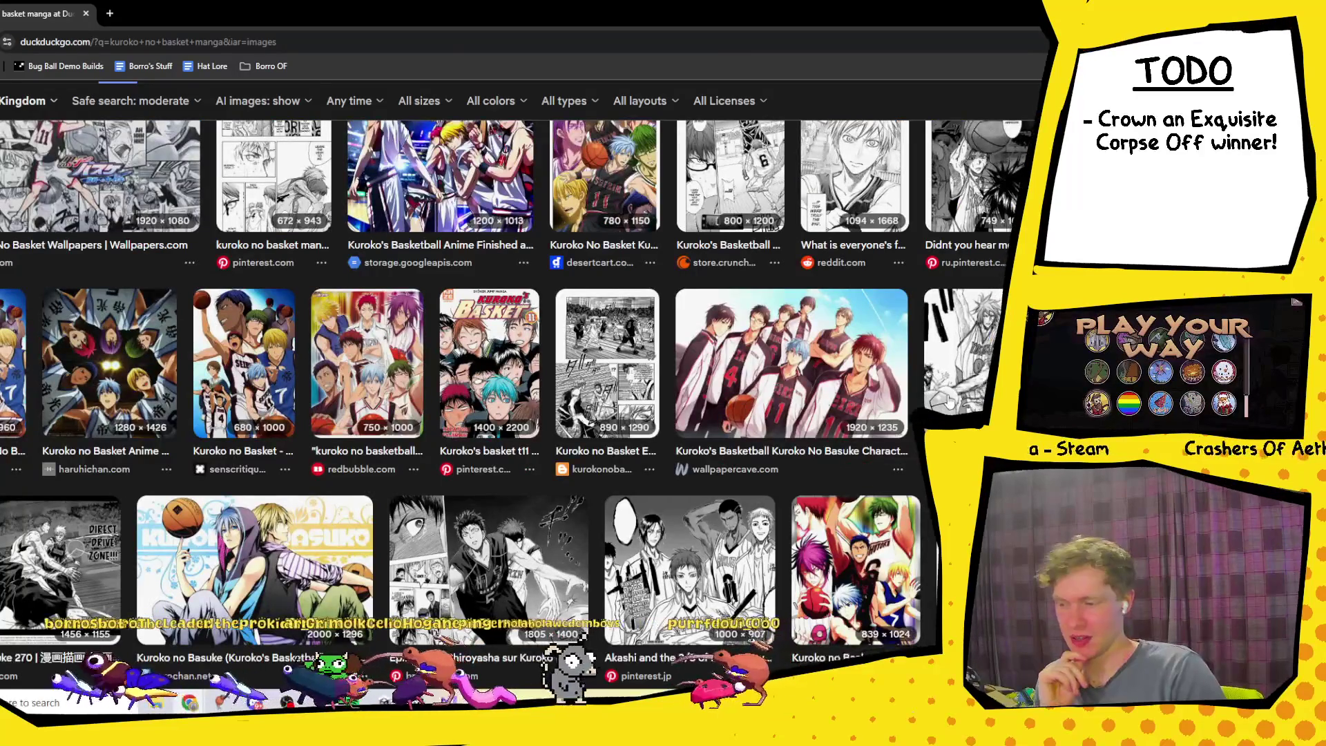
pyautogui.scroll(15, 950, 403)
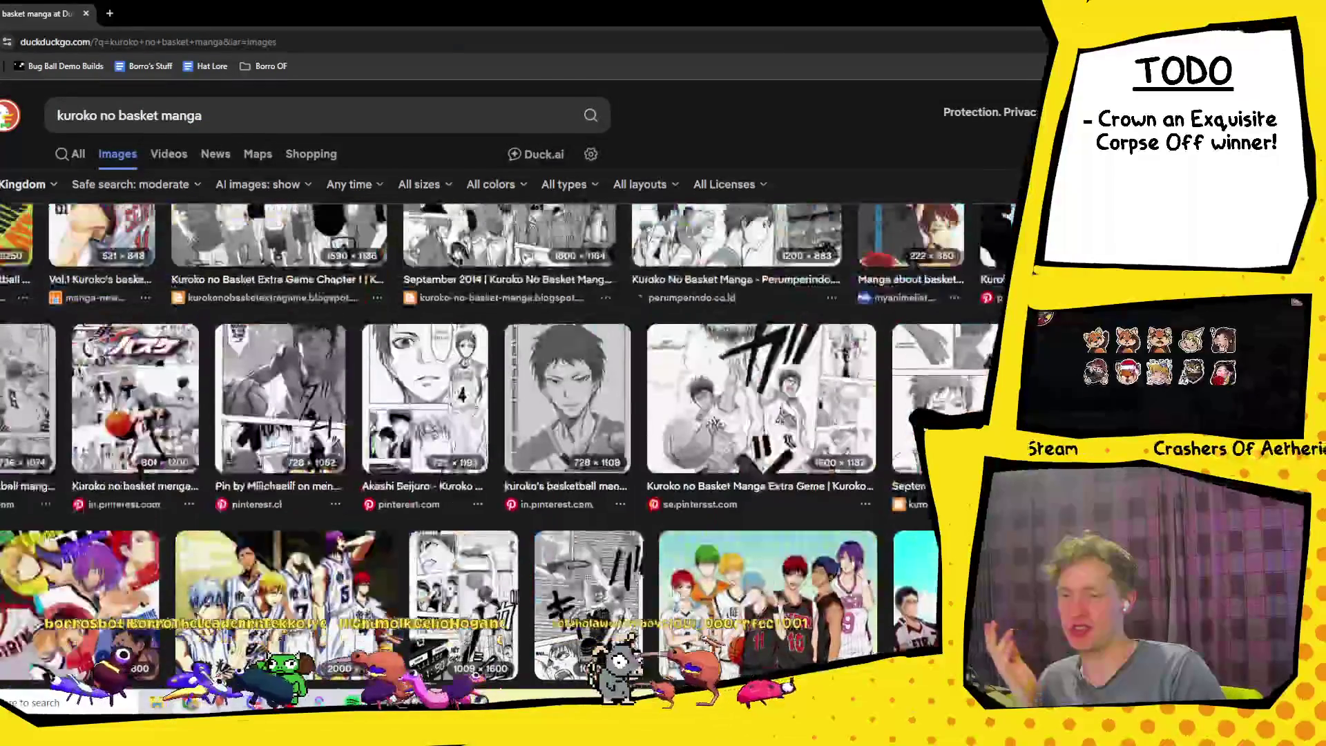
pyautogui.scroll(5, 823, 436)
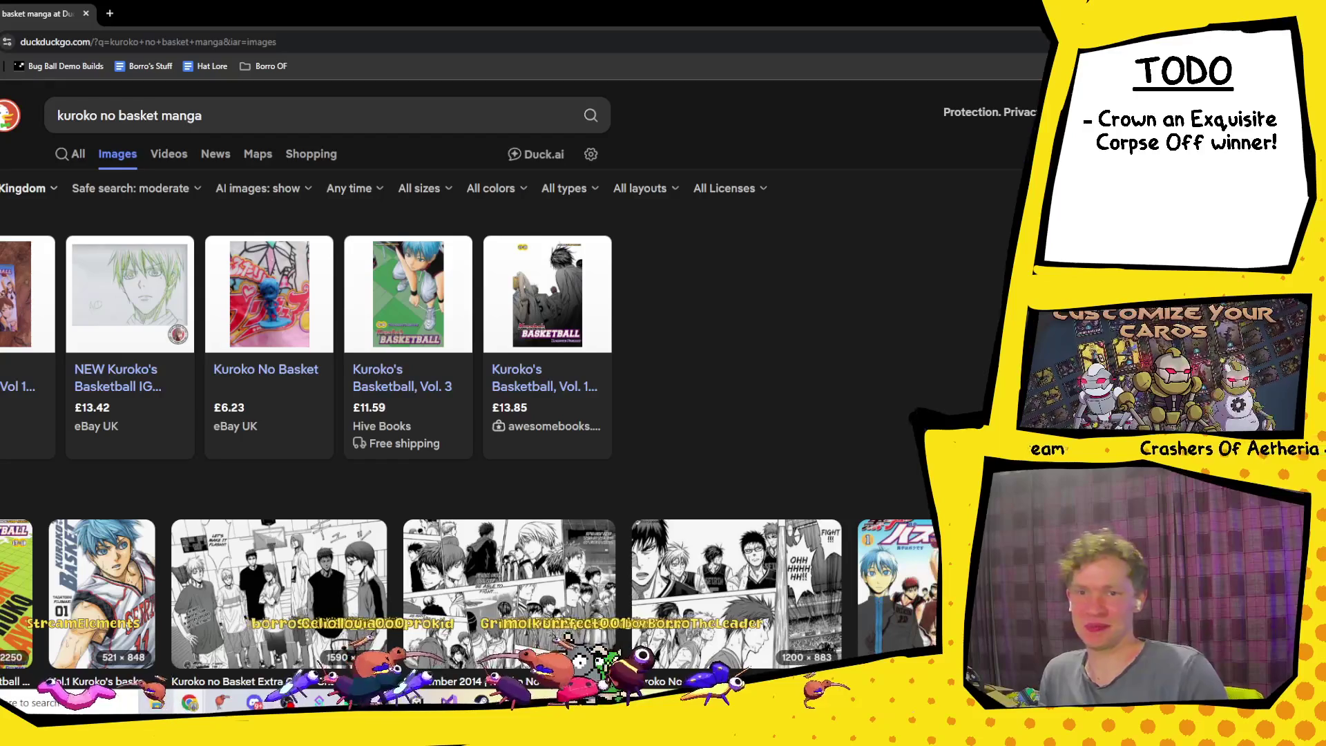
pyautogui.hotkey('alt', 'Tab')
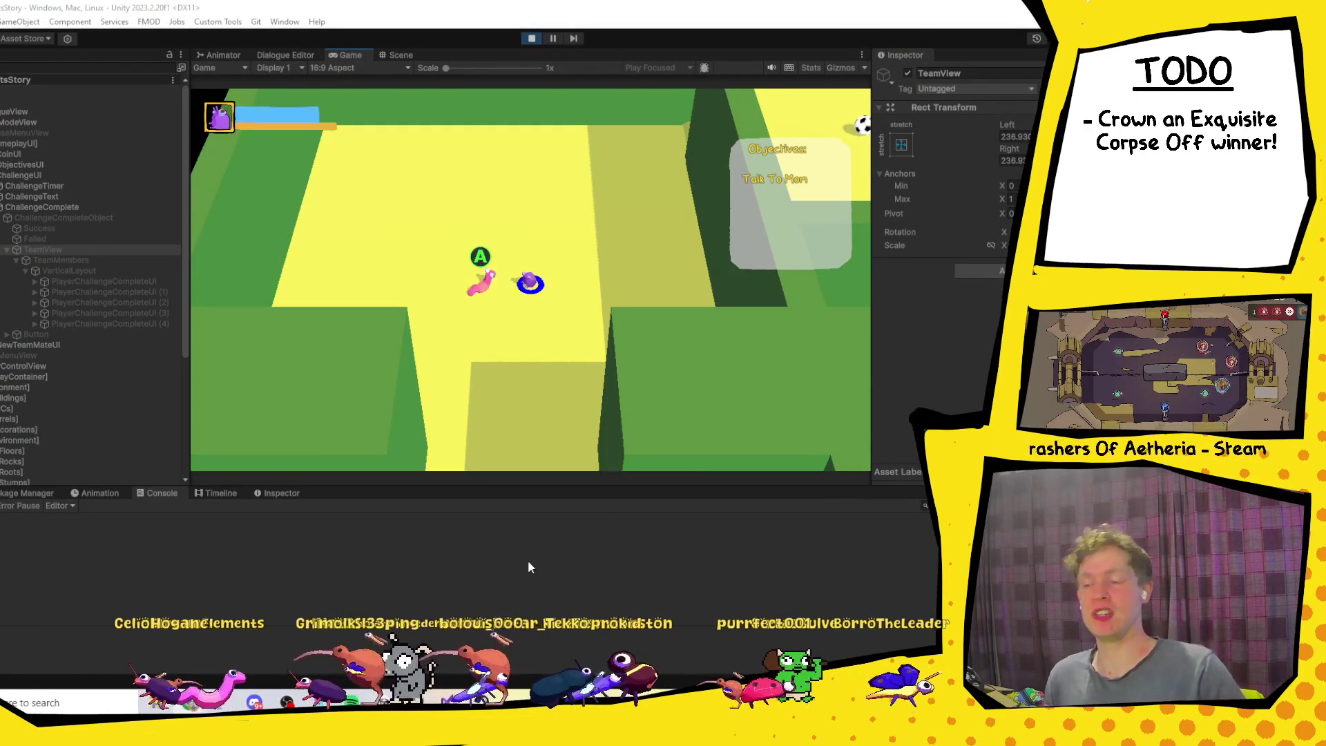
# Step: Talk to Mom and dismiss her dialogue in the running game, then switch to the browser
pyautogui.click(565, 351)
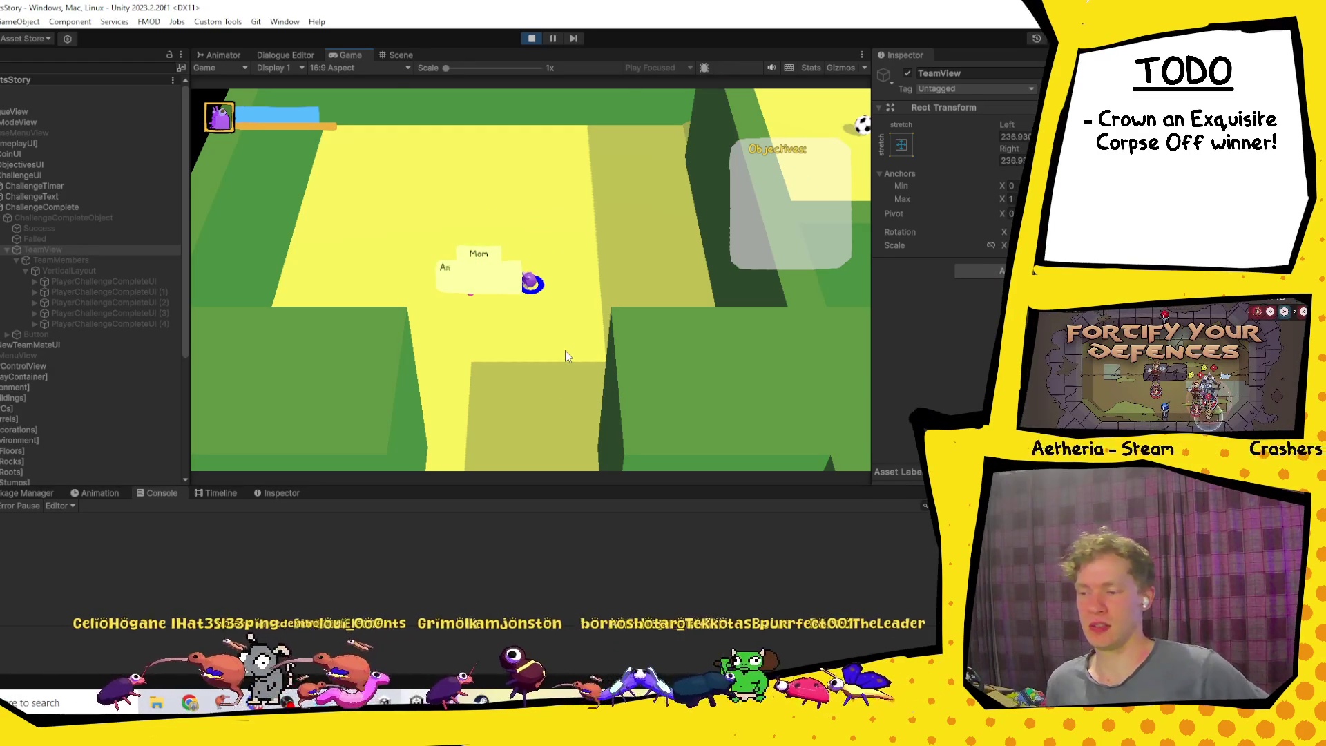
pyautogui.click(565, 350)
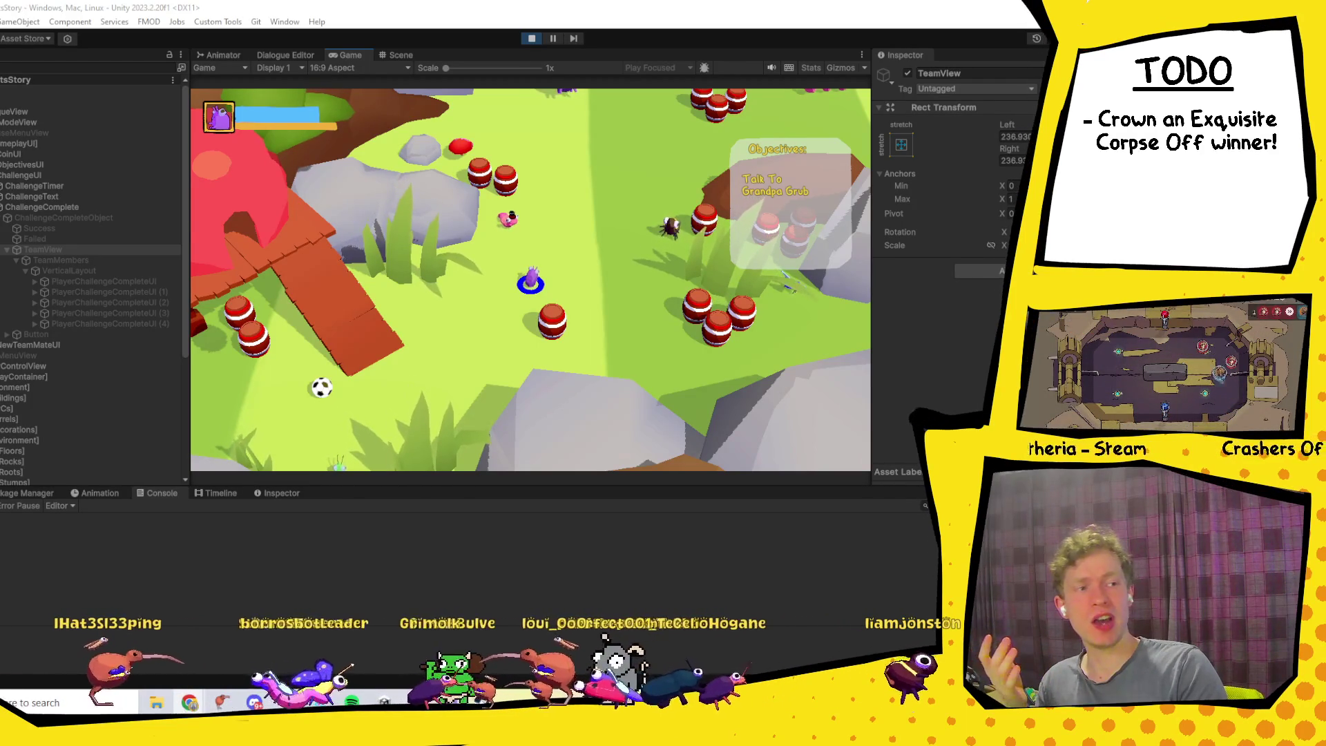
pyautogui.hotkey('alt', 'Tab')
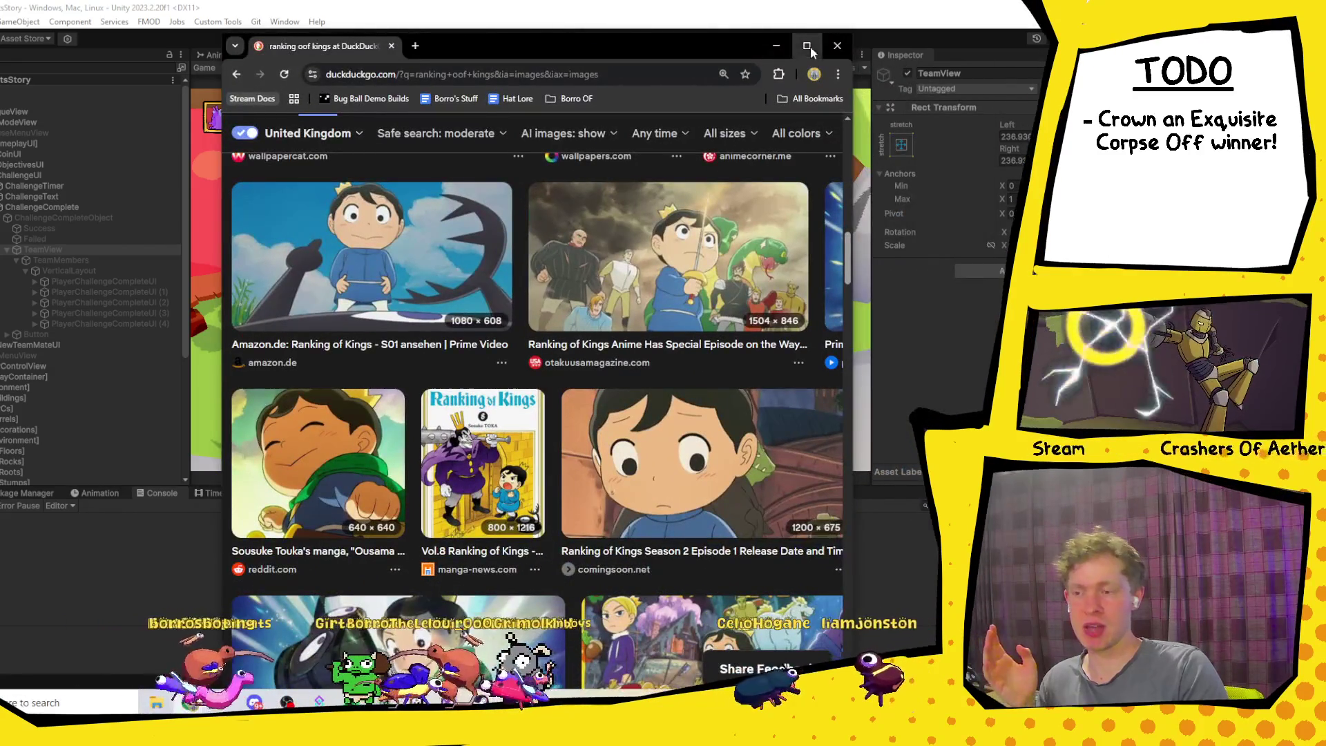
# Step: Maximize the browser and enlarge the cbr.com Ranking of Kings image
pyautogui.click(811, 51)
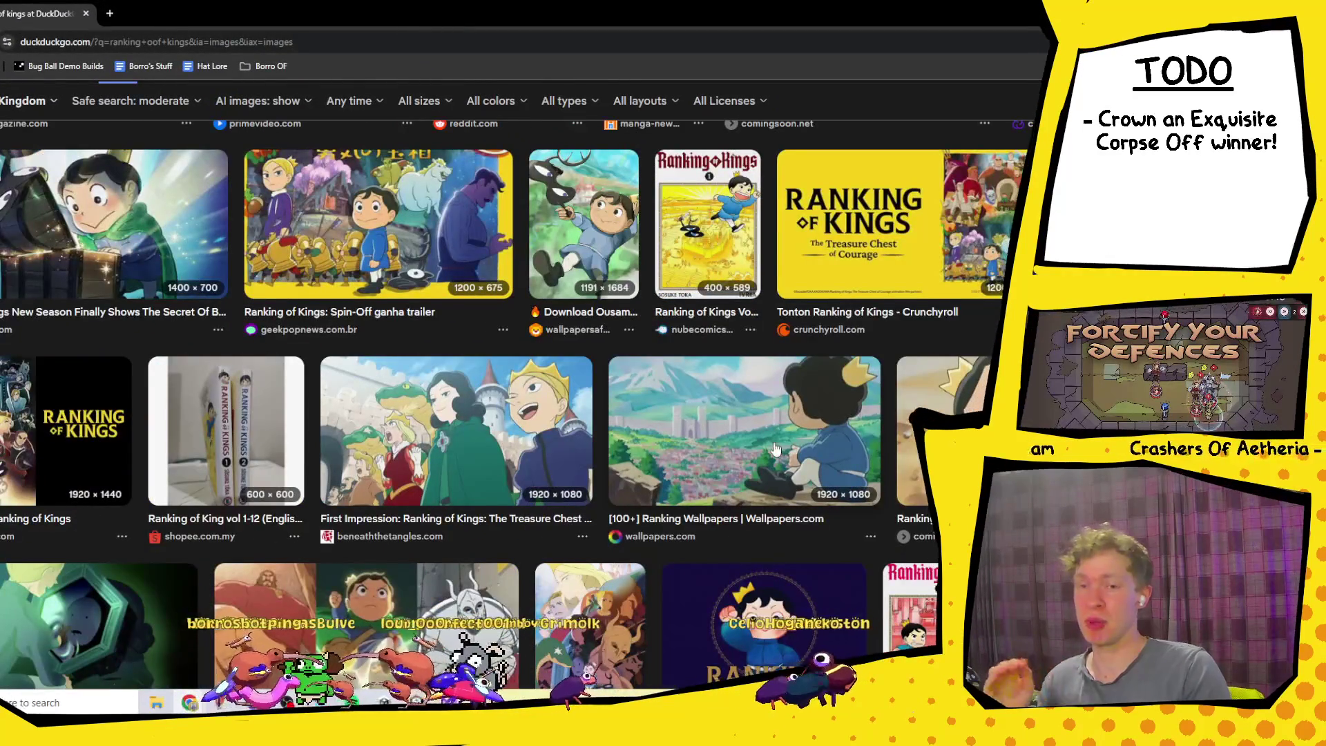
pyautogui.scroll(-3, 775, 449)
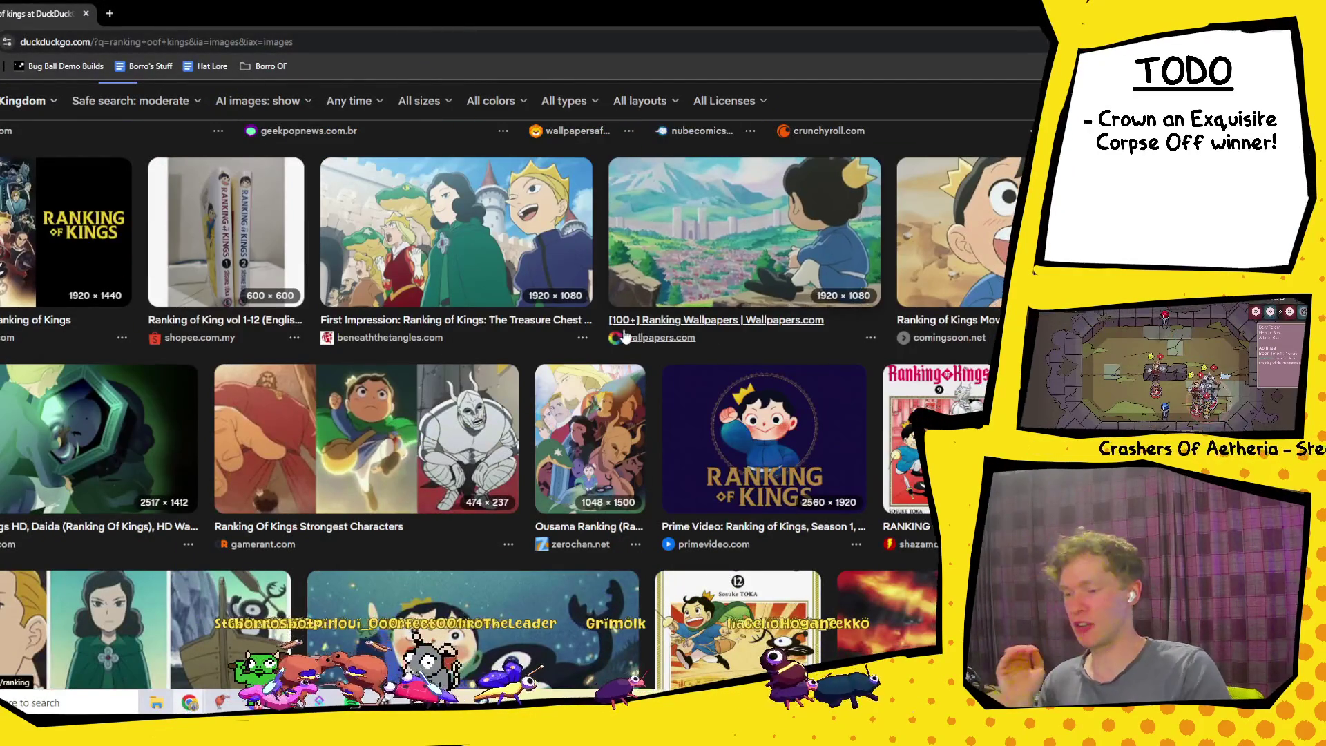
pyautogui.scroll(-5, 512, 298)
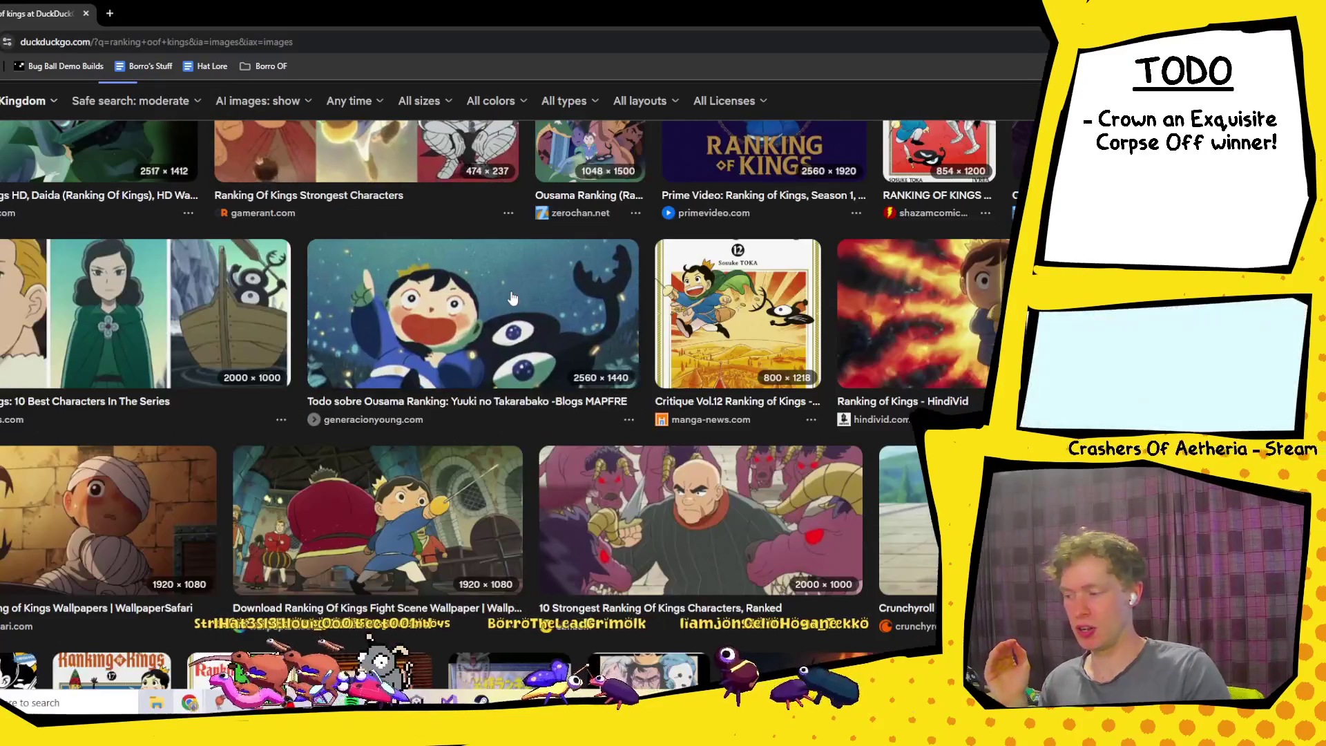
pyautogui.scroll(-2, 512, 298)
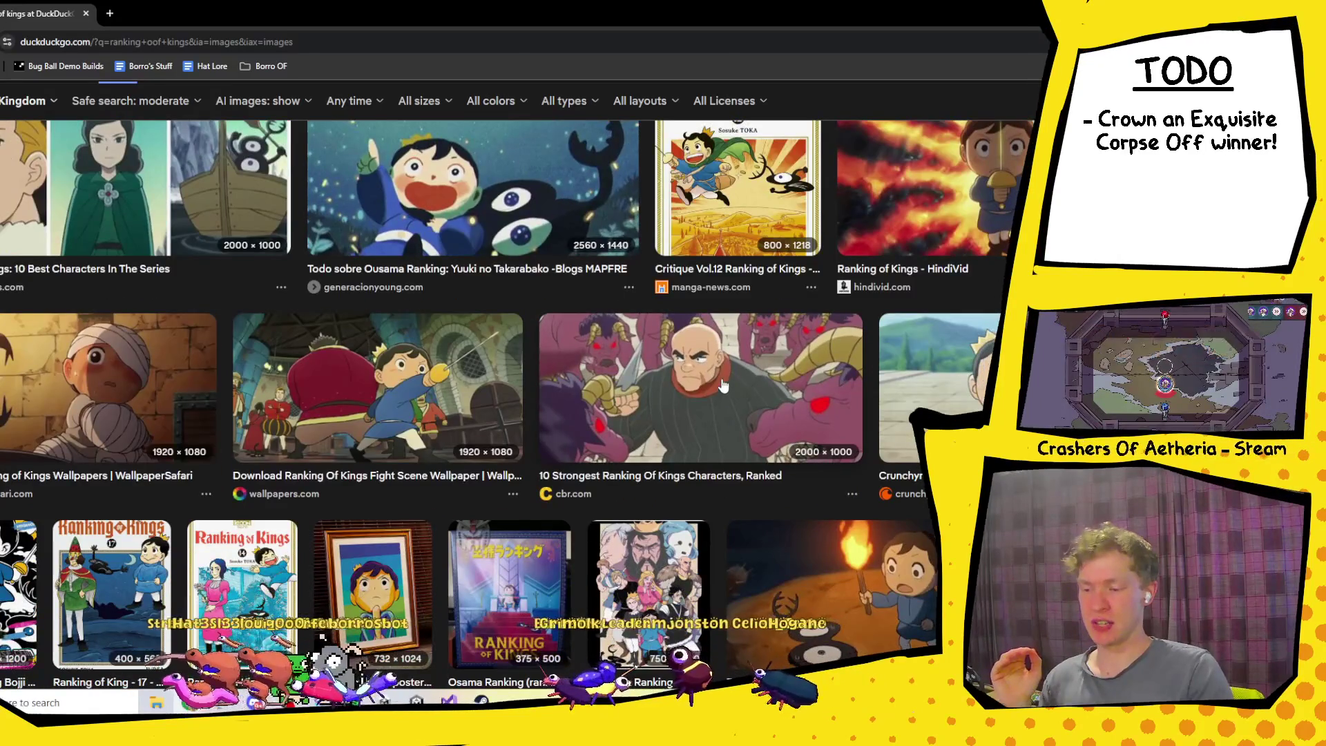
pyautogui.click(722, 385)
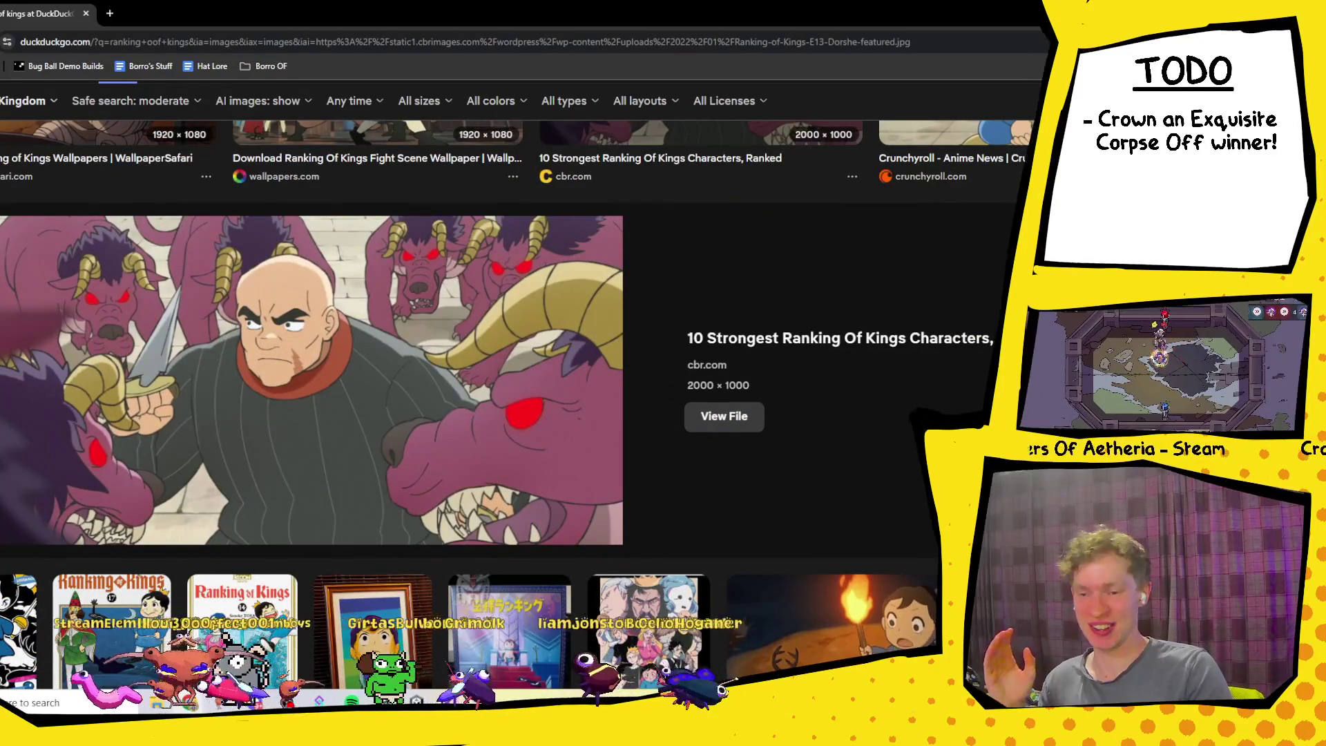
pyautogui.press('Escape')
# Step: Enlarge the First Impression Ranking of Kings image and scroll through the remaining results
pyautogui.scroll(3, 550, 475)
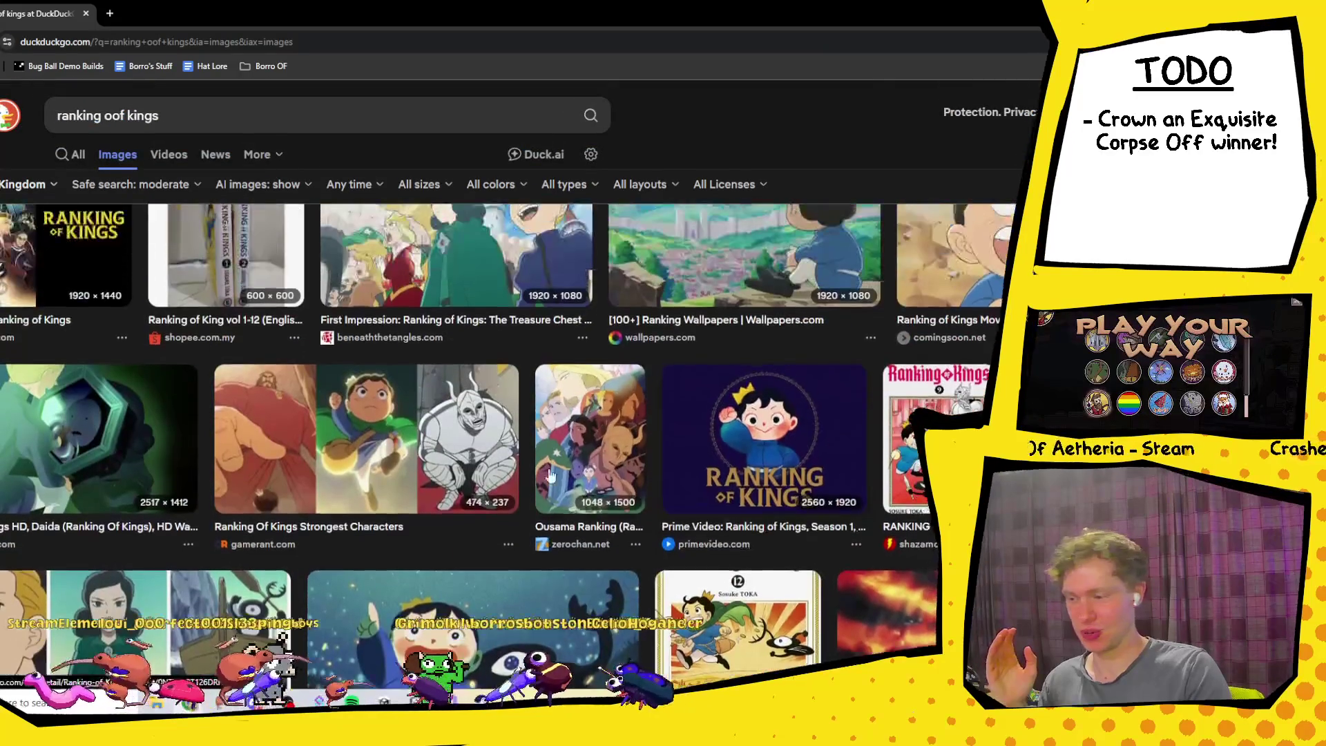
pyautogui.scroll(3, 511, 471)
pyautogui.click(477, 416)
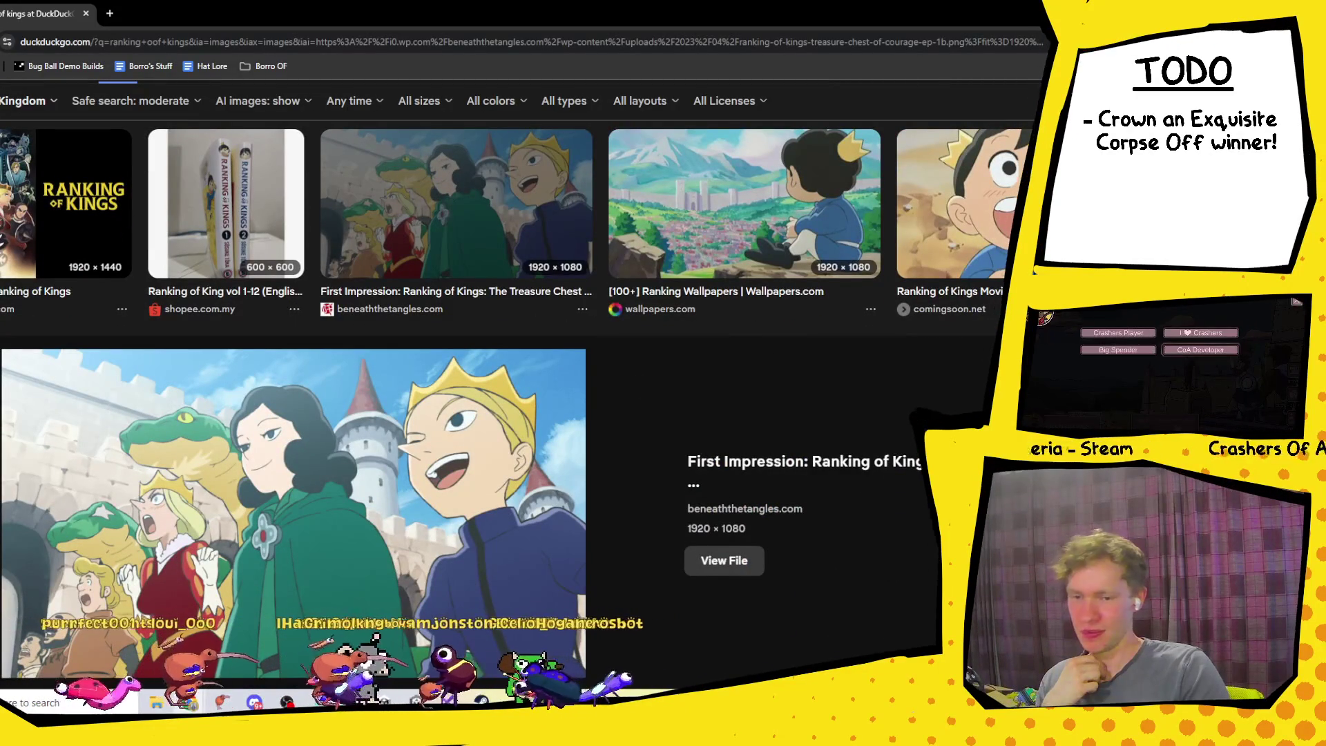
pyautogui.press('Escape')
pyautogui.scroll(5, 43, 433)
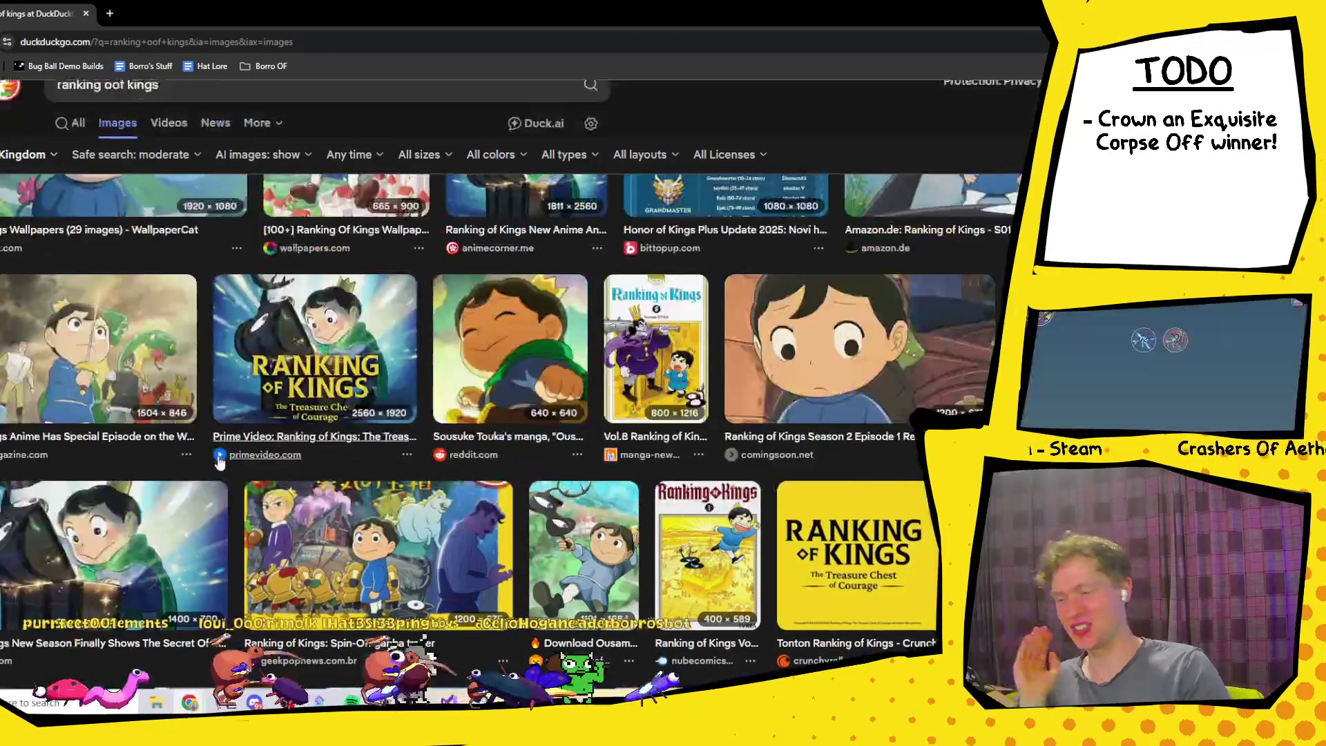
pyautogui.scroll(4, 254, 413)
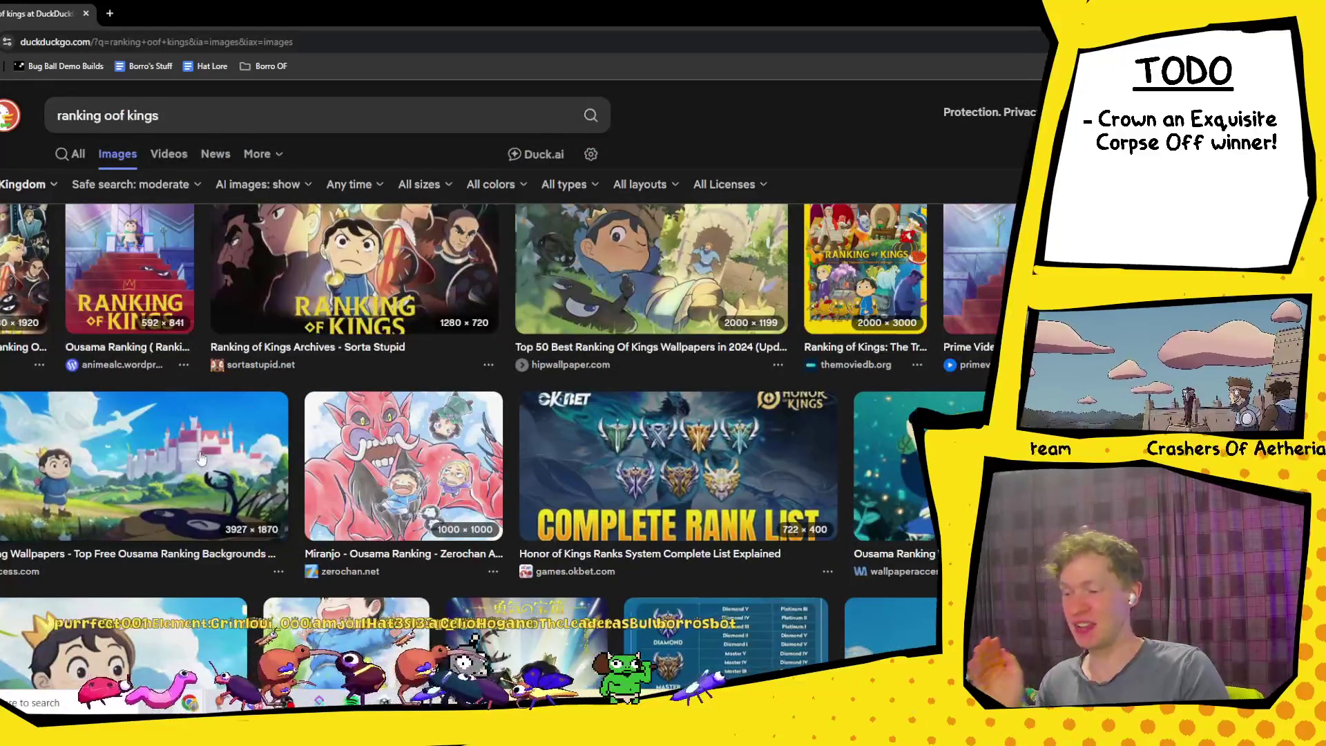
pyautogui.scroll(3, 200, 457)
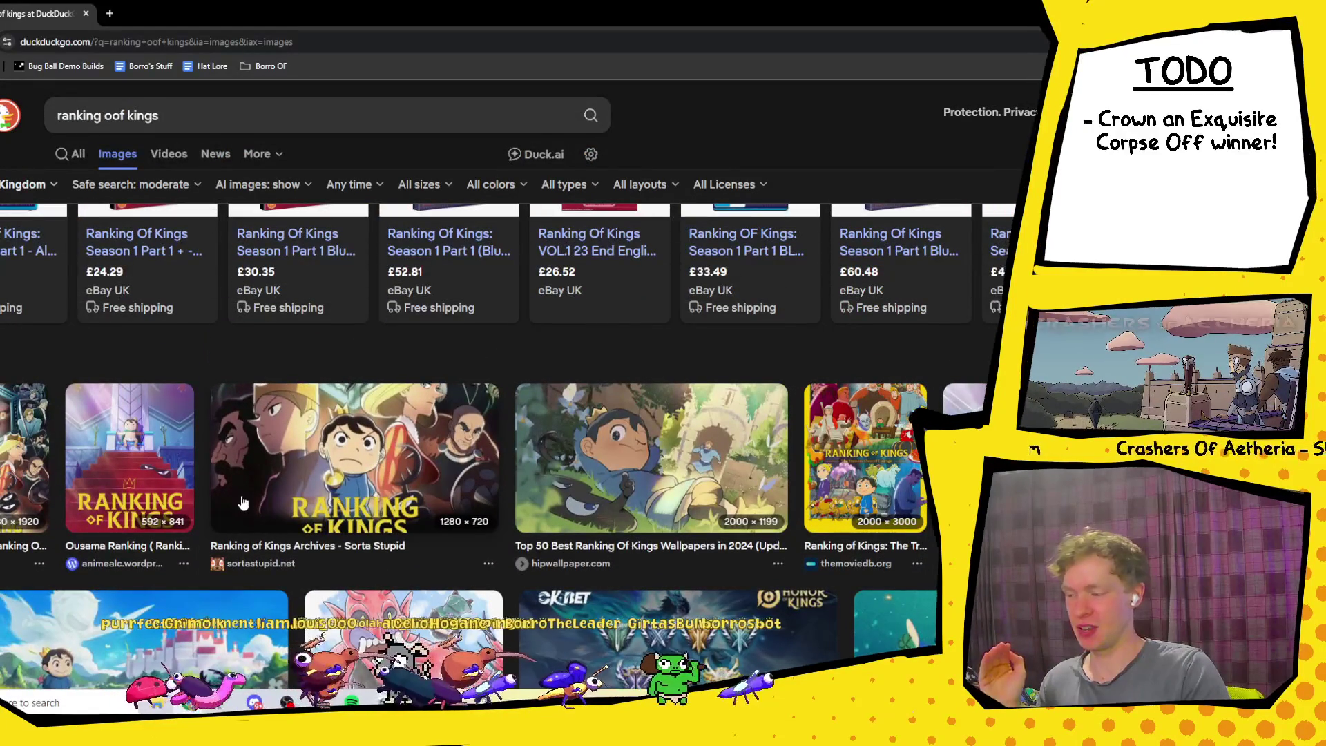
pyautogui.scroll(-2, 550, 406)
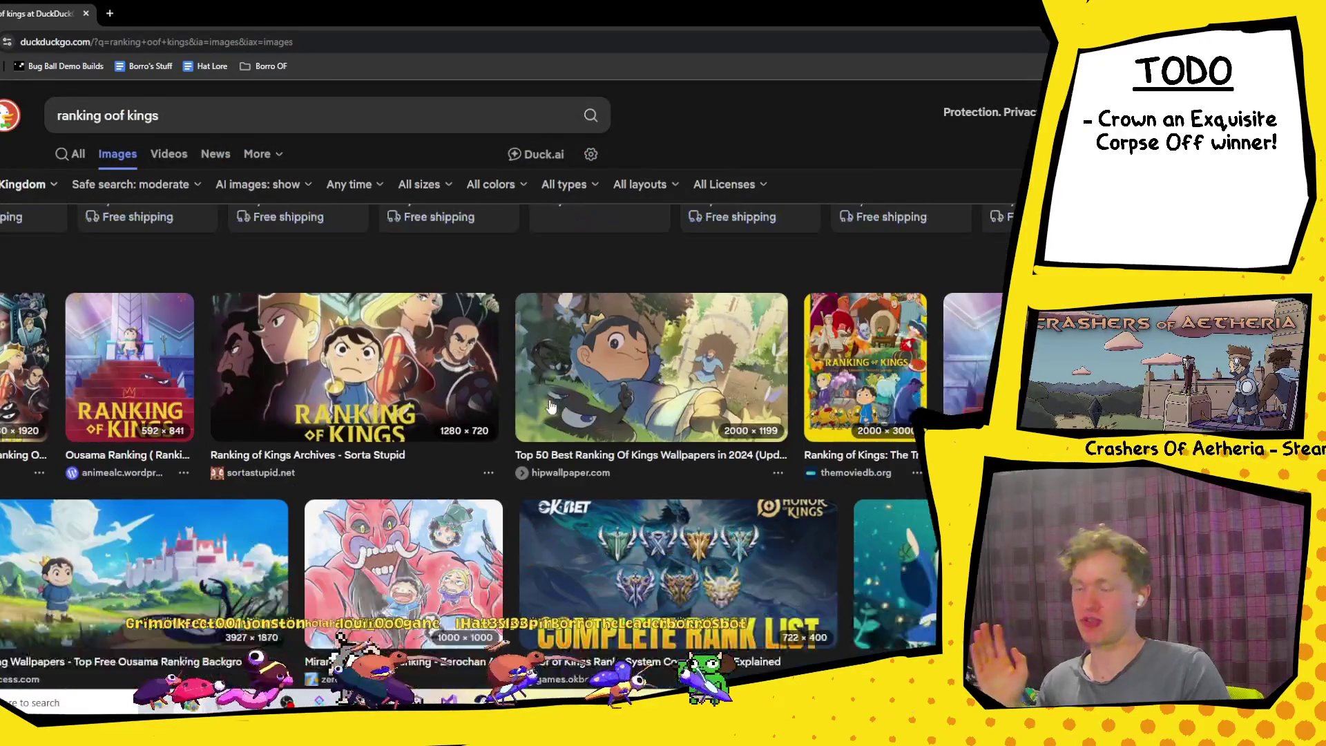
pyautogui.scroll(-2, 550, 406)
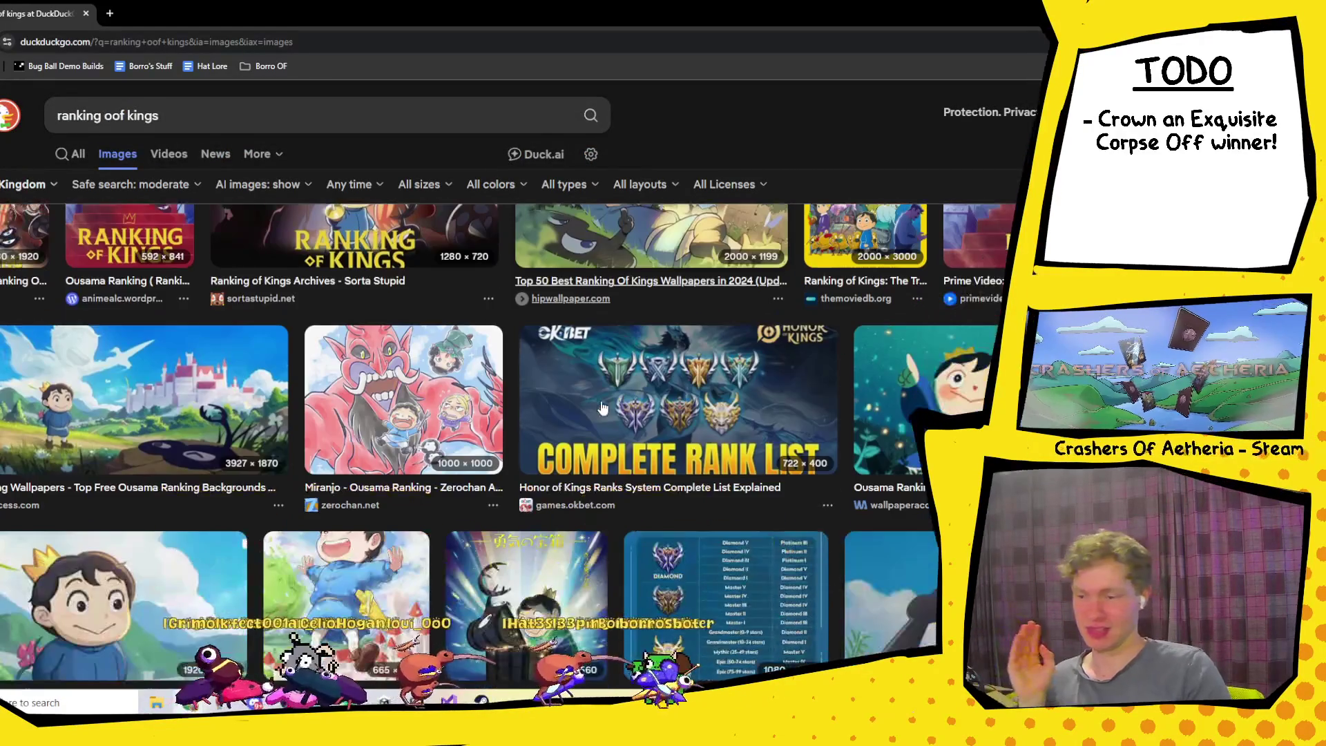
pyautogui.scroll(-3, 111, 383)
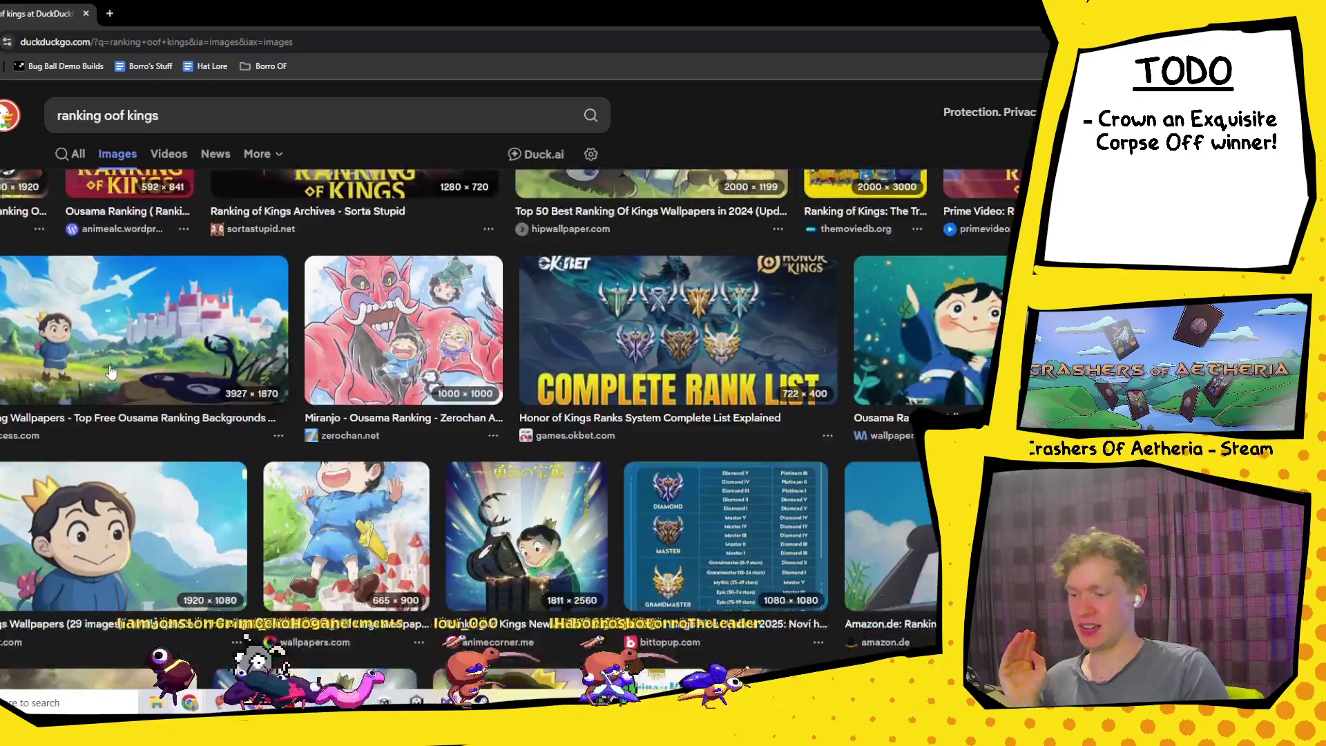
pyautogui.scroll(5, 109, 393)
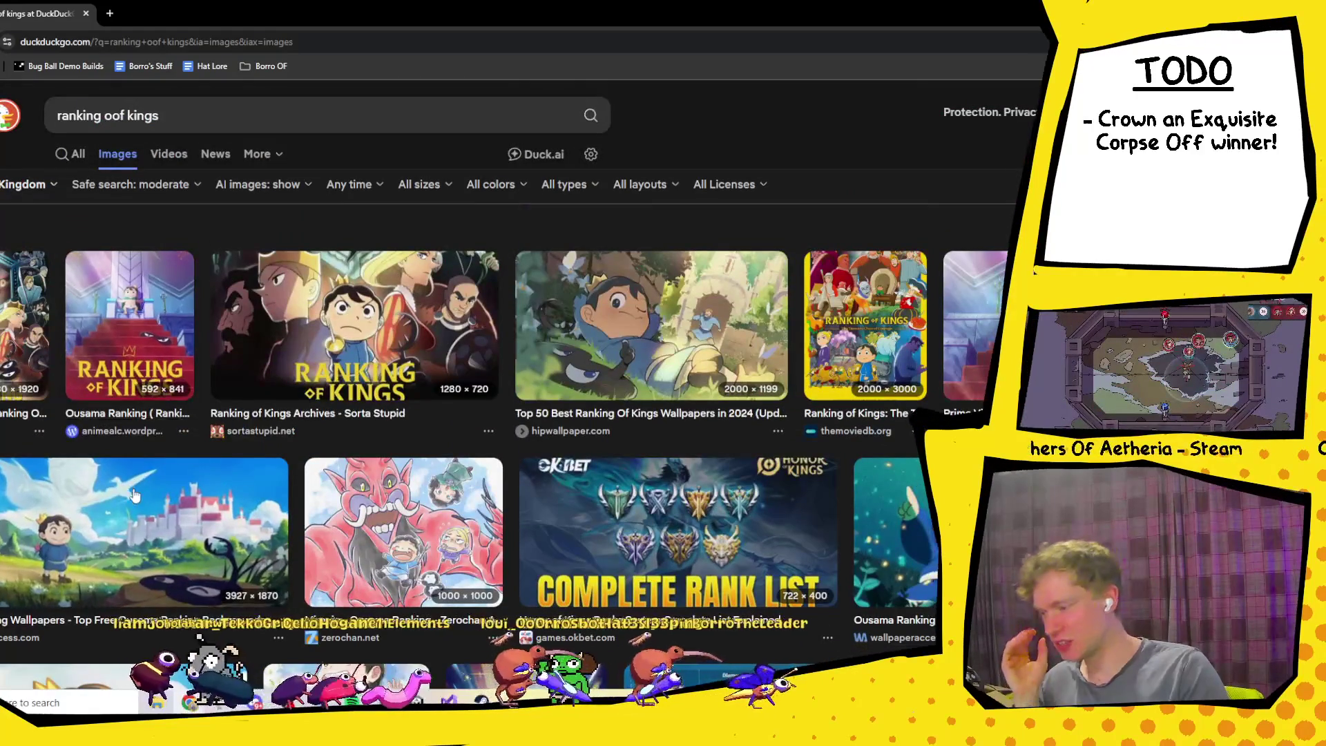
pyautogui.click(253, 119)
# Step: Search for 'ranking of kings season 2' and view the web results
pyautogui.write('seea')
pyautogui.press('BackSpace')
pyautogui.press('BackSpace')
pyautogui.write('as')
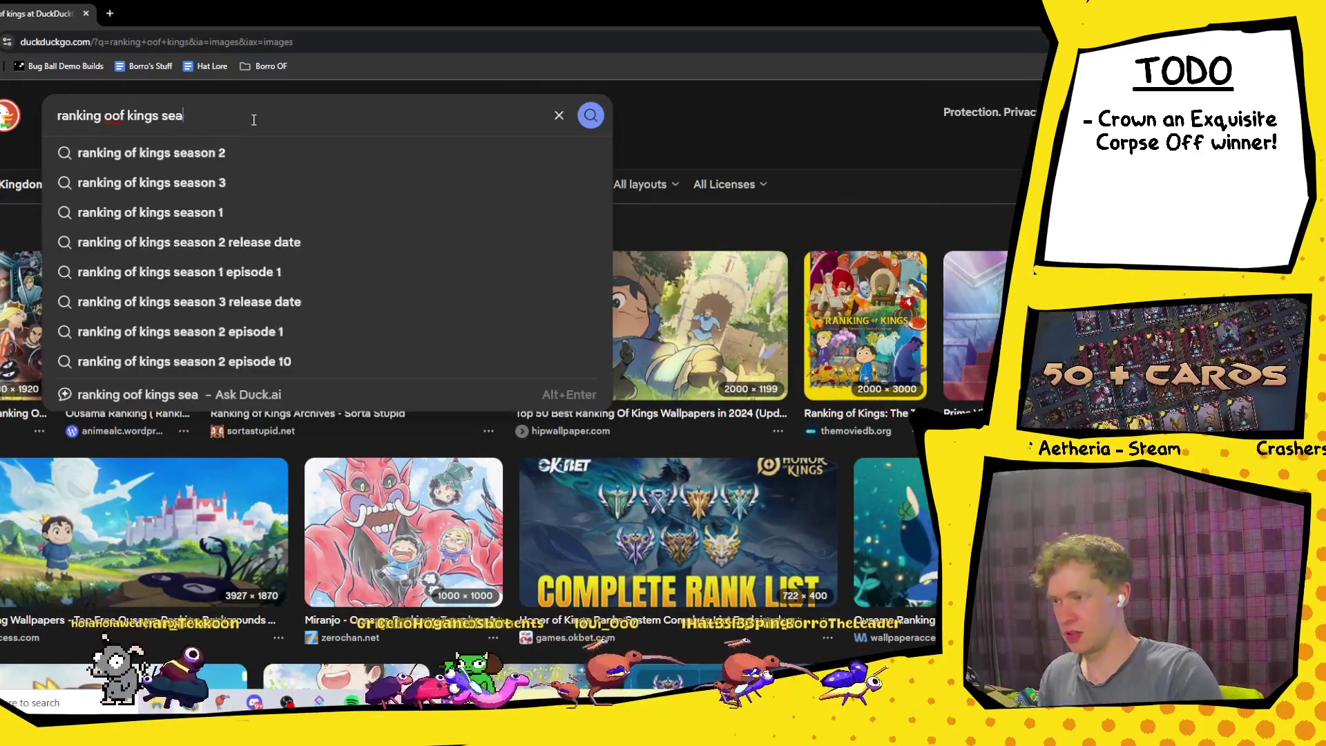
pyautogui.press('Down')
pyautogui.press('Return')
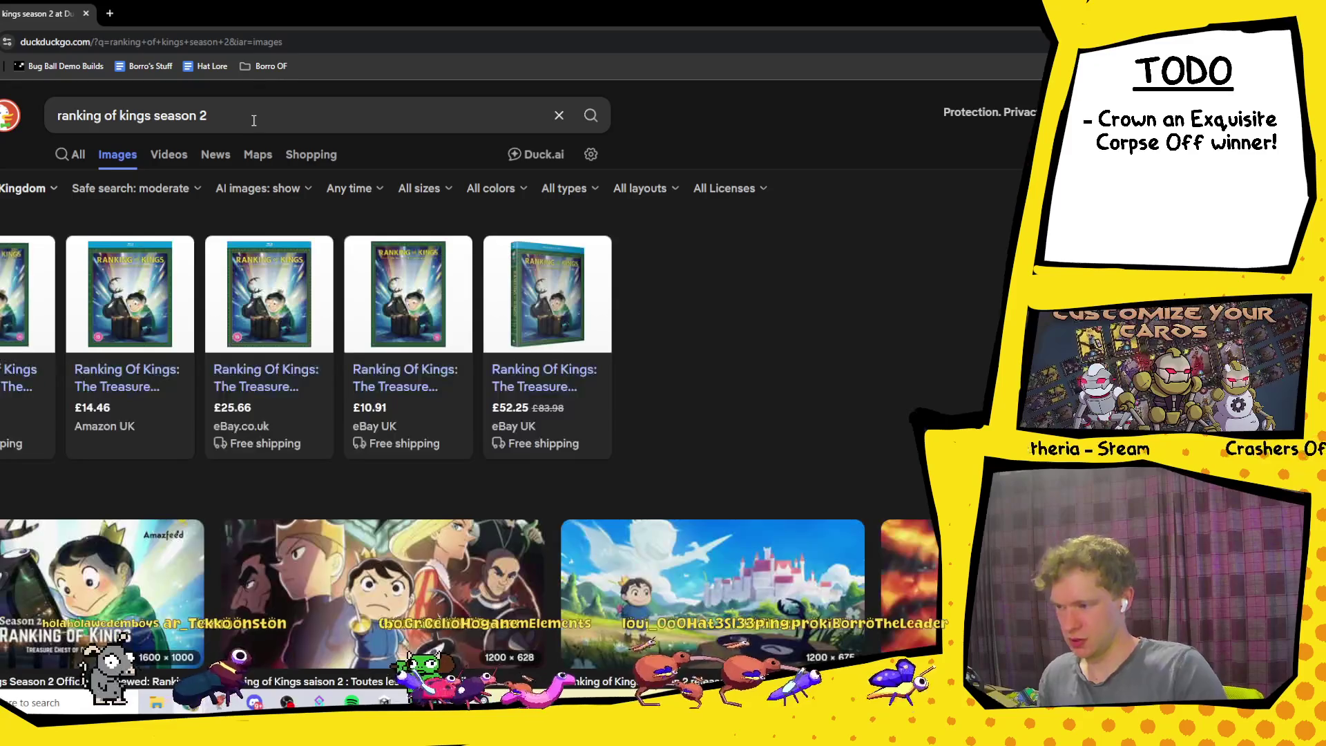
pyautogui.click(73, 164)
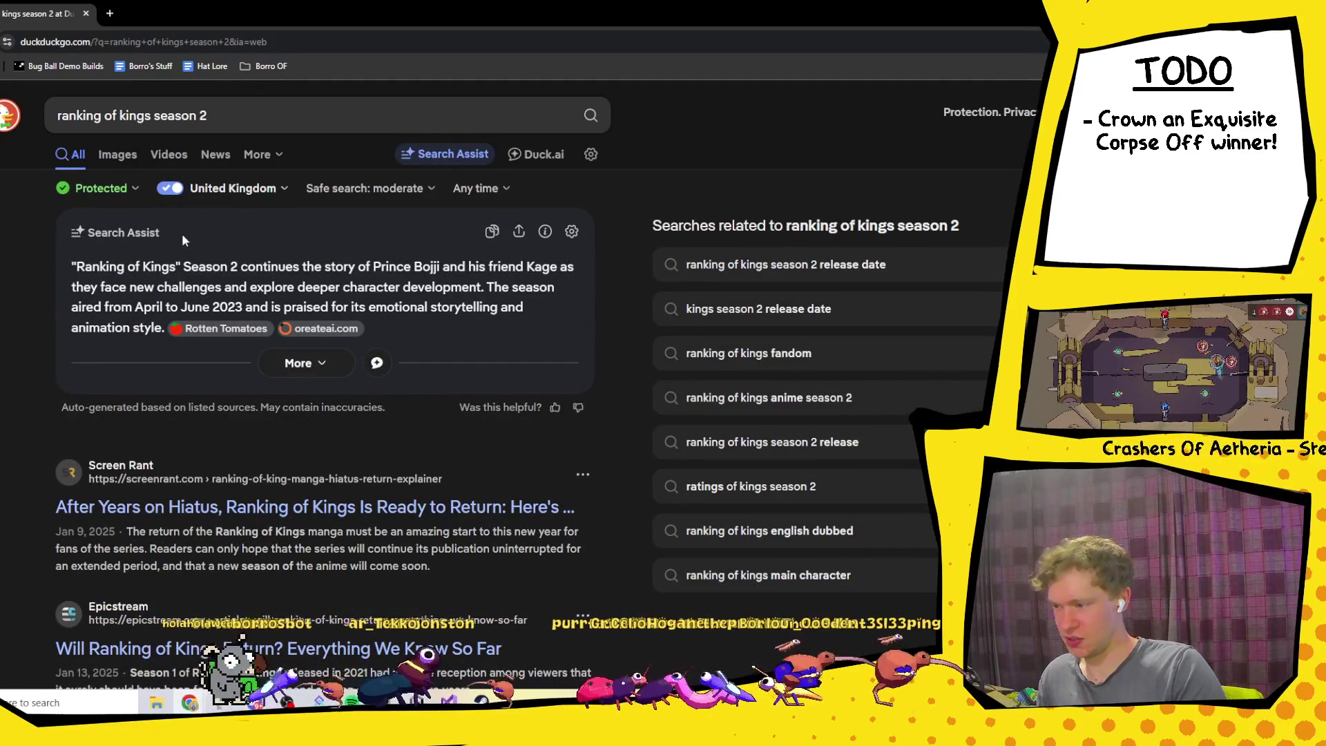
# Step: Return to image results and enlarge the Season 2 Release Date image
pyautogui.click(106, 160)
pyautogui.scroll(-5, 515, 386)
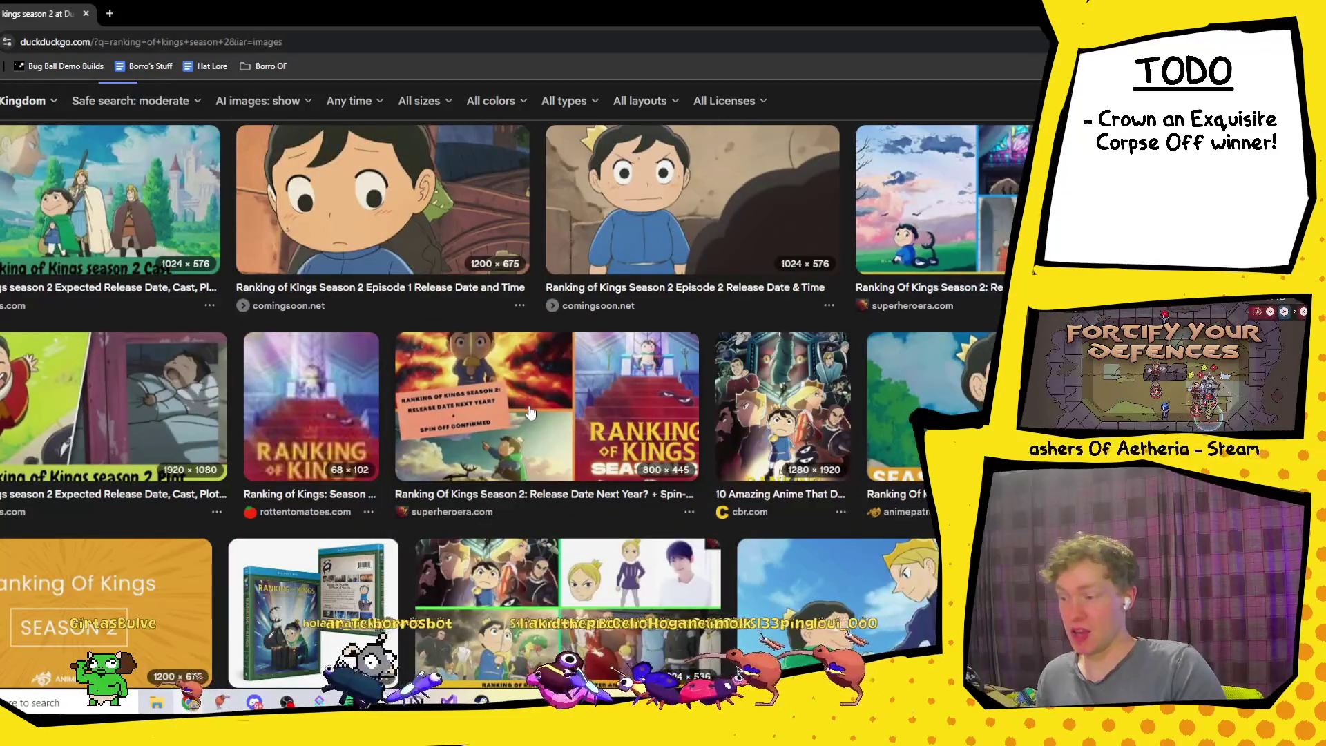
pyautogui.scroll(-5, 528, 411)
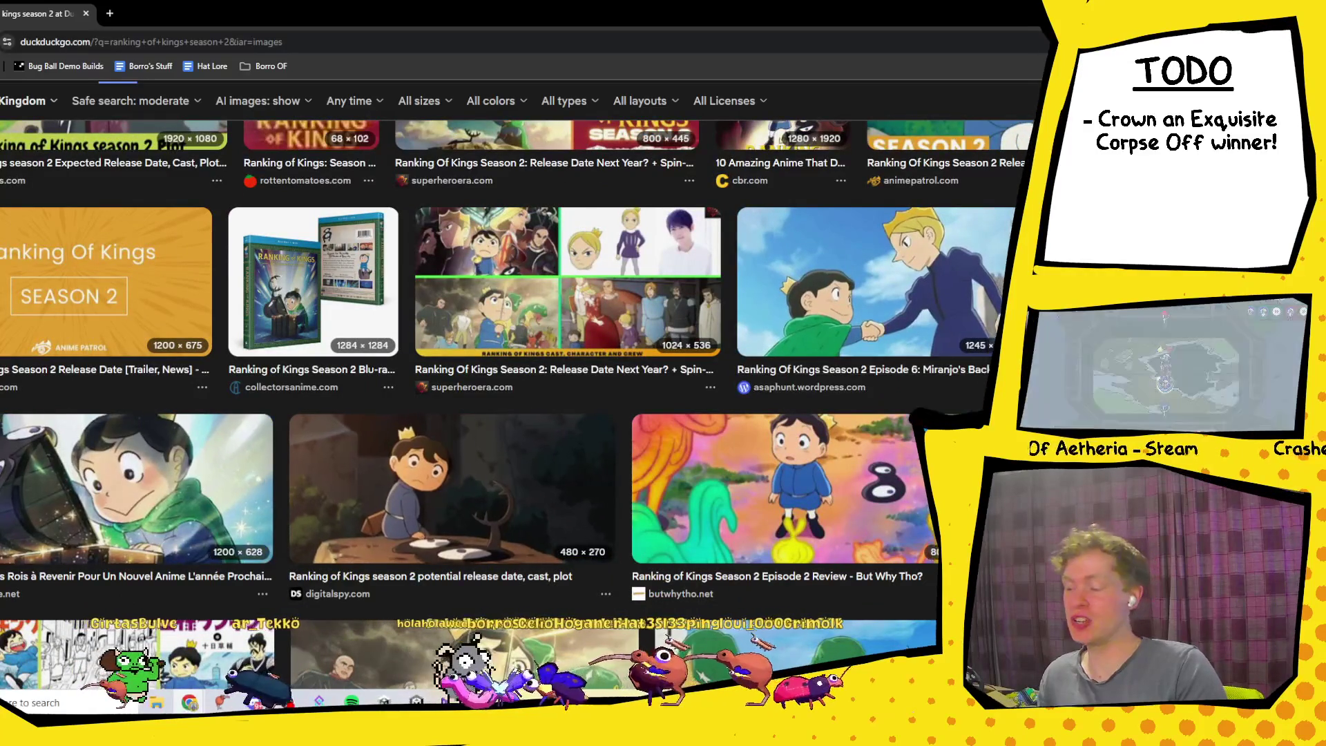
pyautogui.scroll(-4, 321, 404)
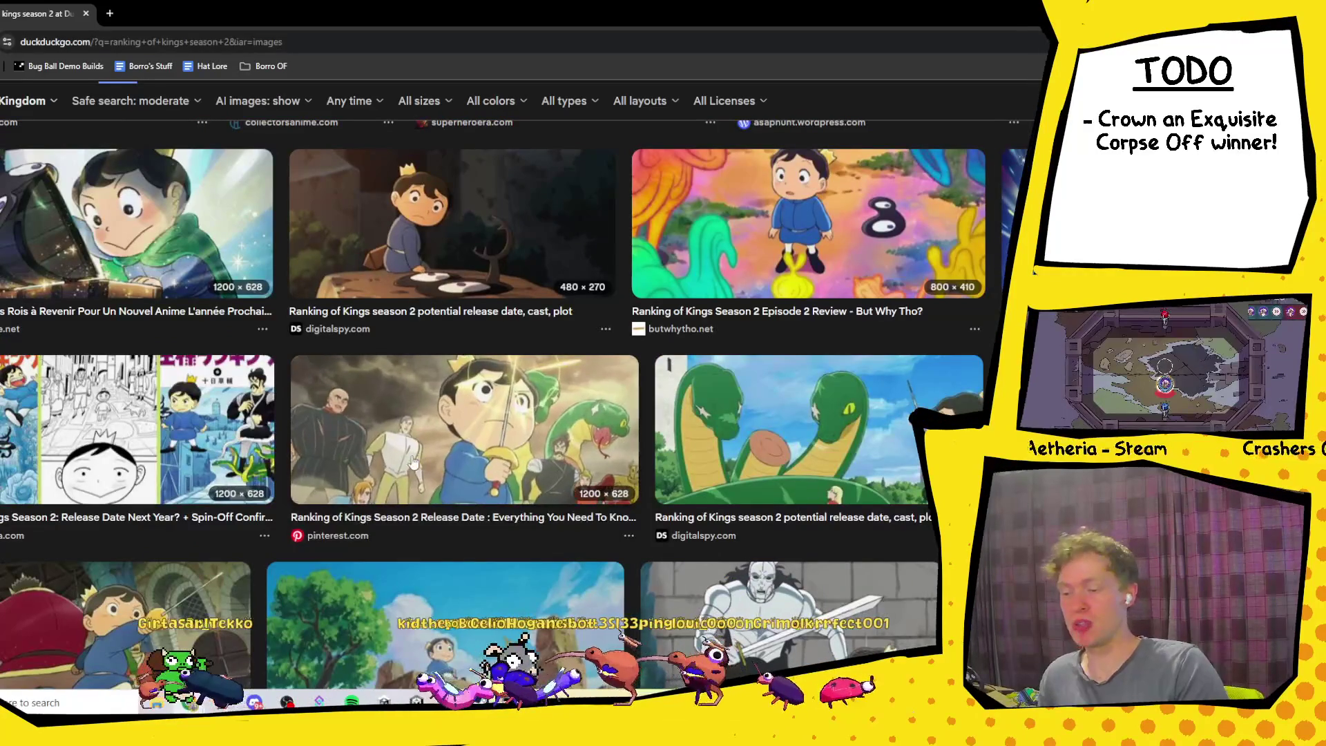
pyautogui.click(377, 415)
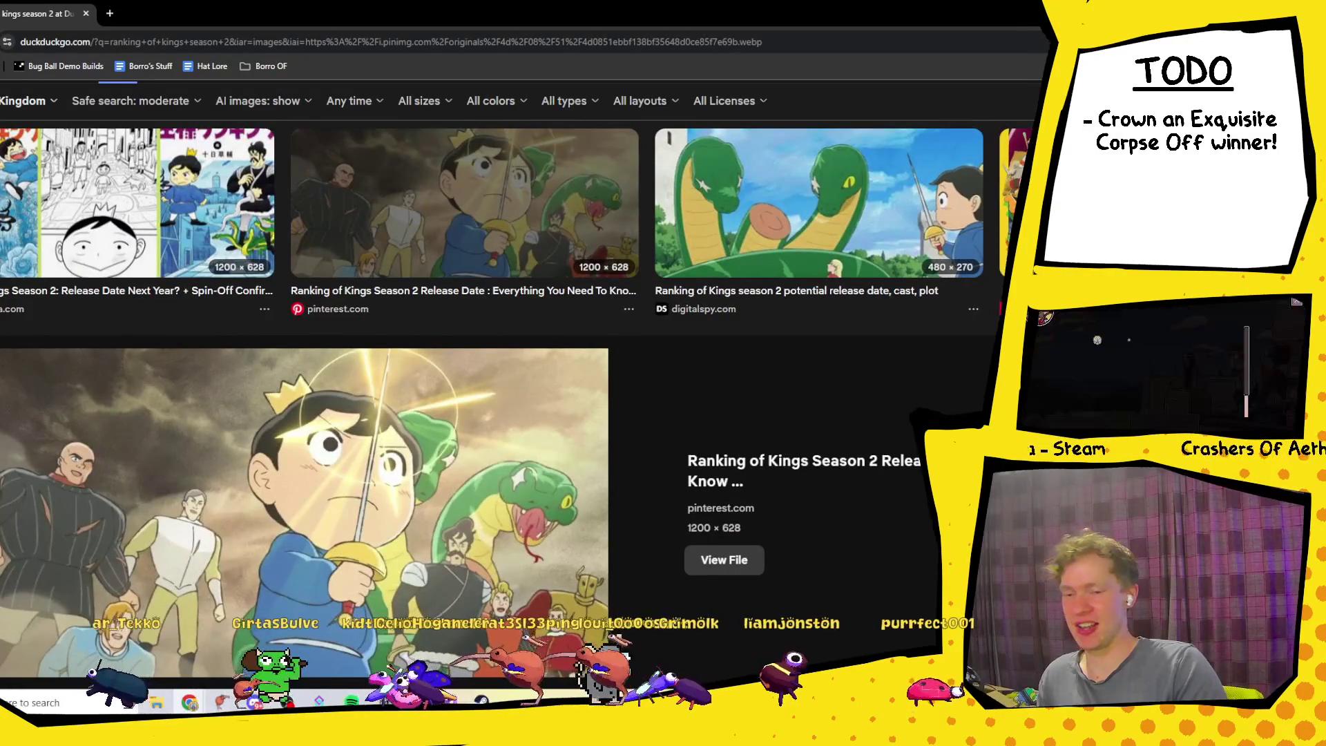
pyautogui.press('Escape')
pyautogui.scroll(-2, 183, 449)
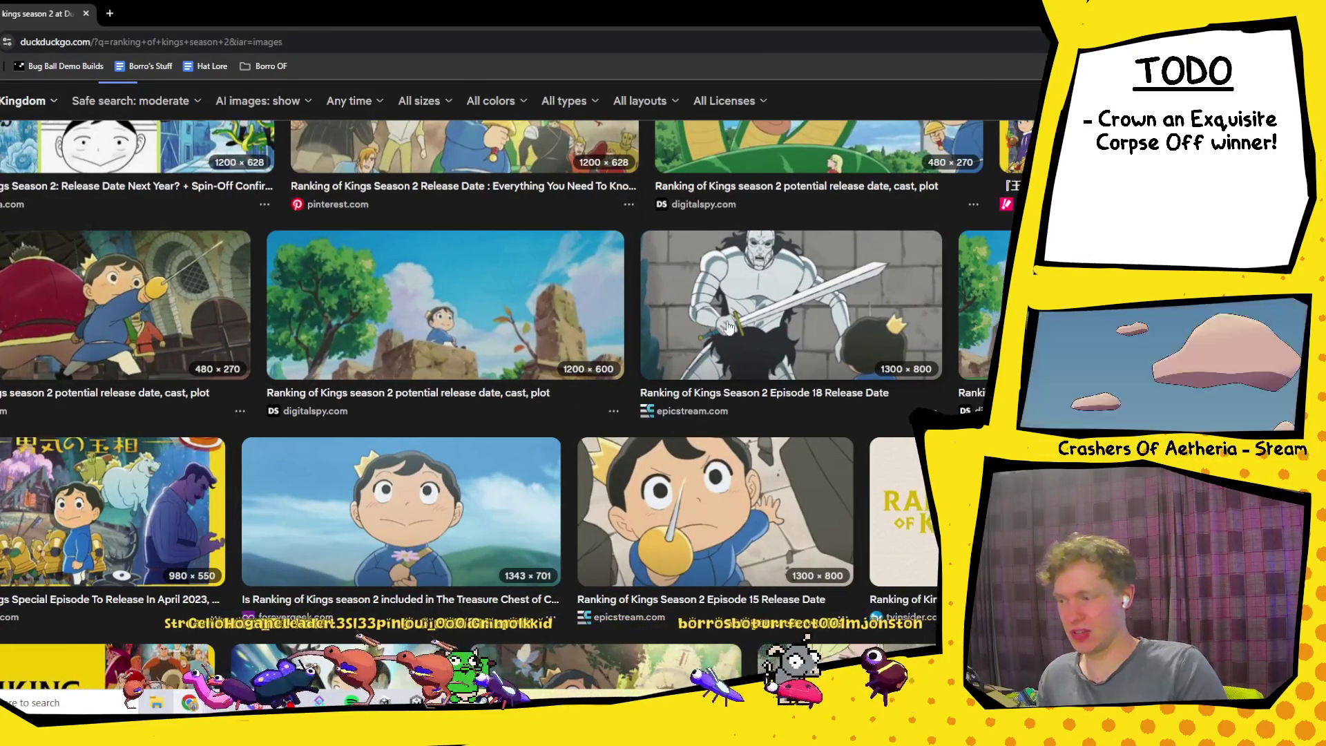
pyautogui.scroll(-8, 731, 322)
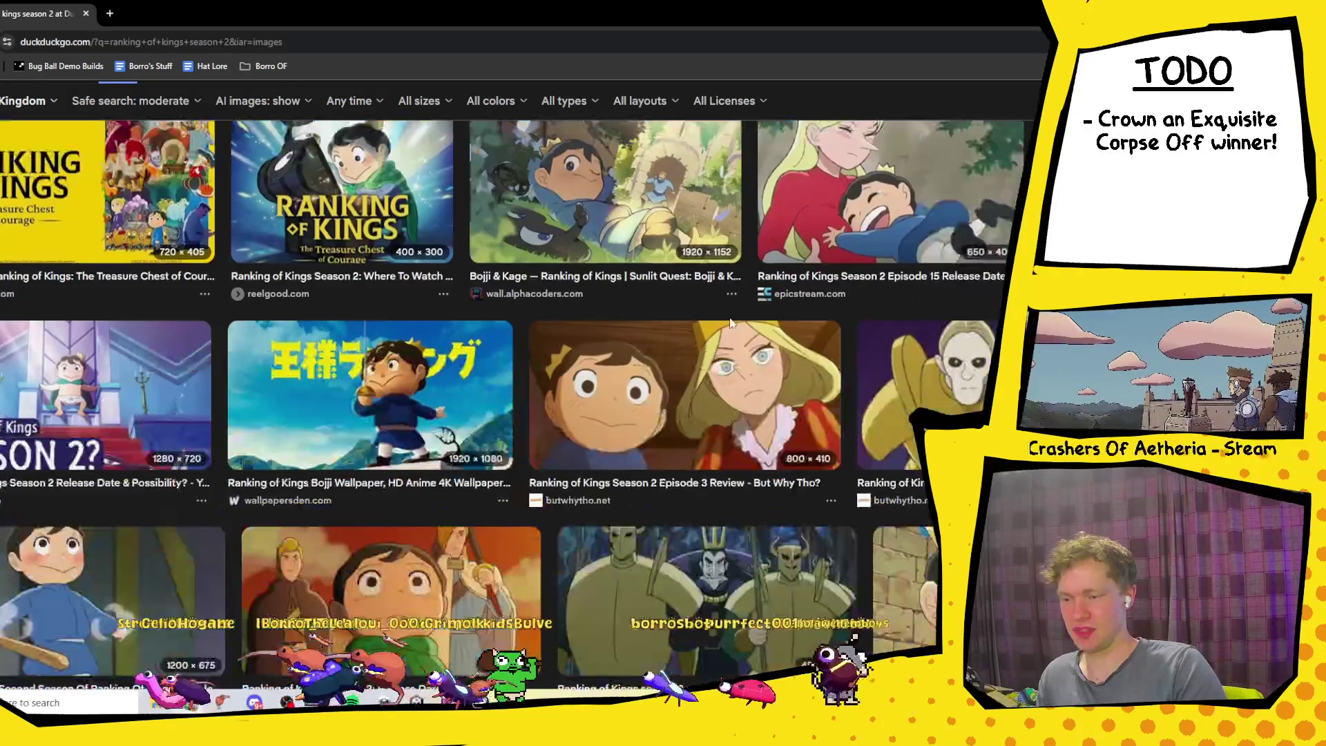
pyautogui.scroll(-8, 730, 325)
pyautogui.scroll(9, 367, 374)
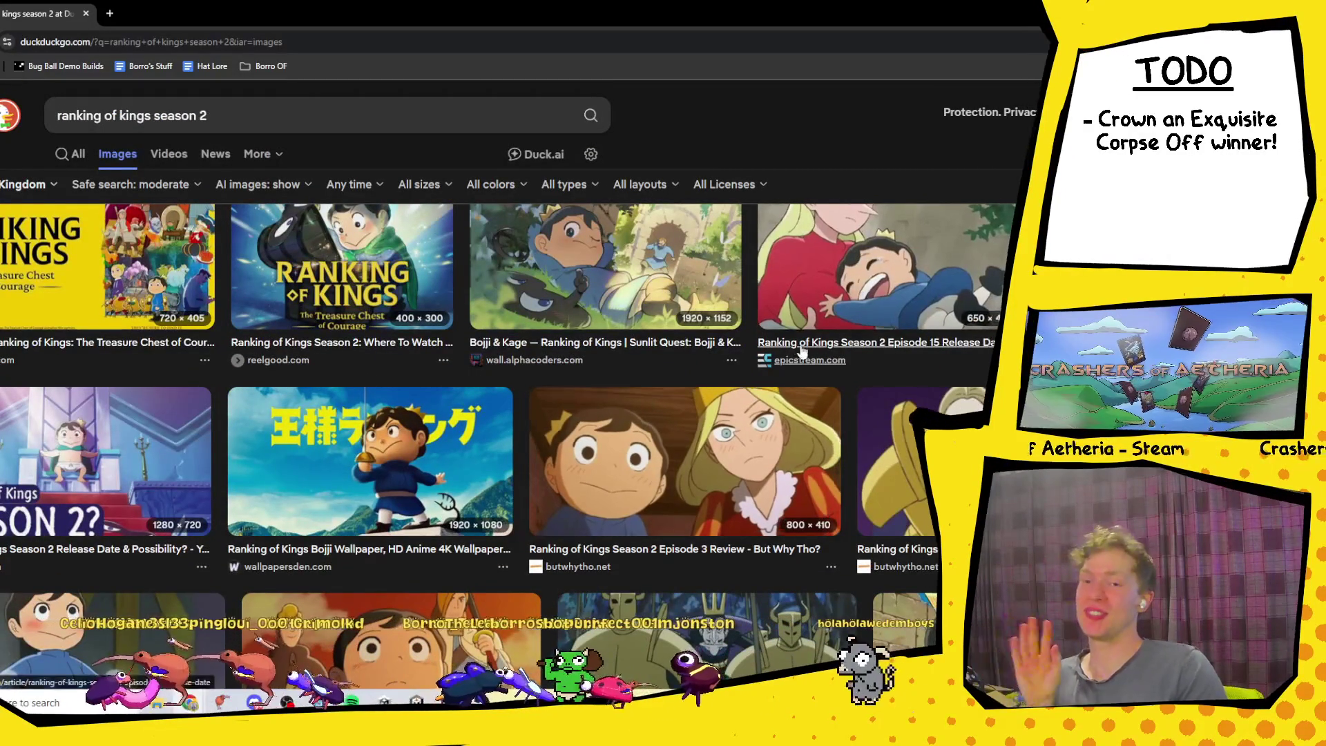
pyautogui.scroll(-5, 552, 310)
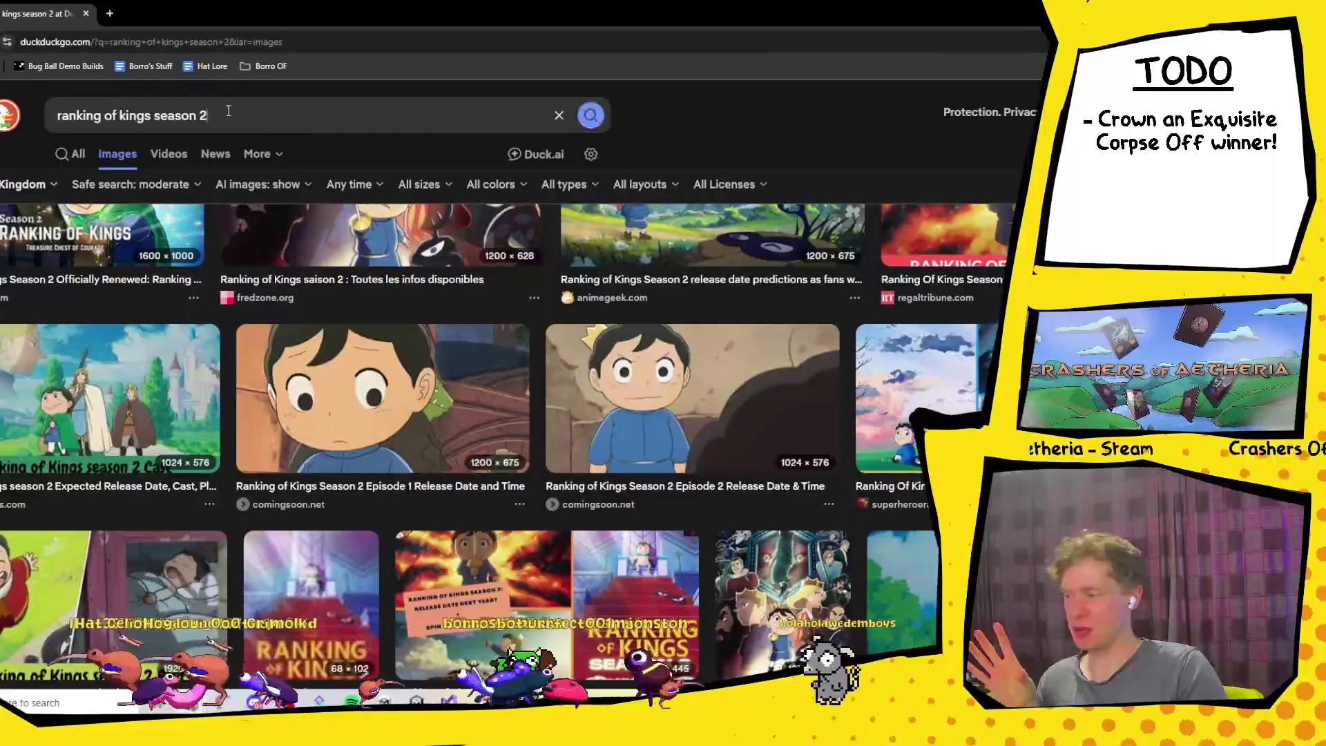
# Step: Search 'ranking of kings episodes' in web results and open the Wikipedia article
pyautogui.moveTo(562, 110); pyautogui.dragTo(142, 120)
pyautogui.write('episodes')
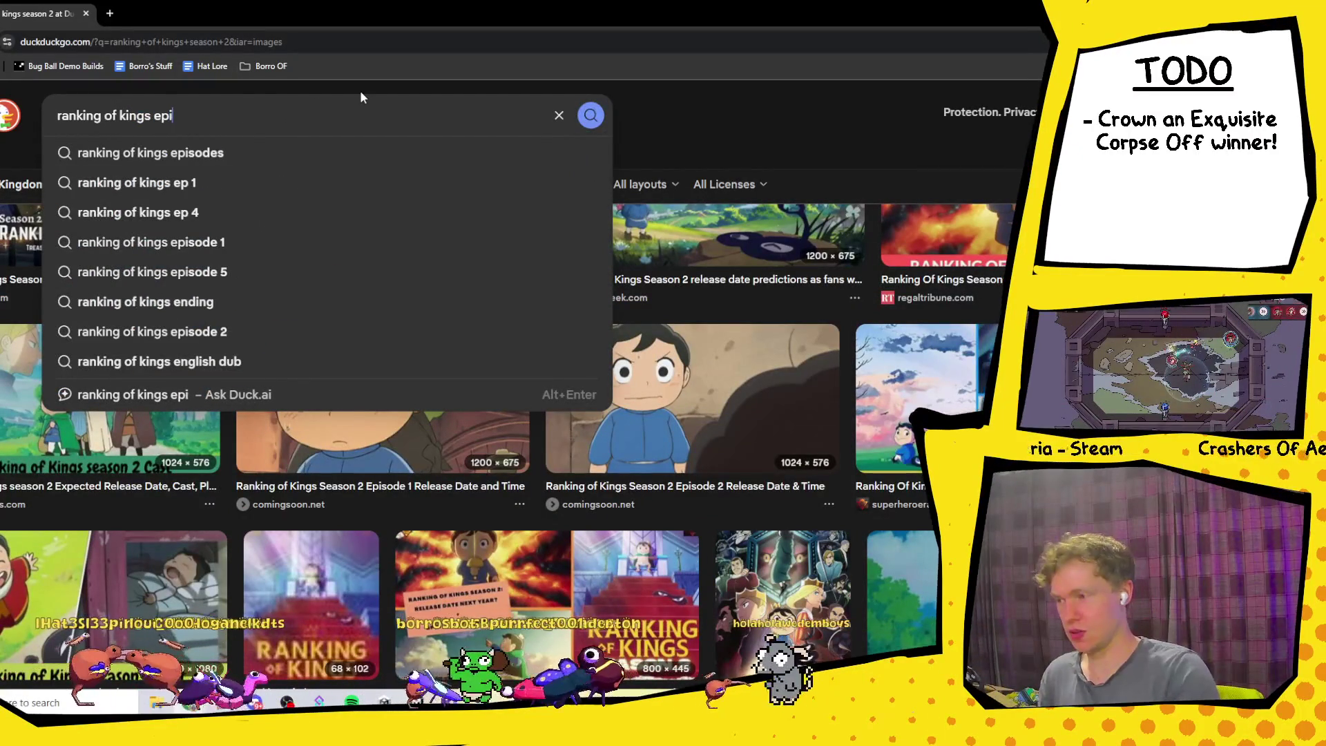
pyautogui.press('Return')
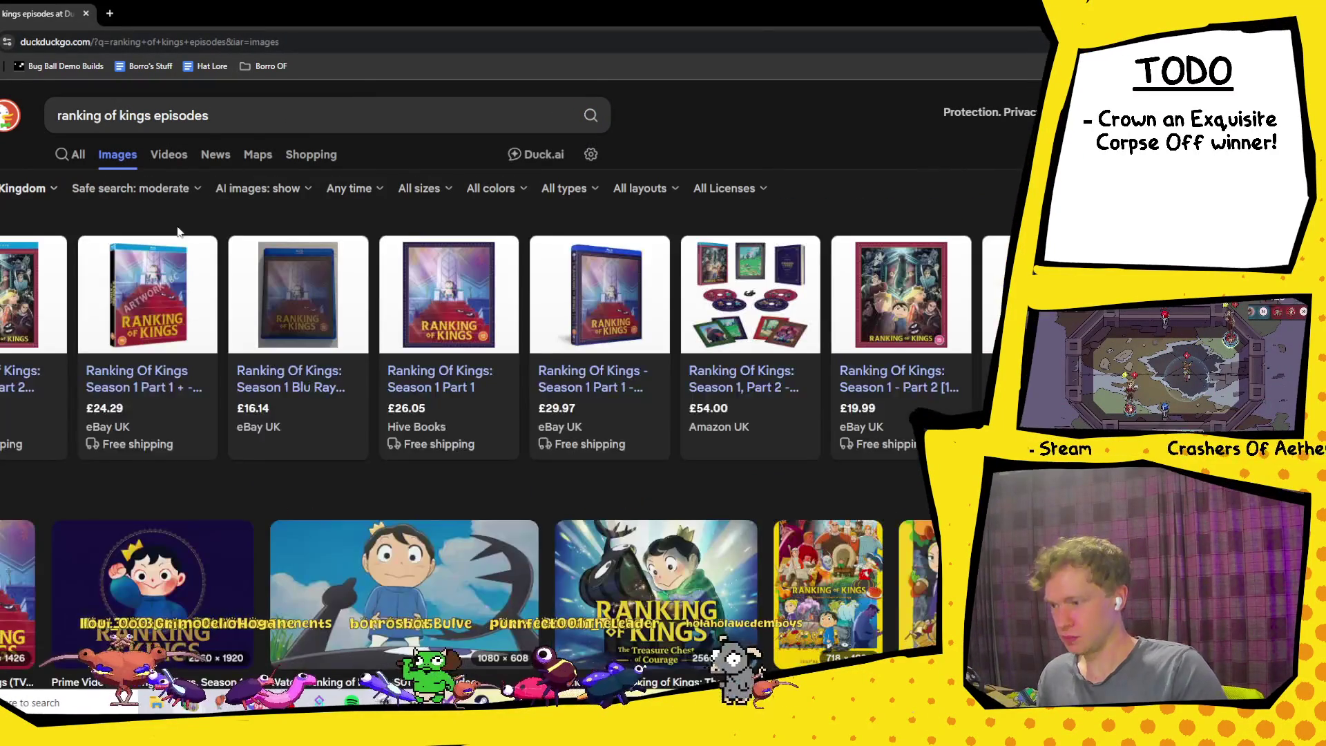
pyautogui.click(81, 157)
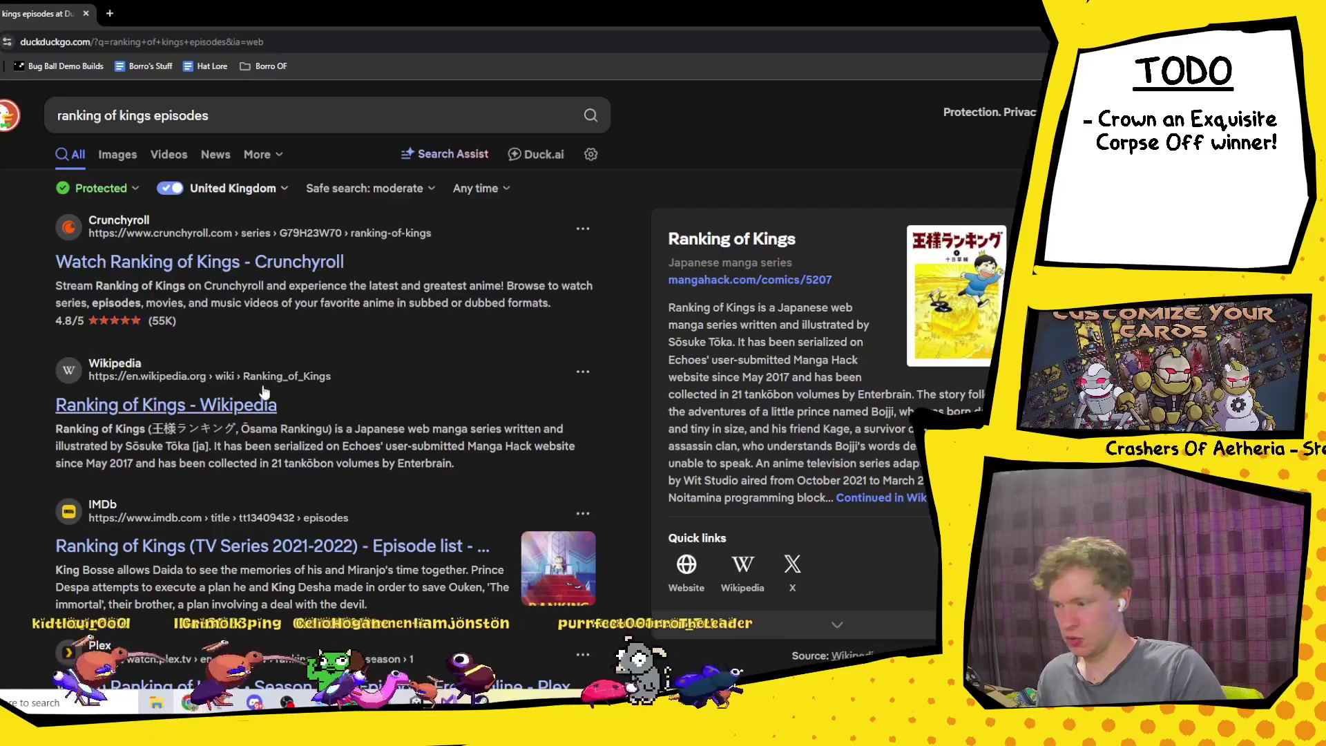
pyautogui.click(237, 405)
# Step: Scroll the Ranking of Kings article to the Main series (2021–22) episode table, then return to Unity
pyautogui.scroll(-15, 445, 419)
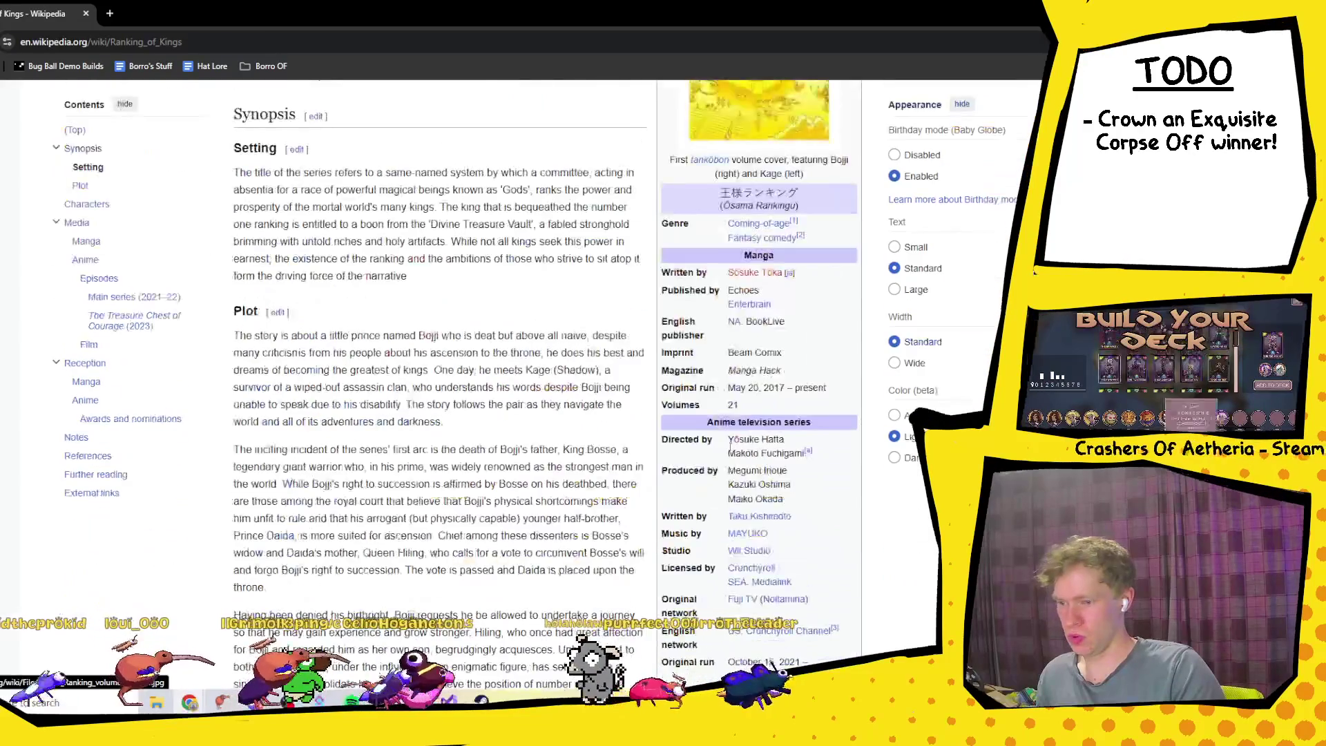
pyautogui.scroll(-20, 445, 419)
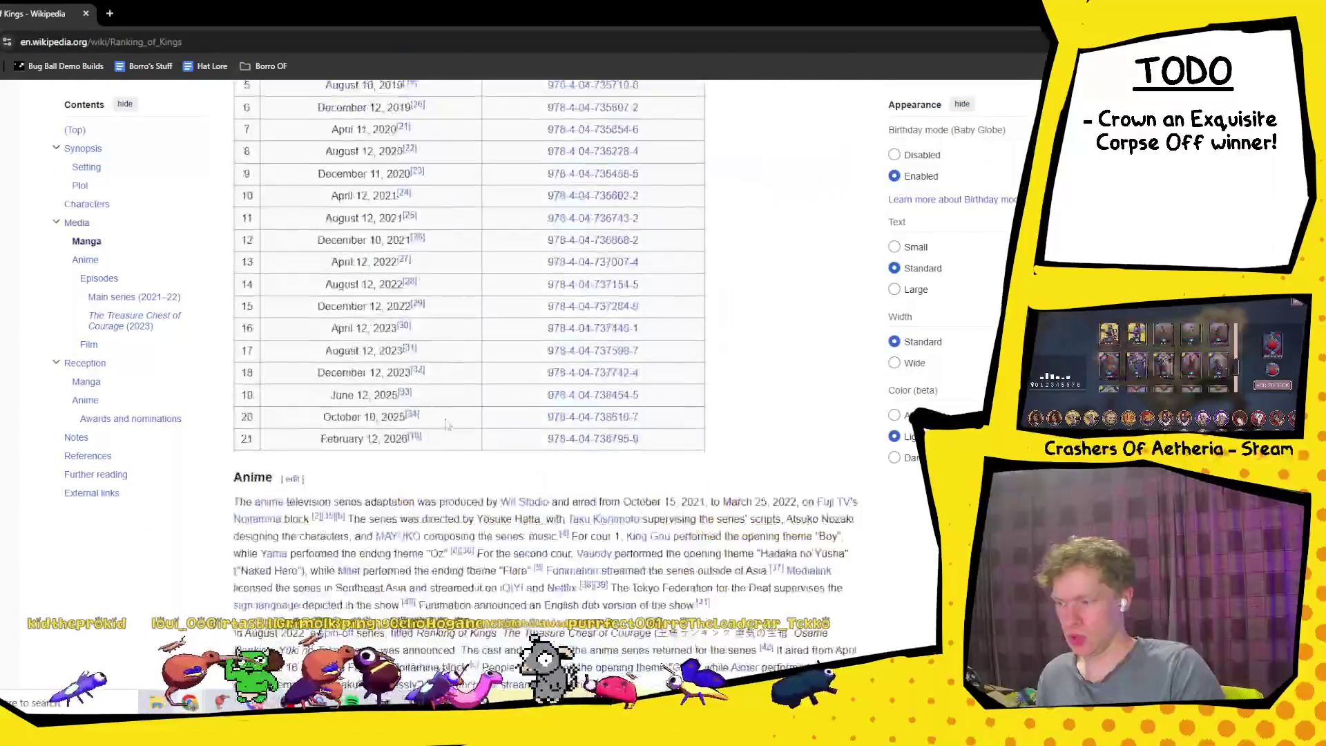
pyautogui.scroll(2, 445, 423)
pyautogui.scroll(1, 446, 424)
pyautogui.scroll(-1, 446, 424)
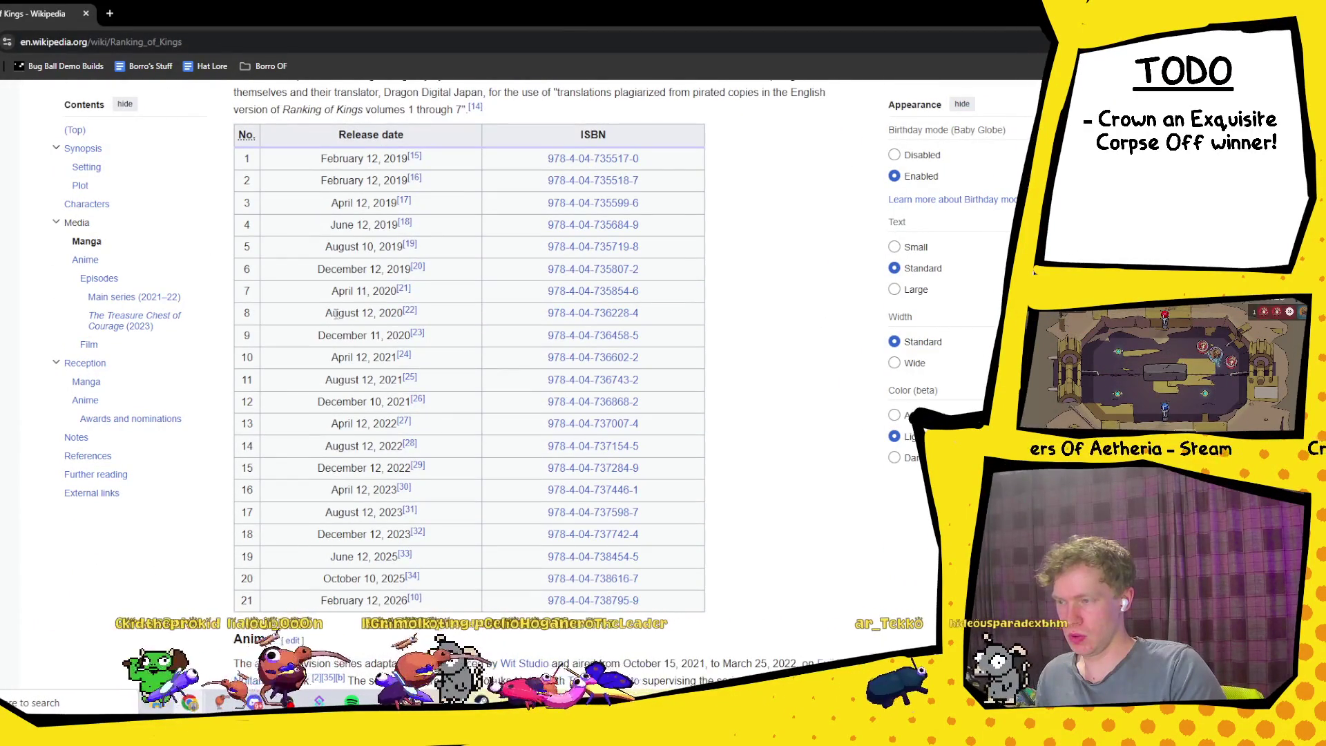
pyautogui.scroll(1, 336, 314)
pyautogui.scroll(-20, 335, 314)
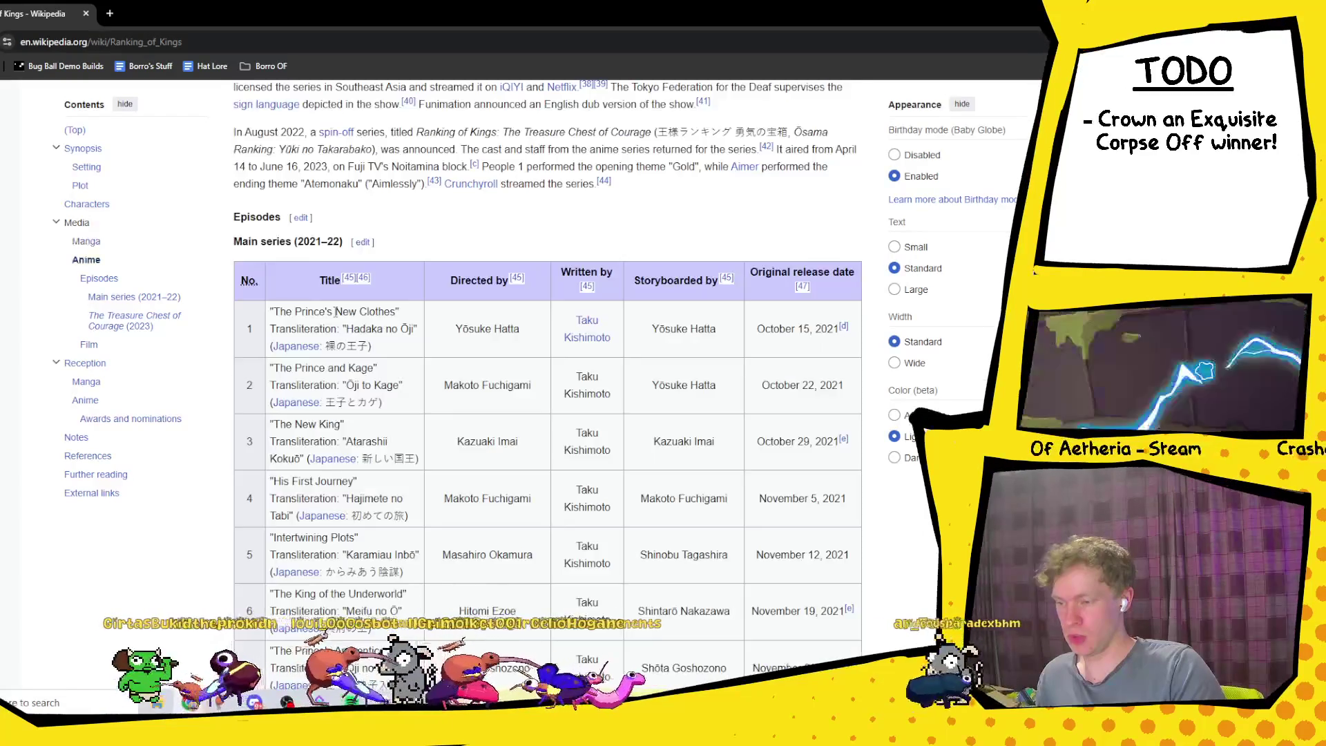
pyautogui.scroll(-6, 336, 313)
pyautogui.scroll(6, 335, 314)
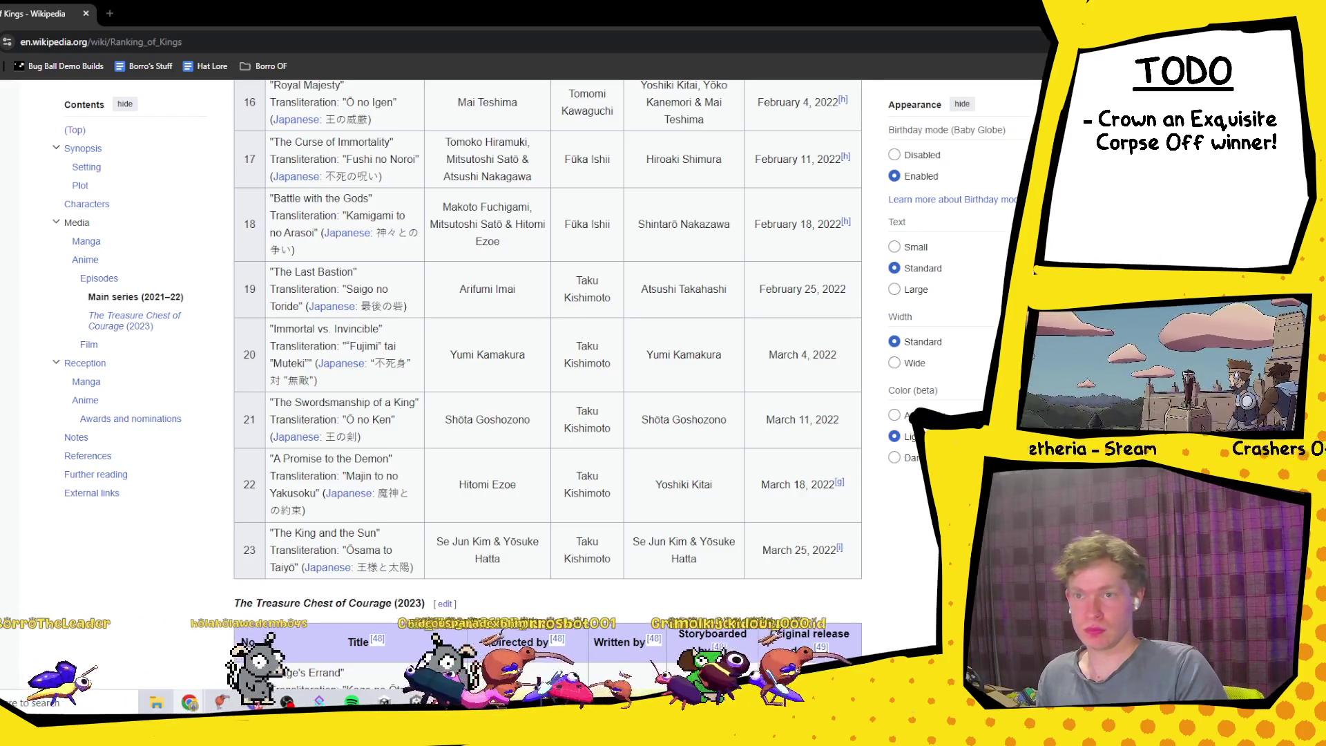
pyautogui.scroll(10, 322, 428)
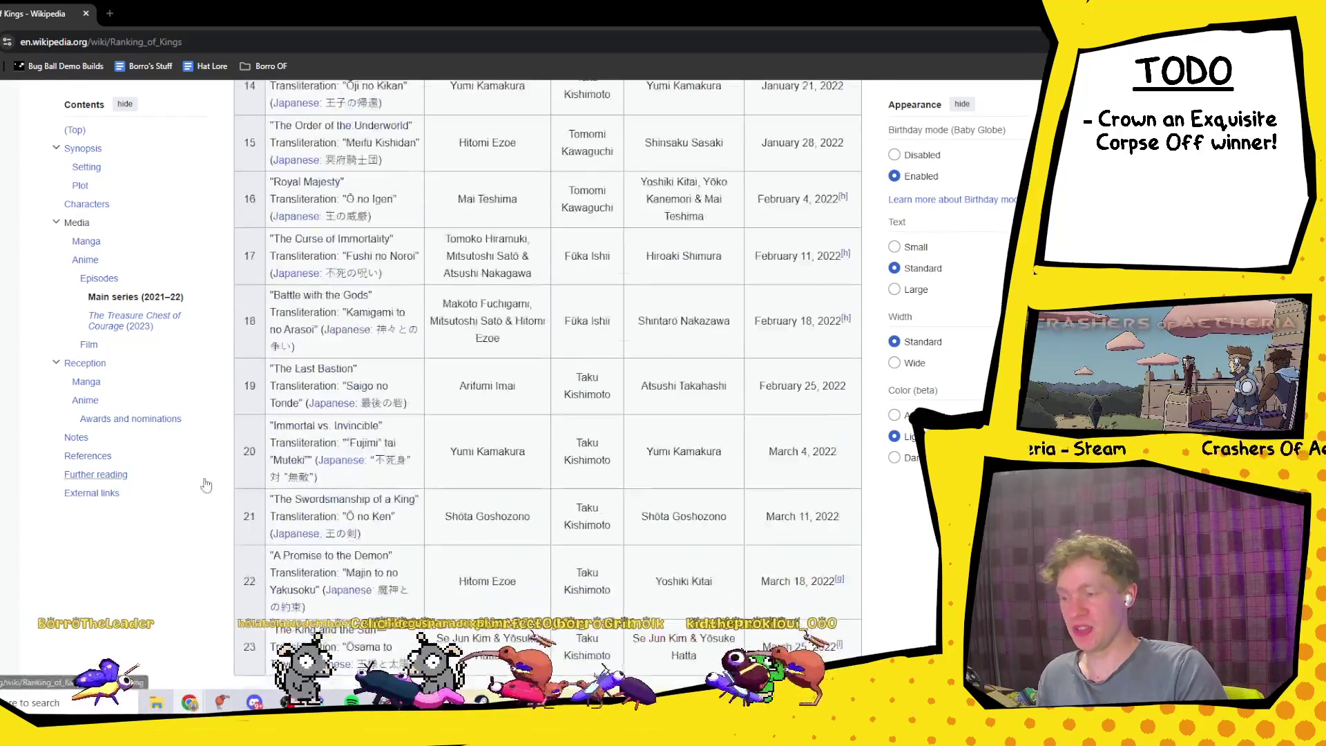
pyautogui.scroll(5, 184, 546)
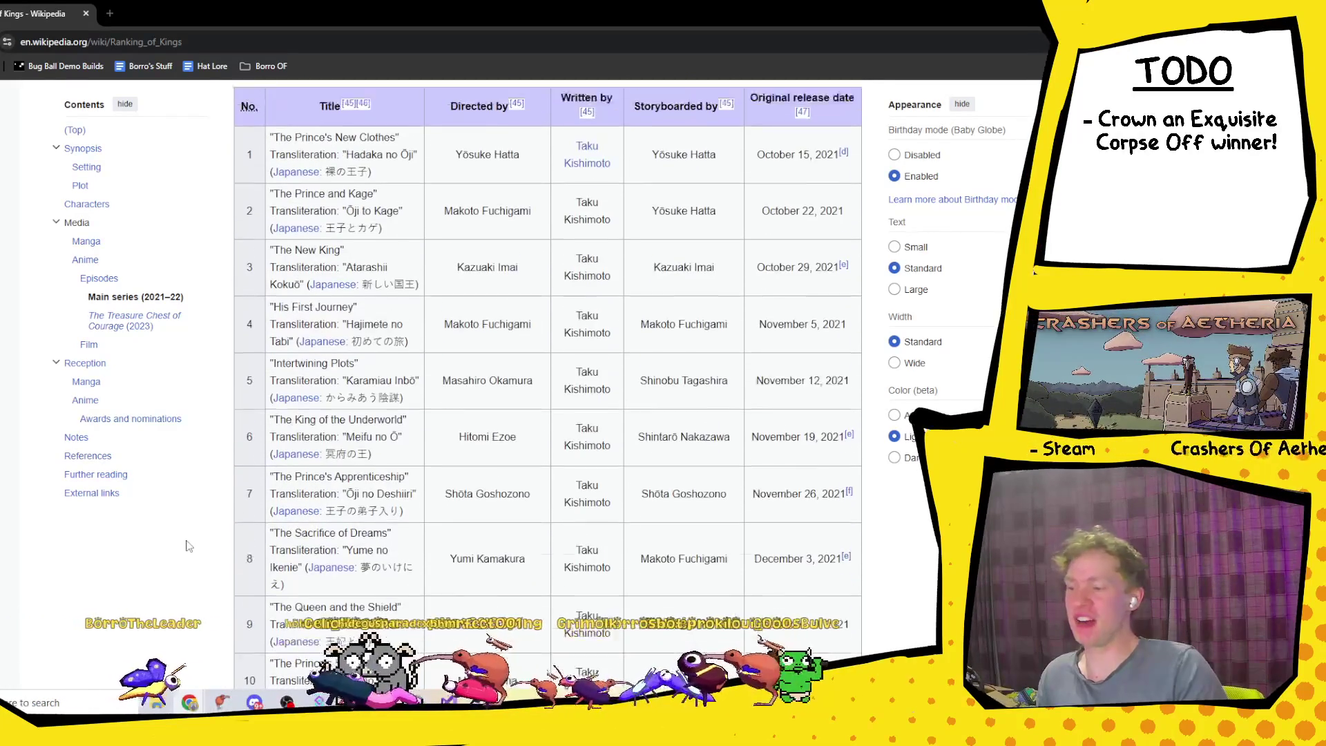
pyautogui.scroll(-1, 191, 546)
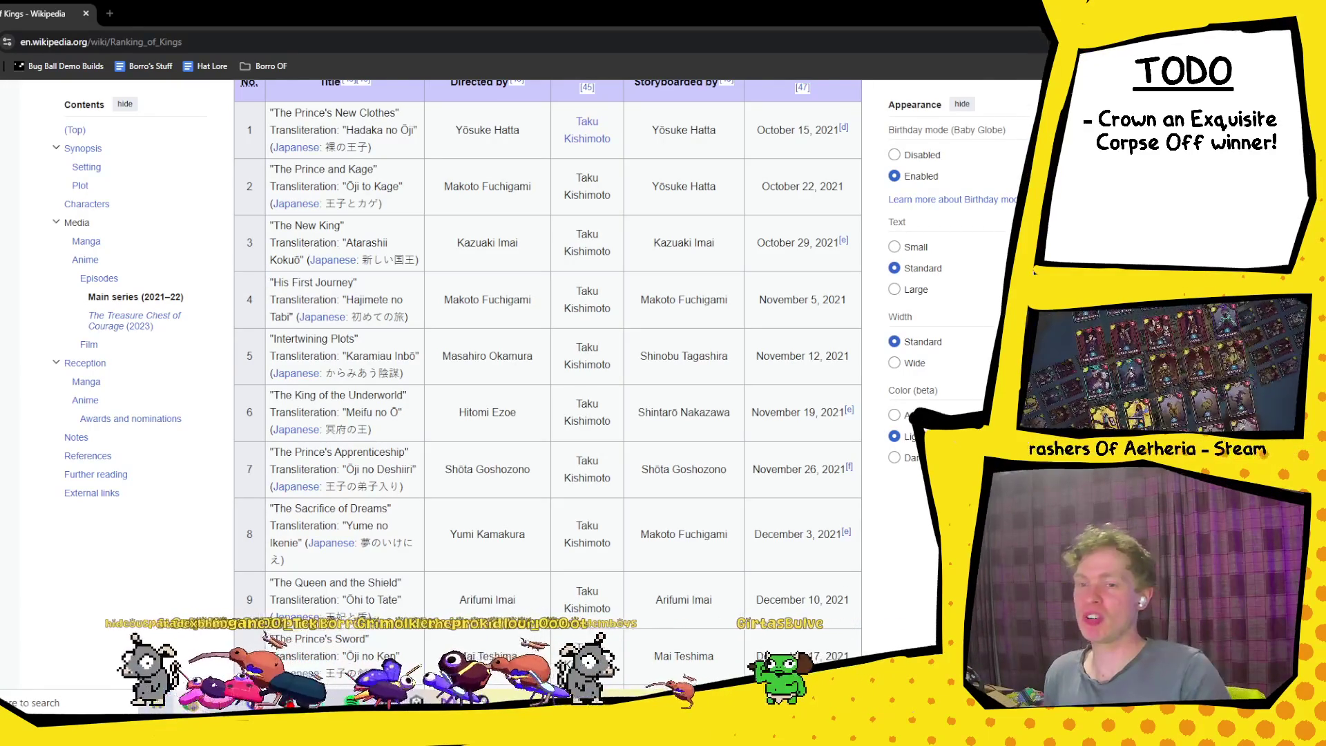
pyautogui.hotkey('alt', 'Tab')
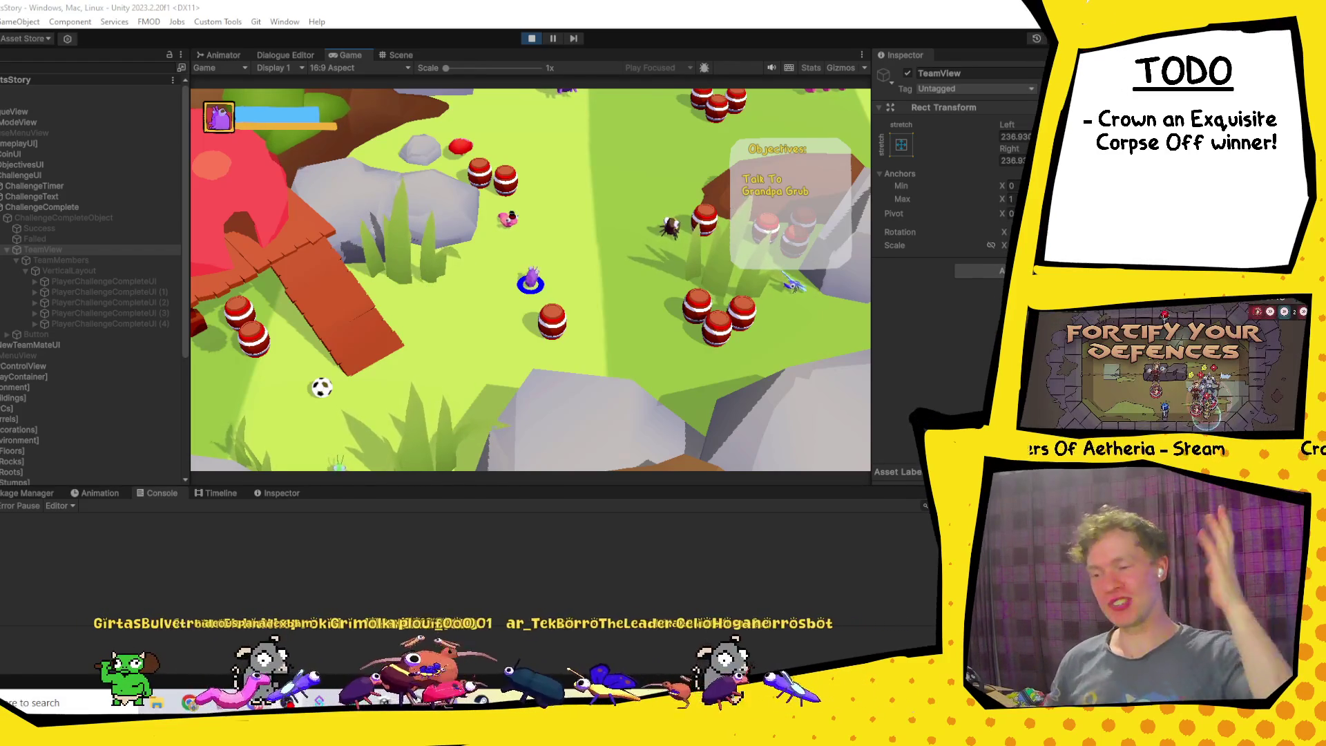
# Step: Walk the player past the barrels to Grandpa Grub and advance his dialogue
pyautogui.press('d')
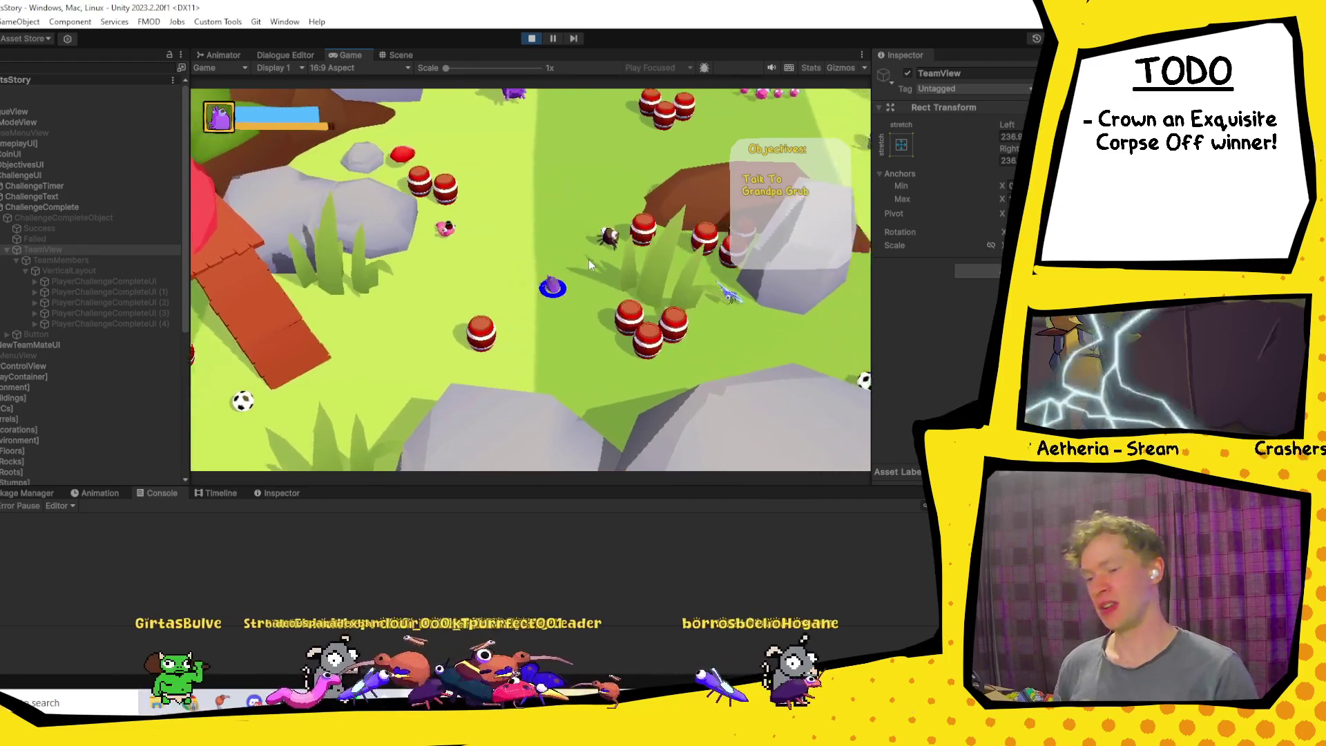
pyautogui.press('d')
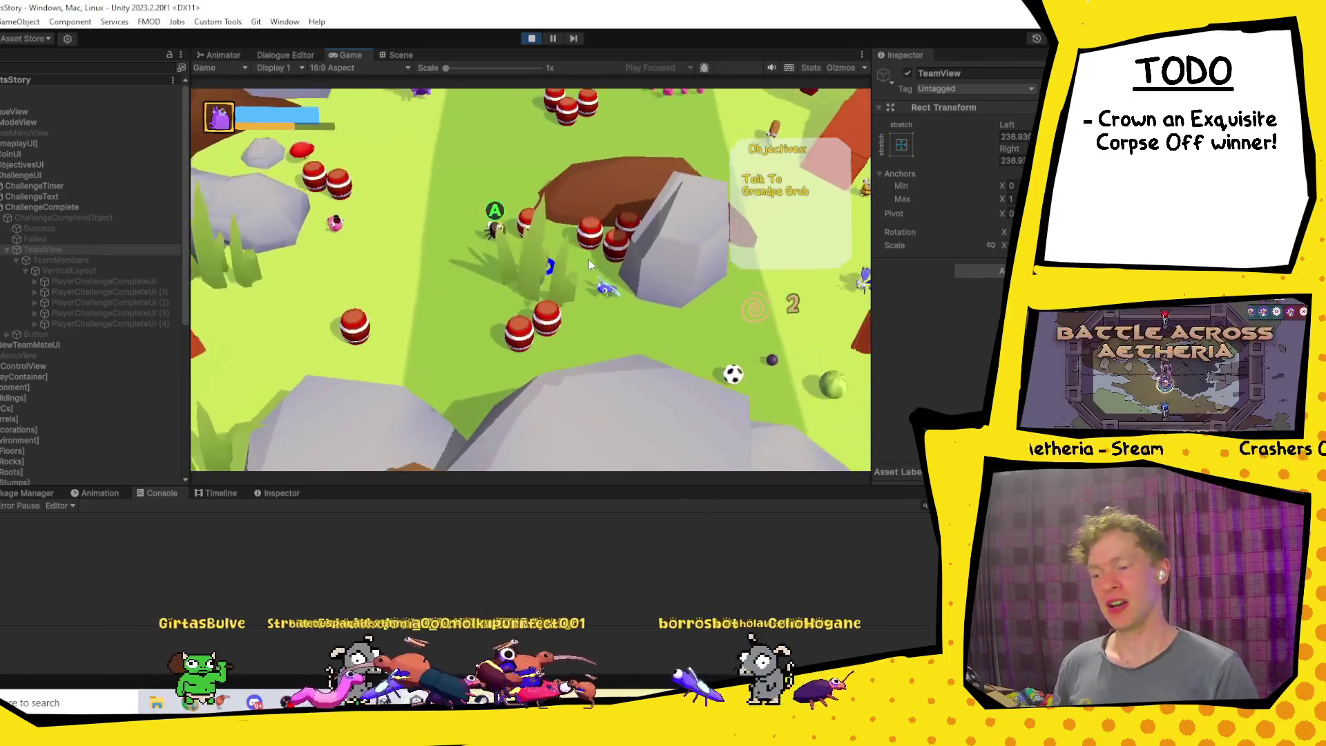
pyautogui.press('a')
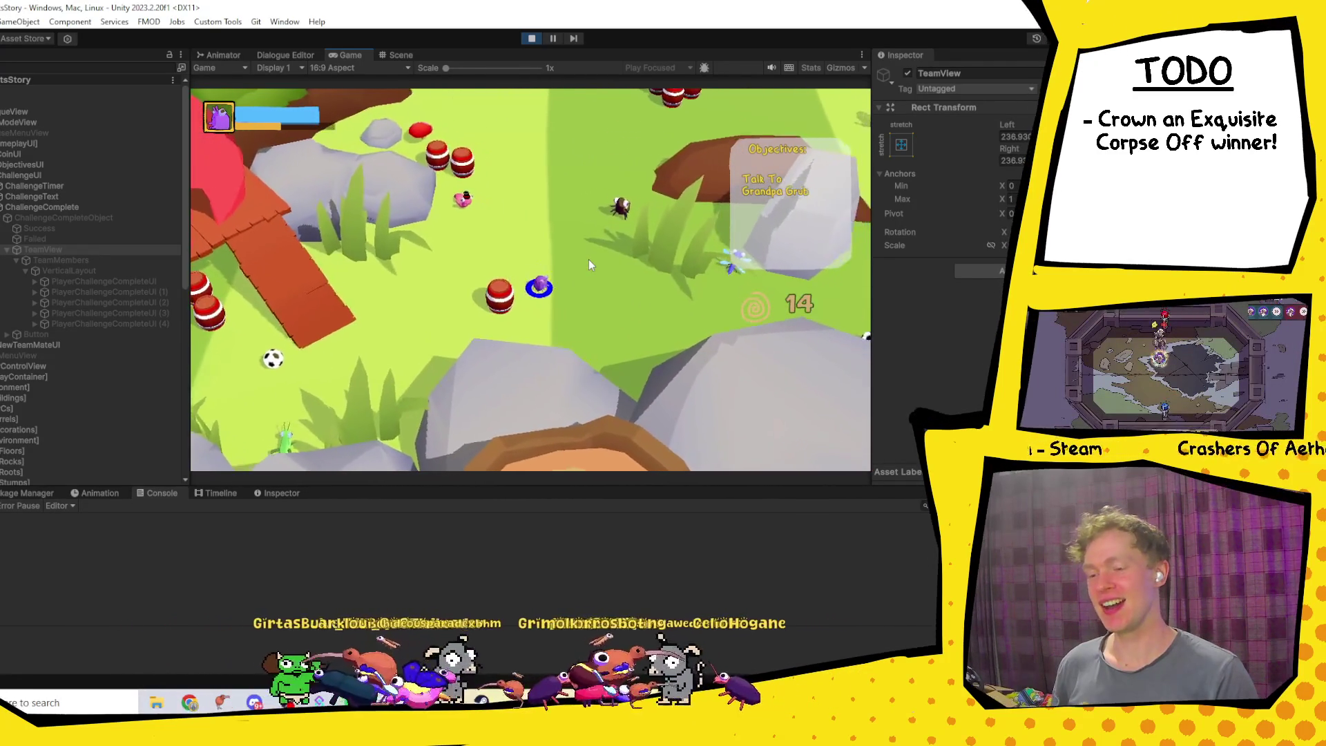
pyautogui.press('s')
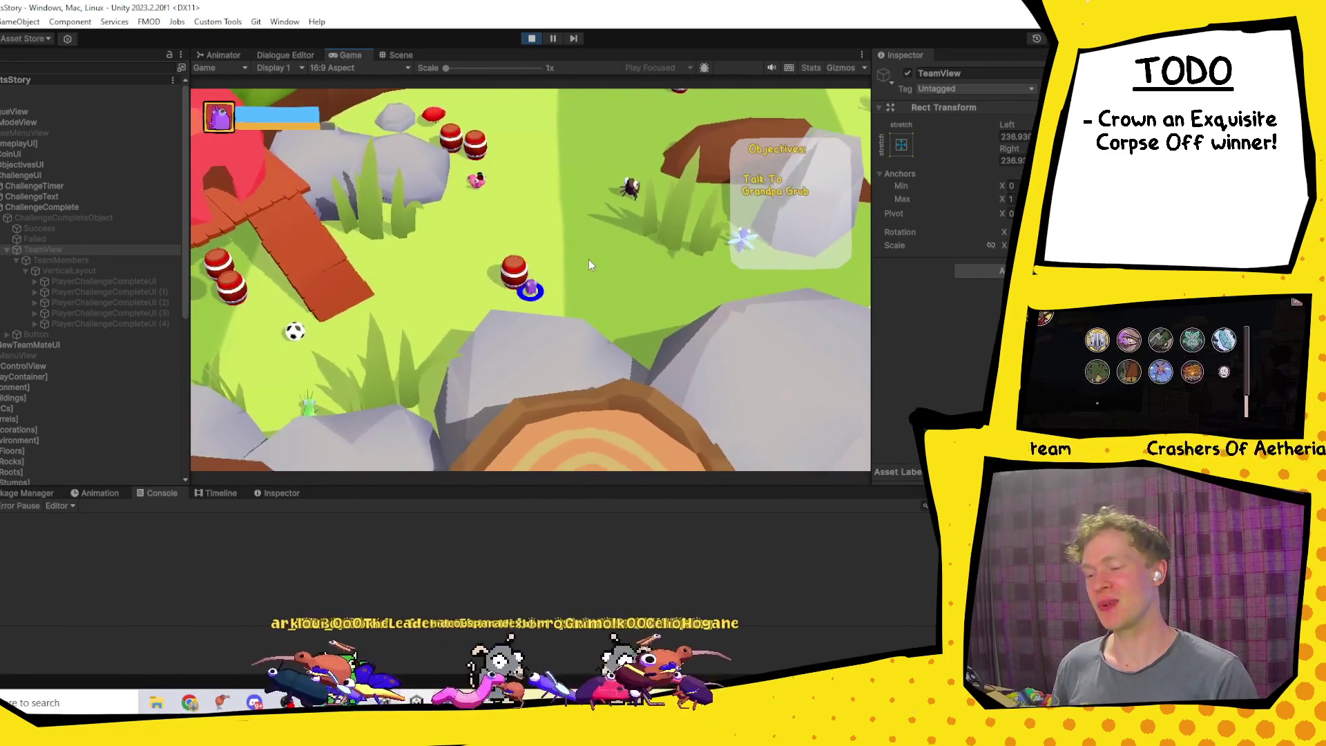
pyautogui.press('w')
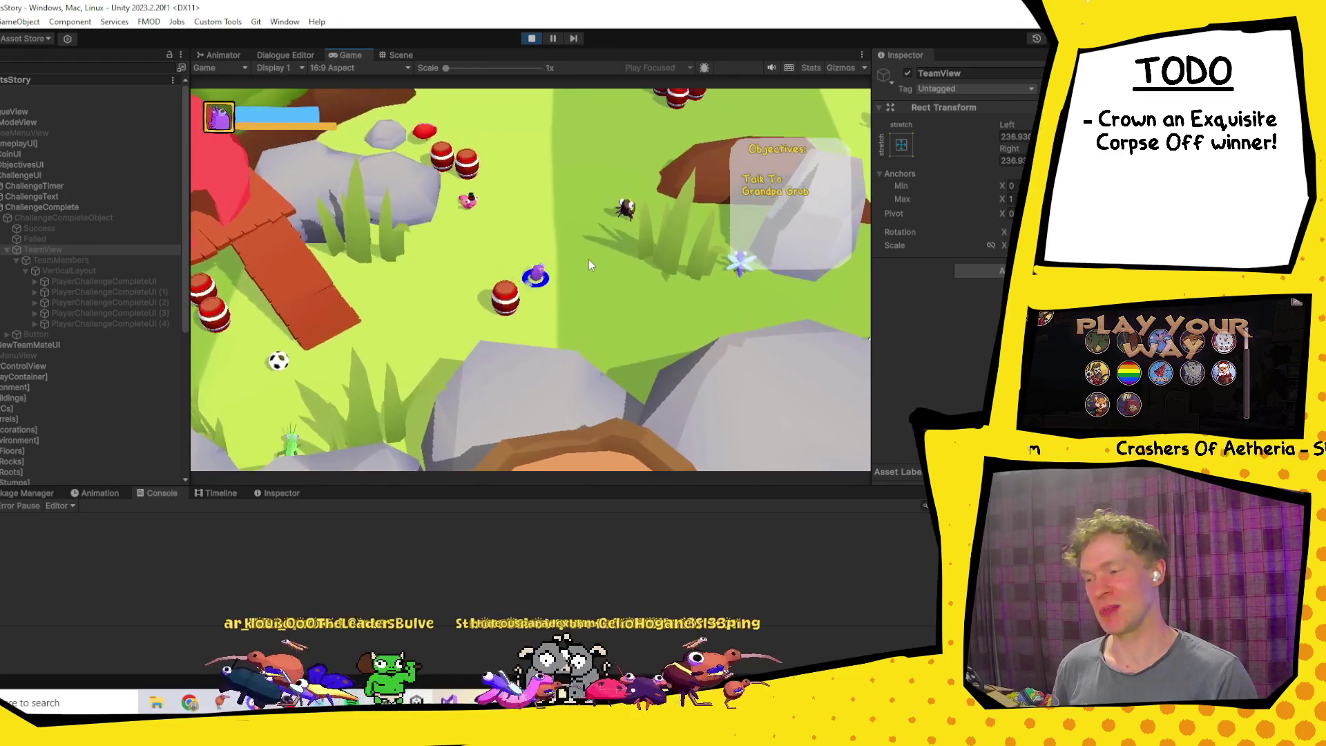
pyautogui.press('w')
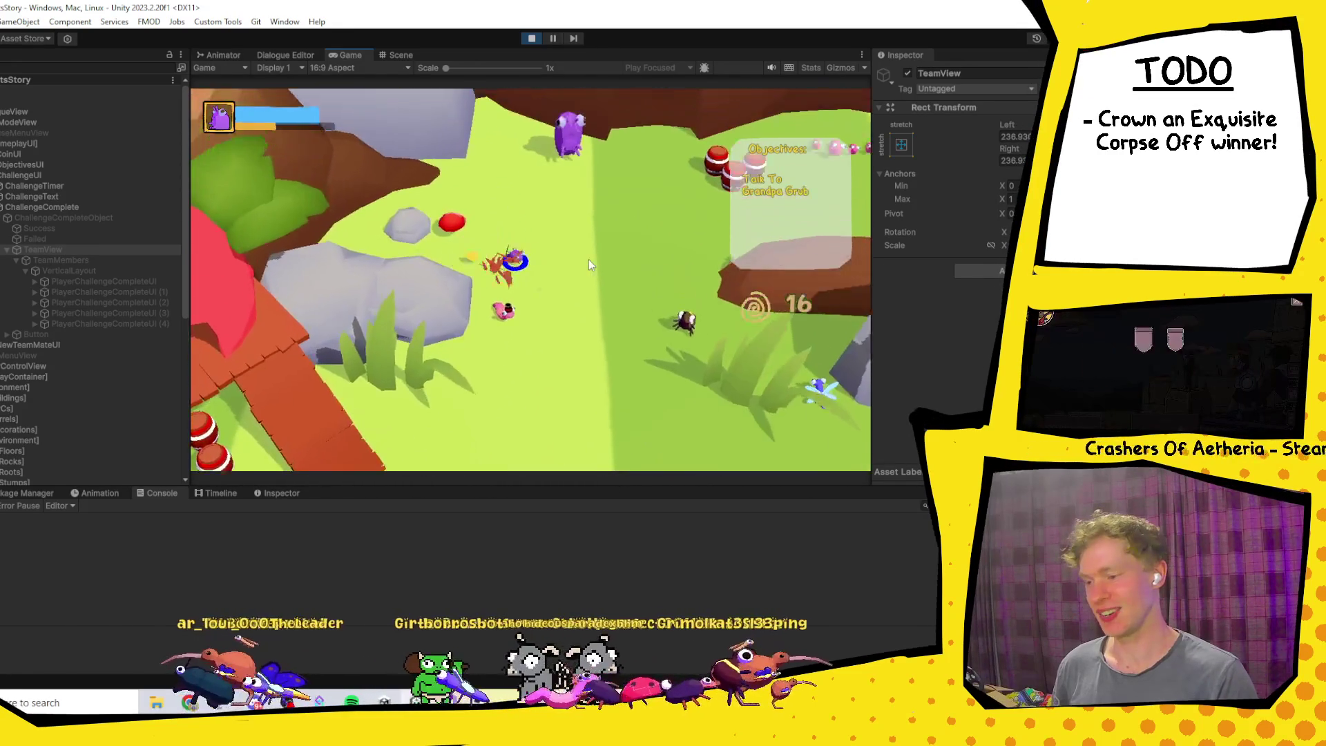
pyautogui.press('a')
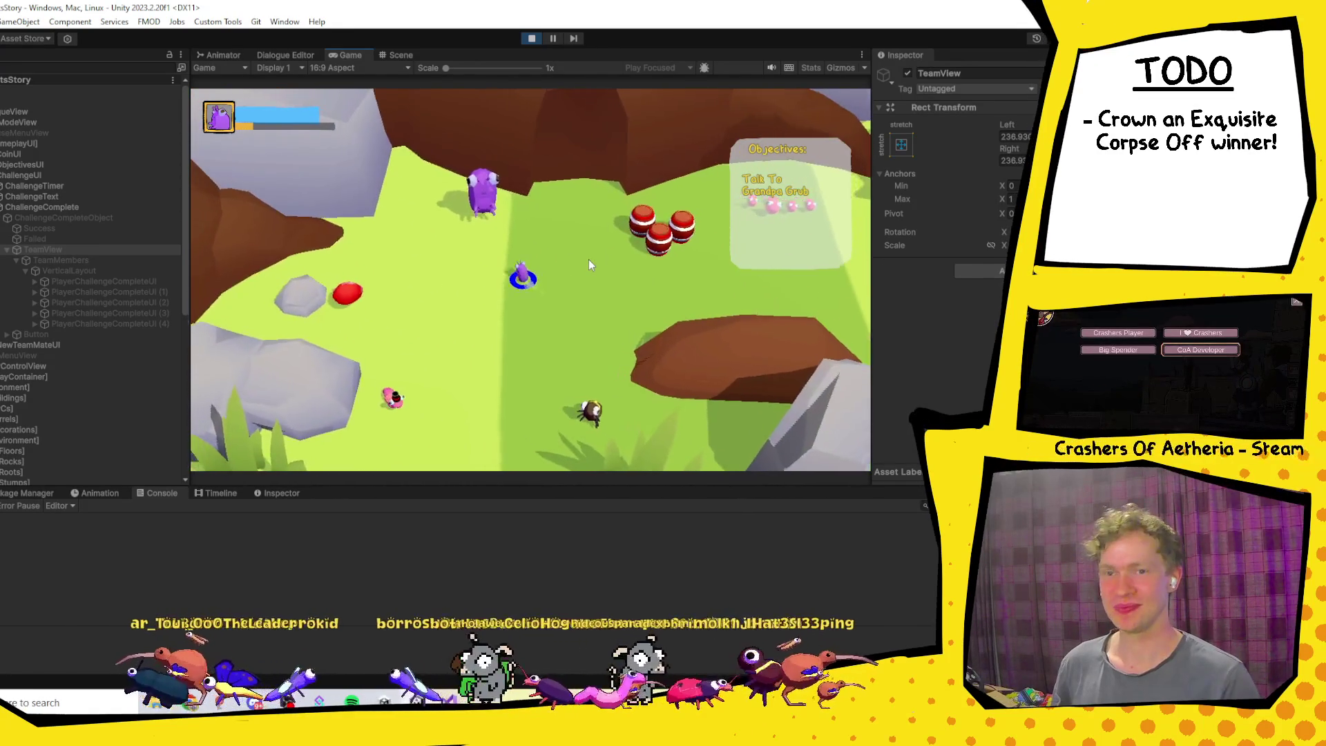
pyautogui.press('e')
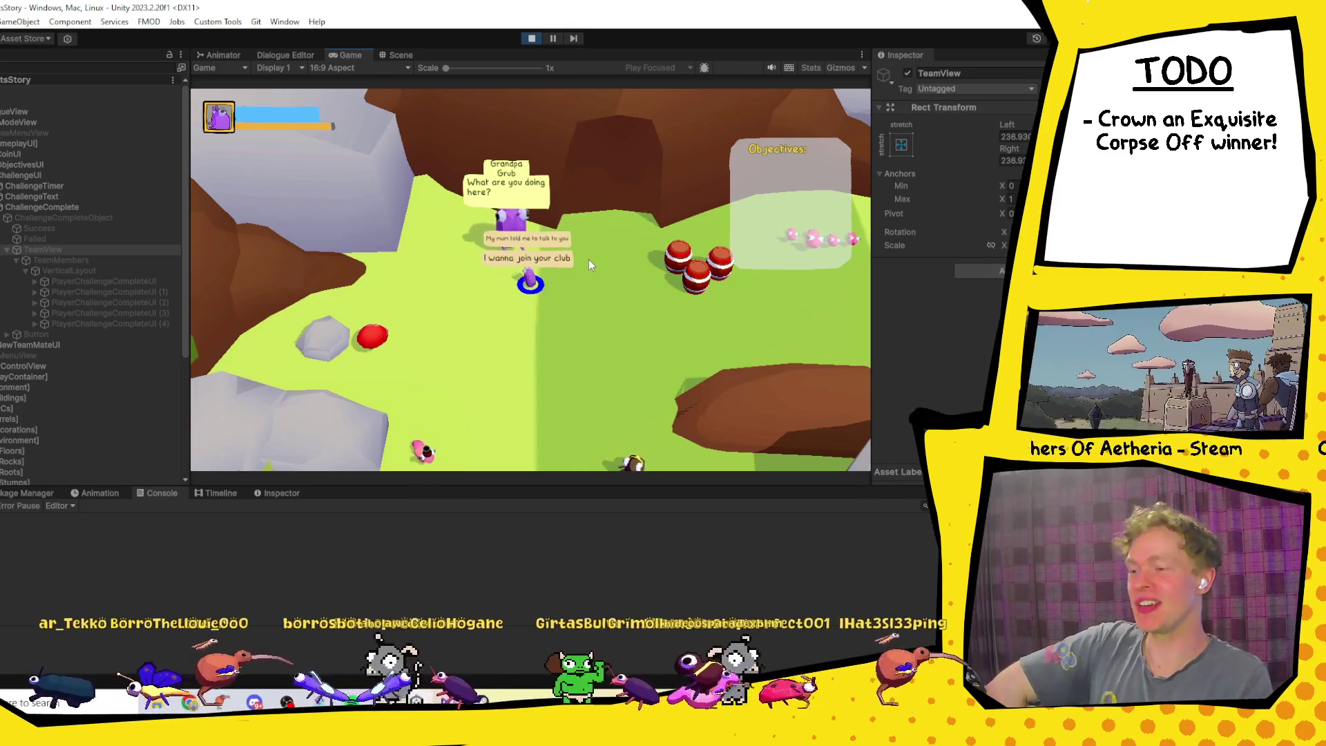
pyautogui.press('e')
pyautogui.press('e')
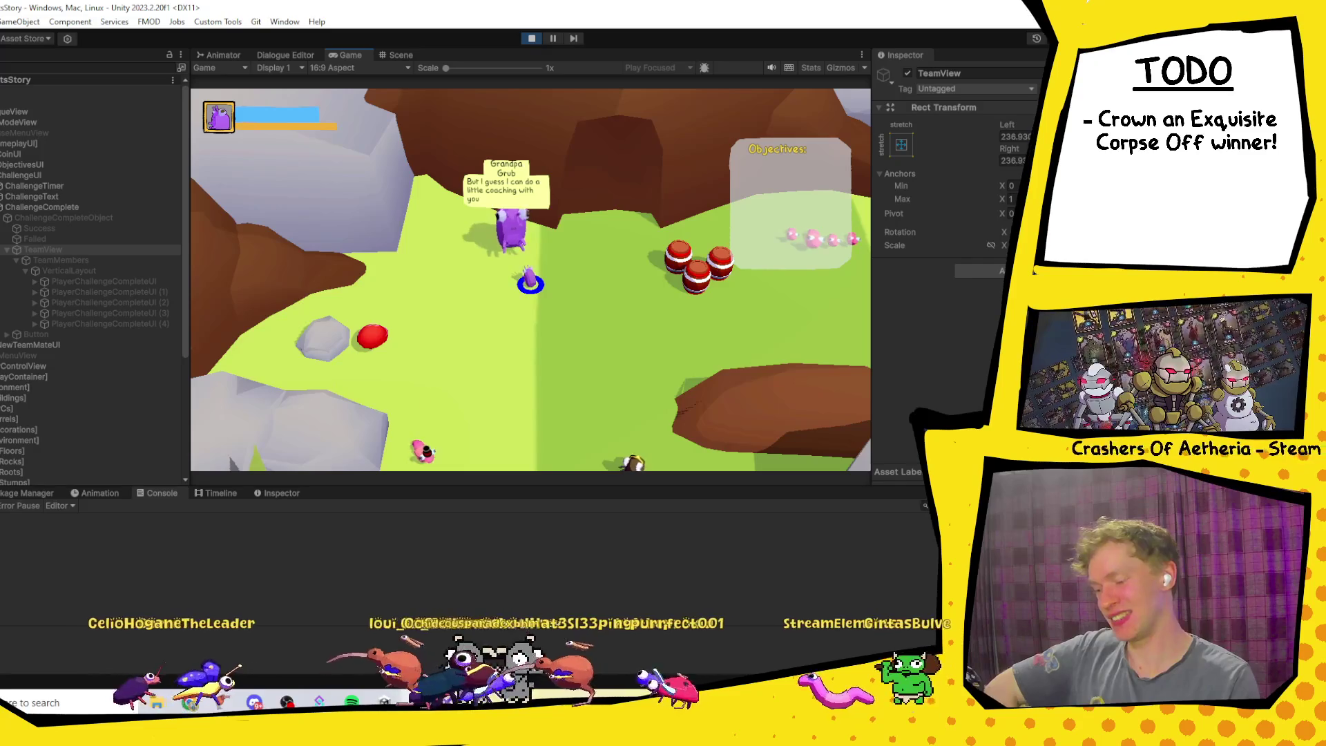
# Step: Bring the browser back to the front to begin a new web search
pyautogui.moveTo(189, 702)
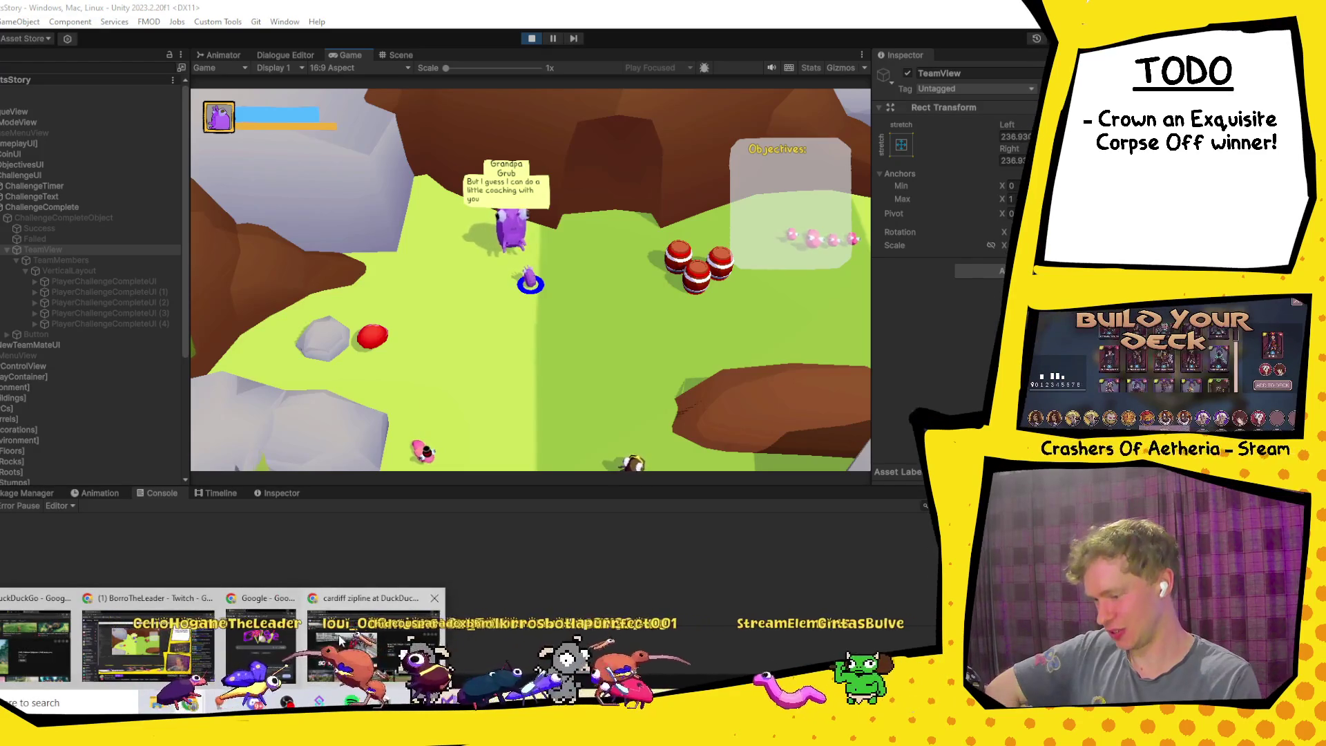
pyautogui.click(372, 642)
pyautogui.click(142, 42)
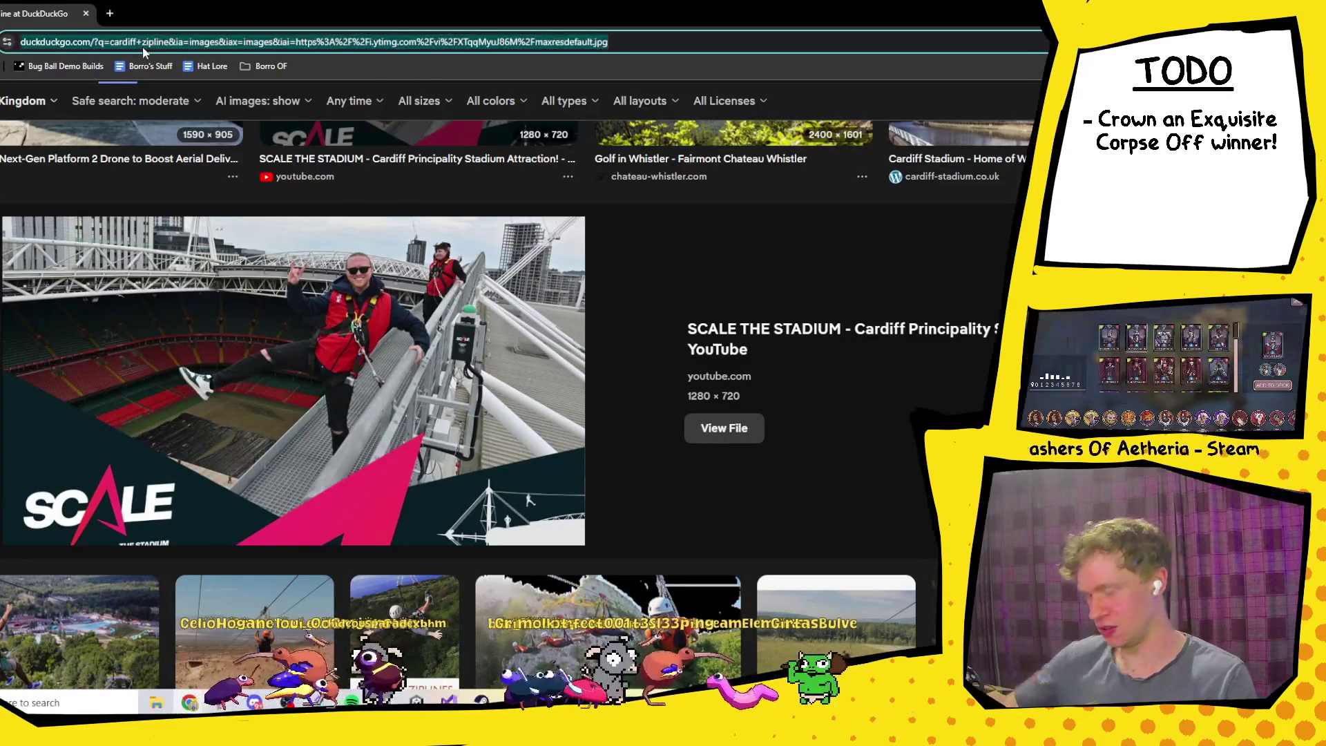
# Step: Look up the Ranking of Kings episode list on Wikipedia, then return to the running Bug Ball game
pyautogui.write('ranking of')
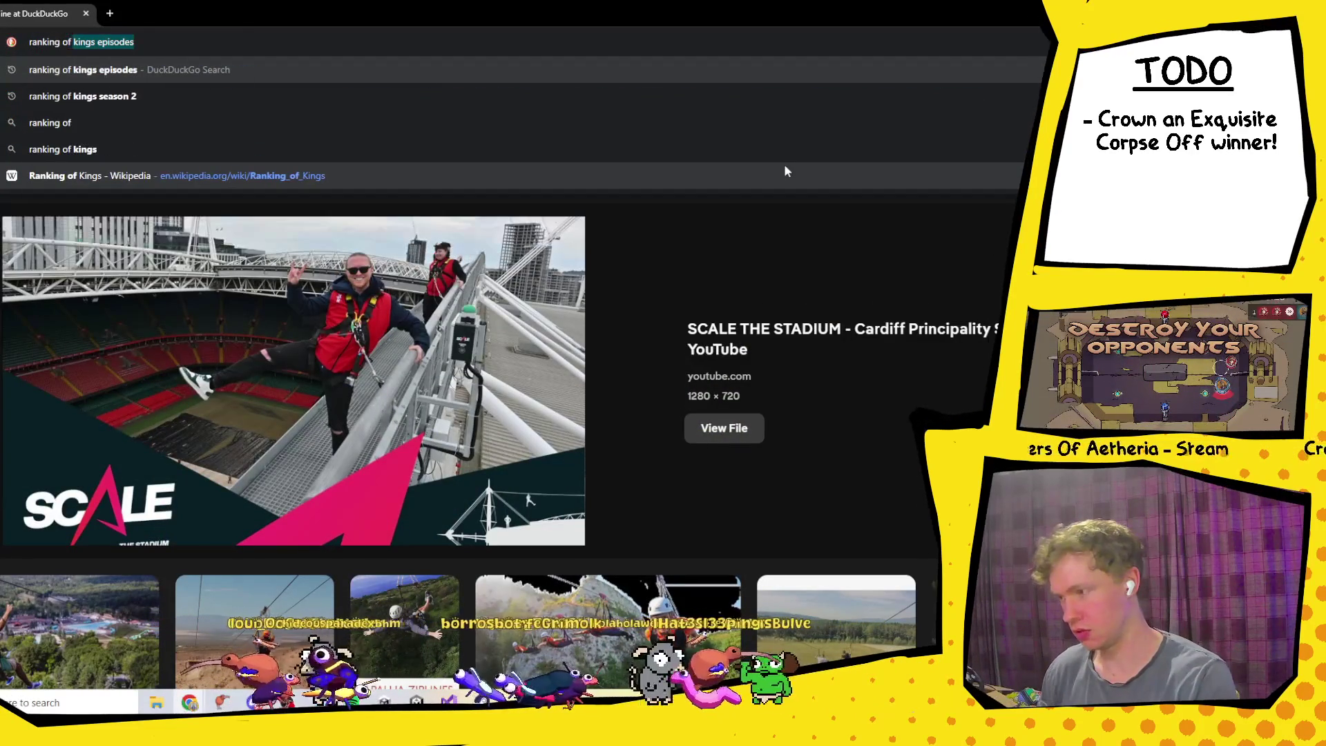
pyautogui.press('Return')
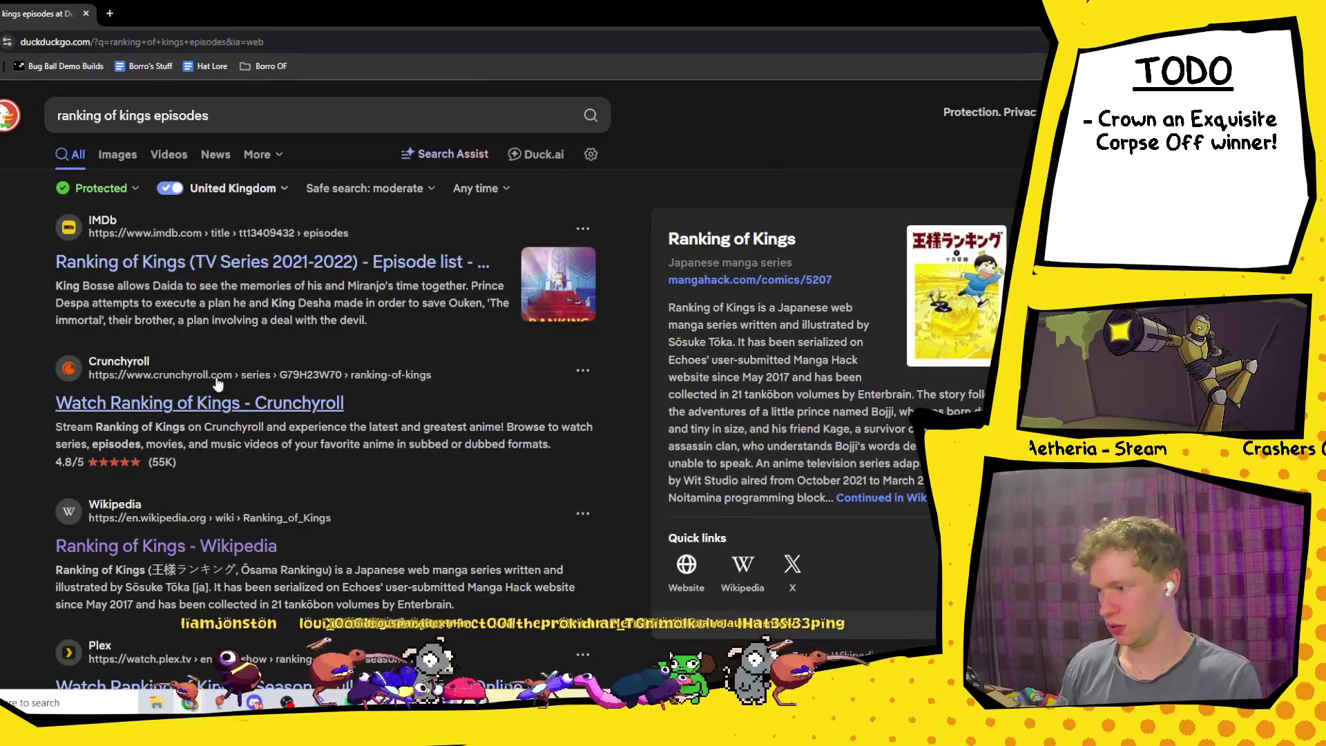
pyautogui.click(203, 558)
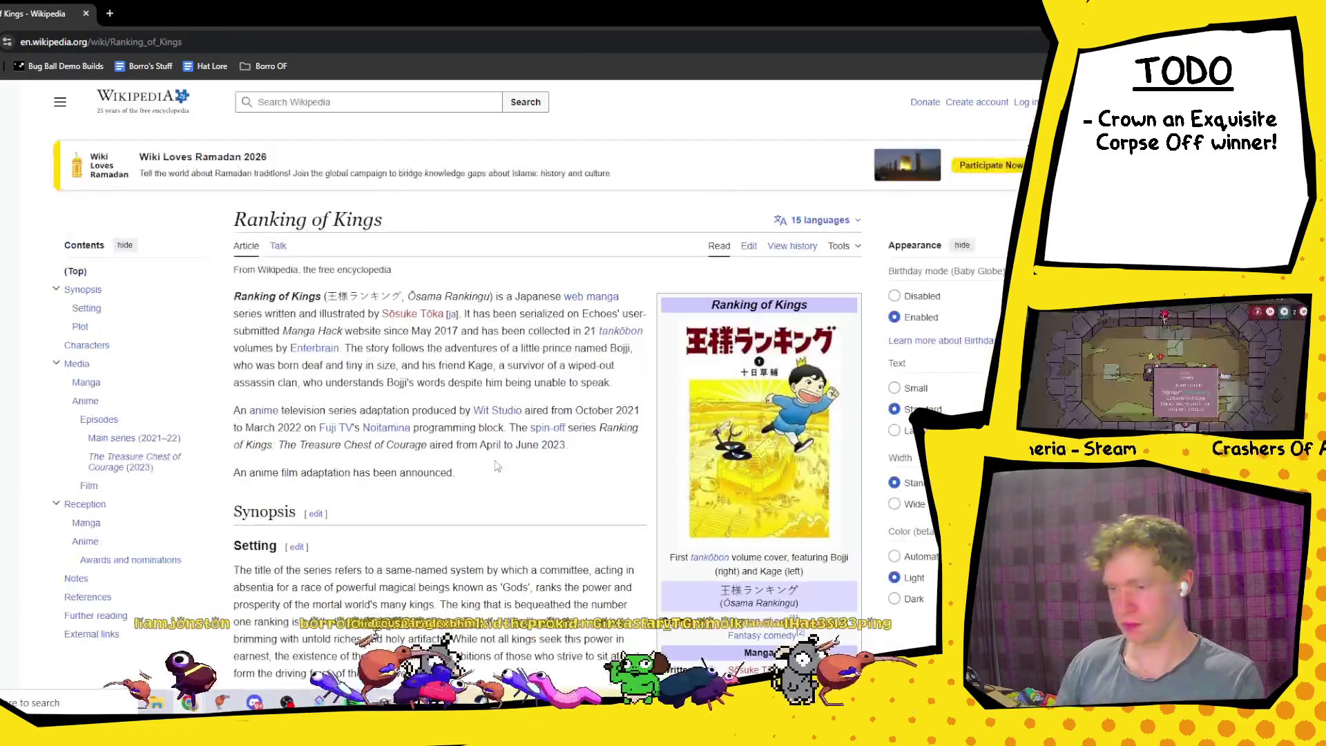
pyautogui.scroll(-20, 462, 412)
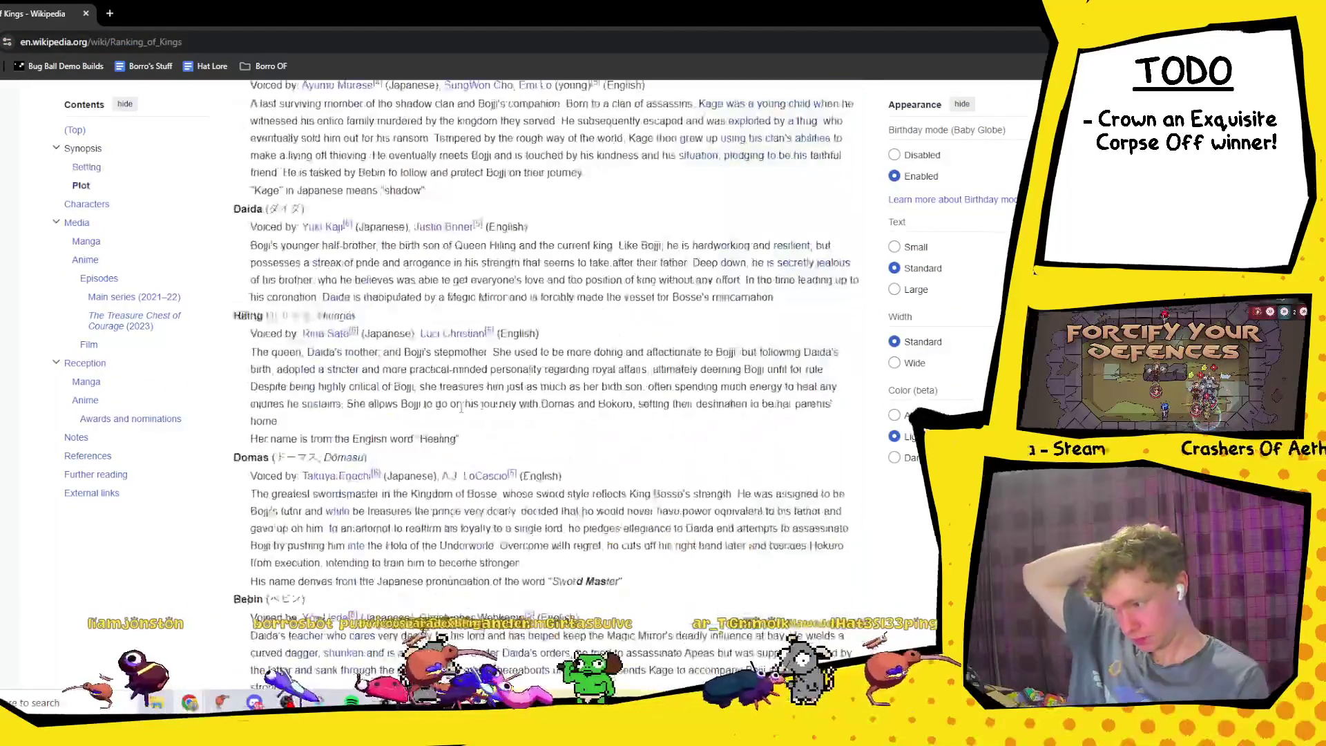
pyautogui.scroll(-15, 462, 413)
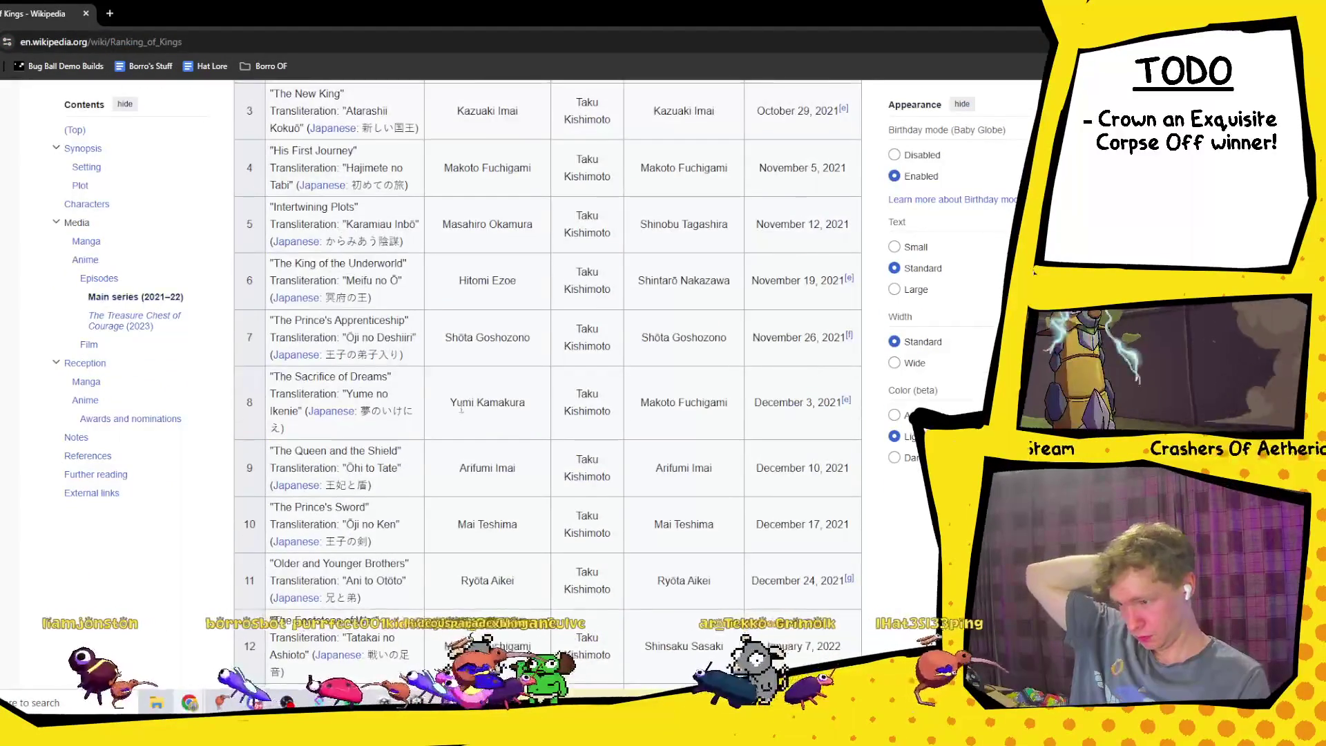
pyautogui.scroll(3, 395, 413)
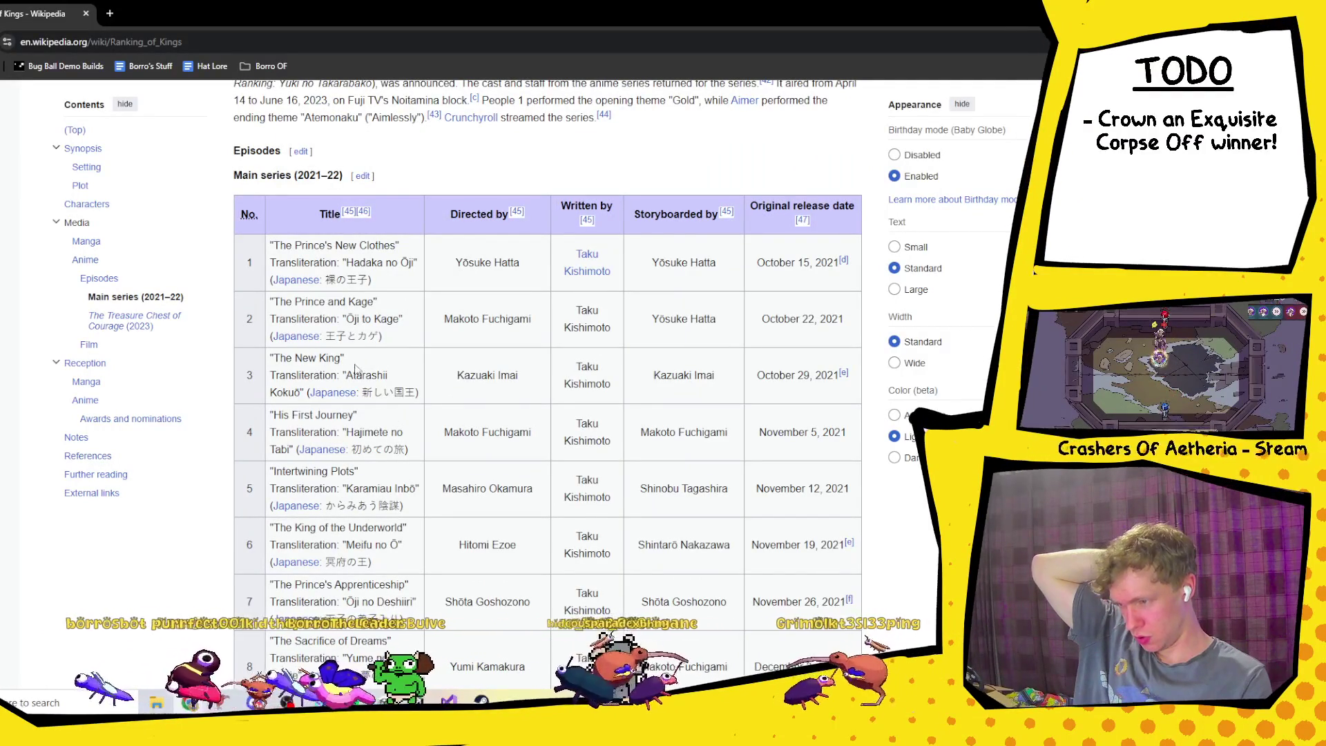
pyautogui.moveTo(343, 361); pyautogui.dragTo(261, 358)
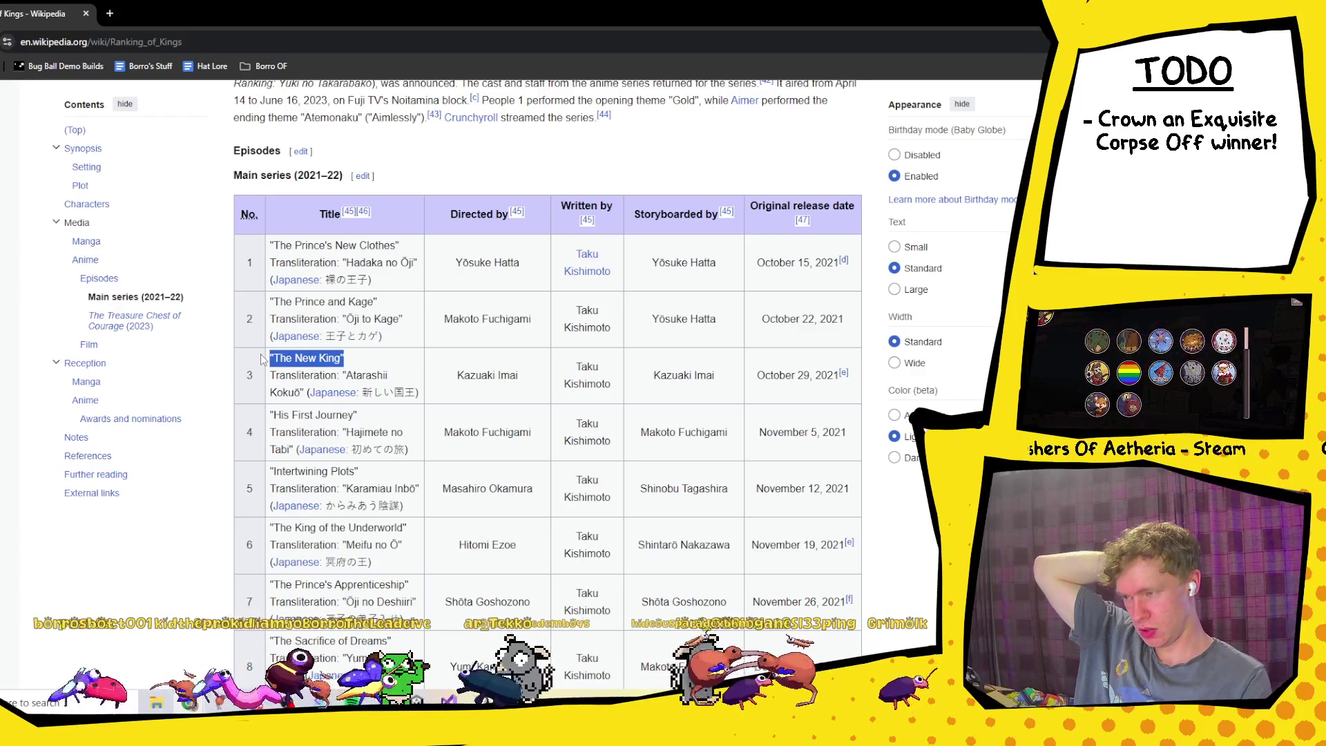
pyautogui.click(376, 366)
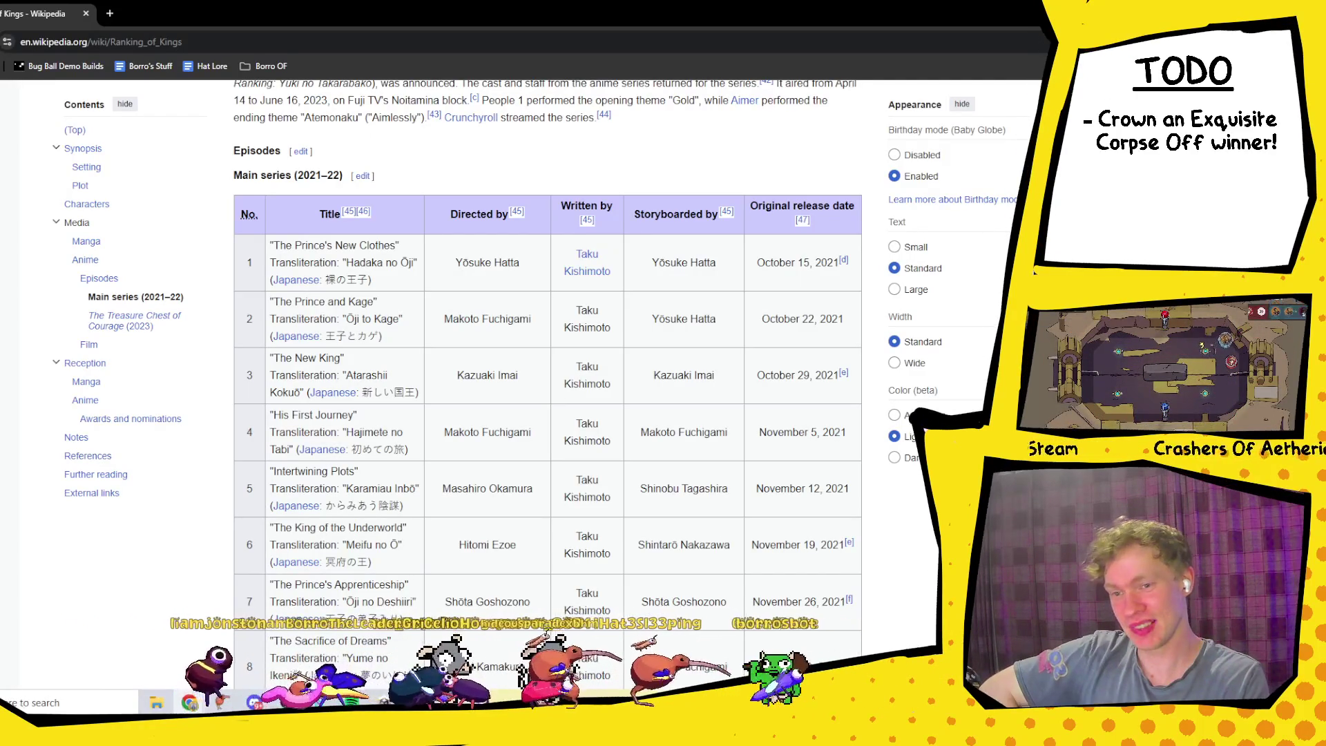
pyautogui.hotkey('alt', 'Tab')
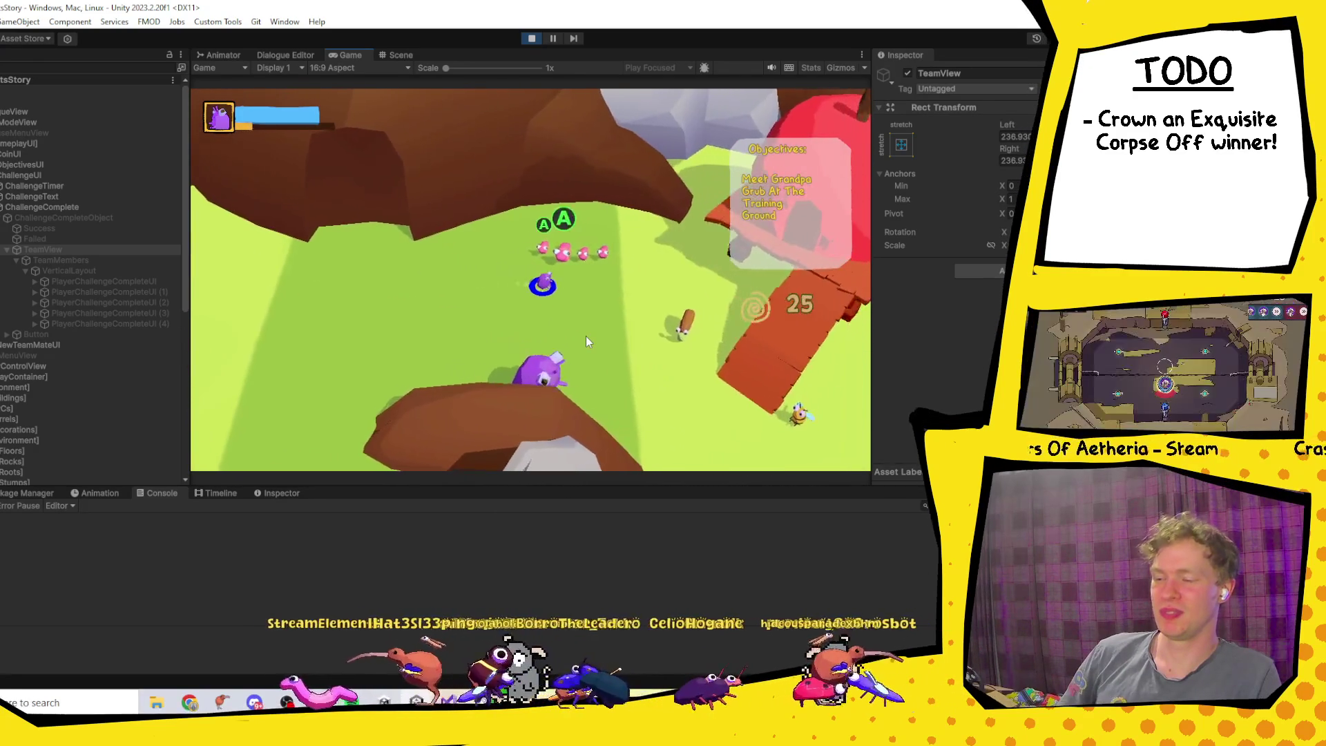
# Step: Advance Big Worm's dialogue, answer its 15-coin offer, and let the worms join the team
pyautogui.press('Return')
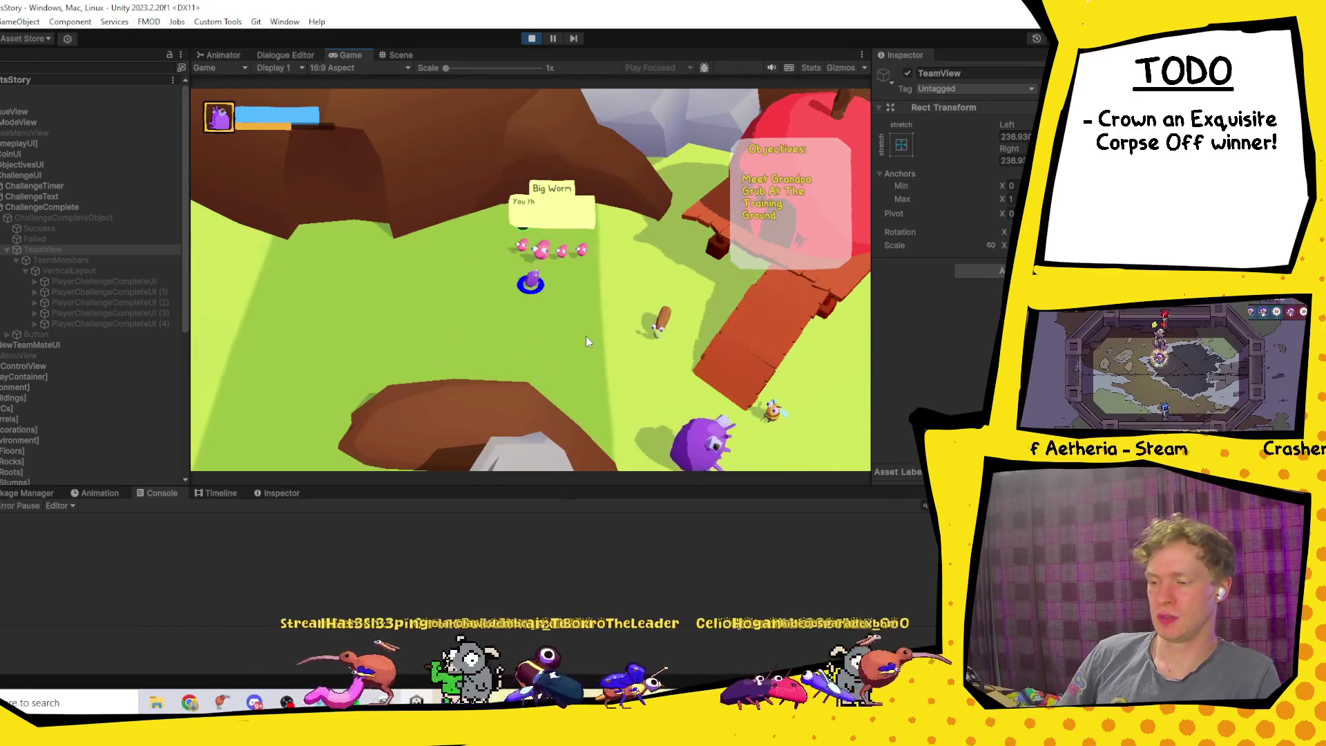
pyautogui.press('Return')
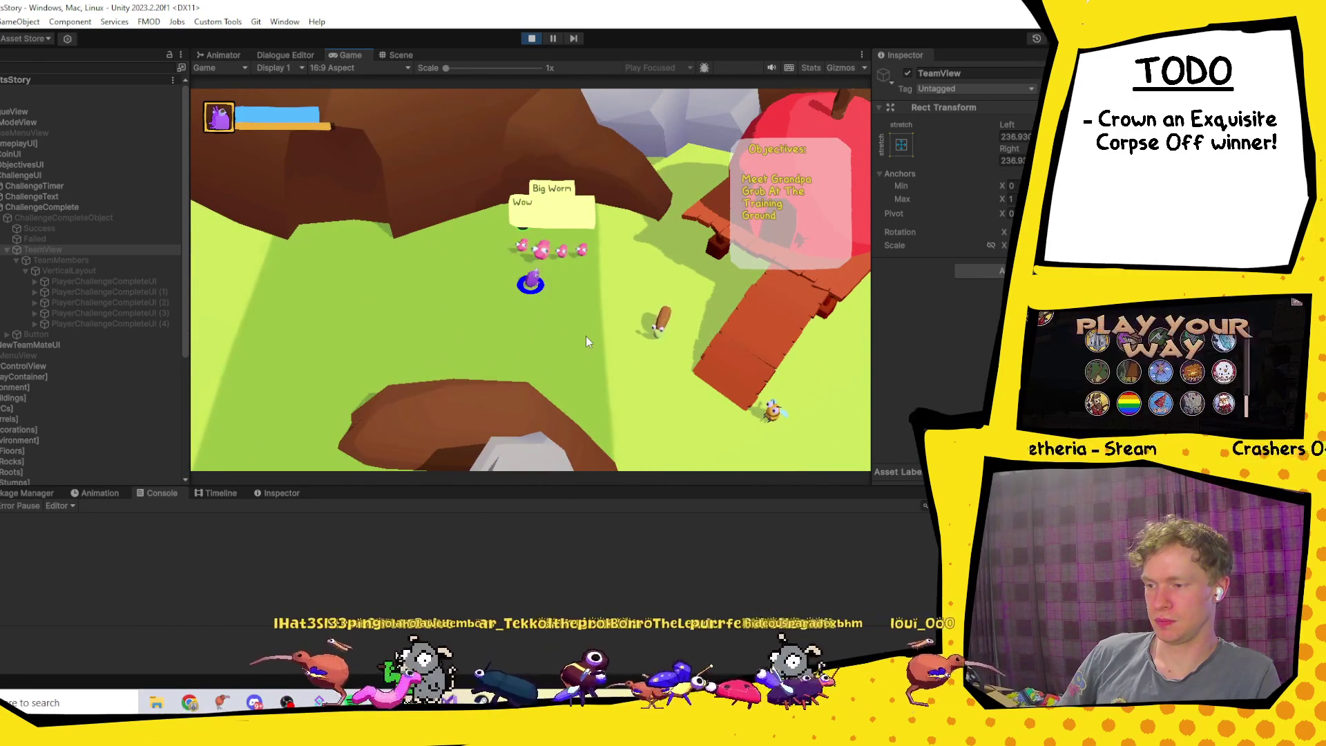
pyautogui.press('Return')
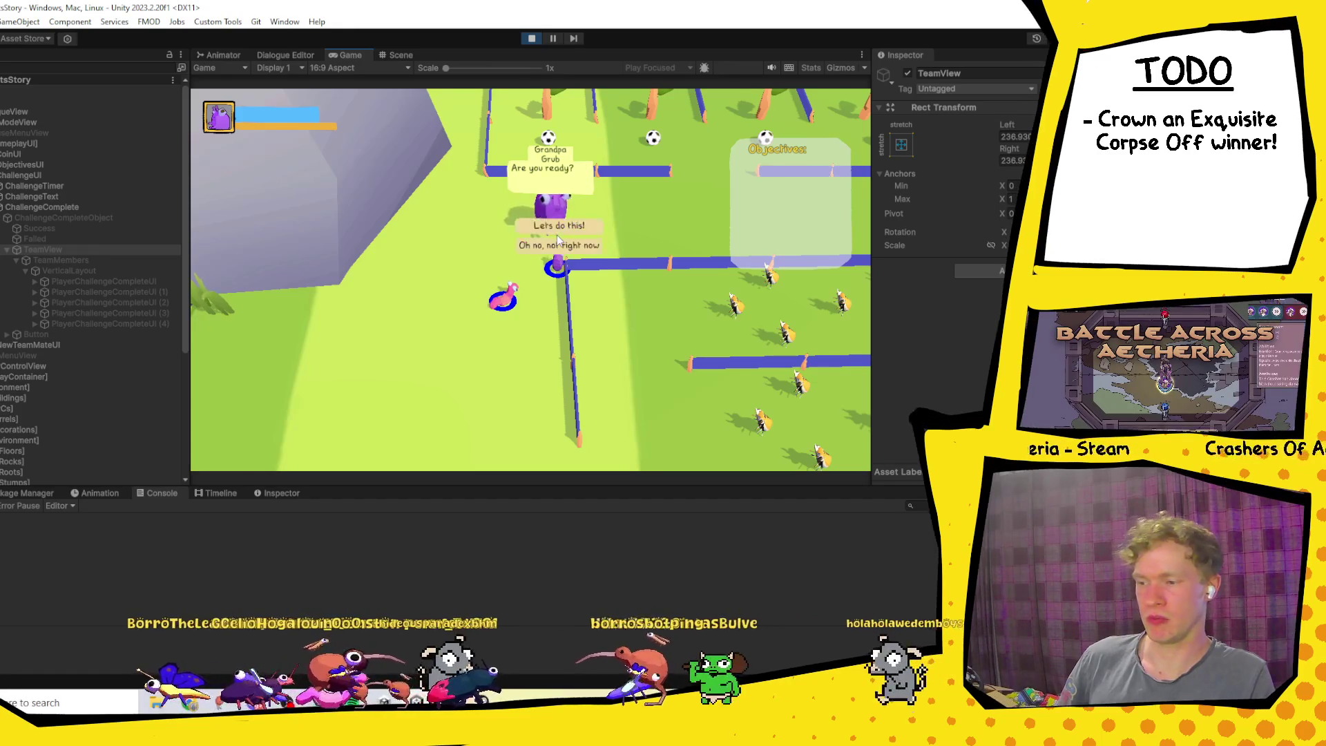
# Step: Accept Grandpa Grub's challenge with 'Lets do this!' and play through to the Success screen
pyautogui.click(558, 237)
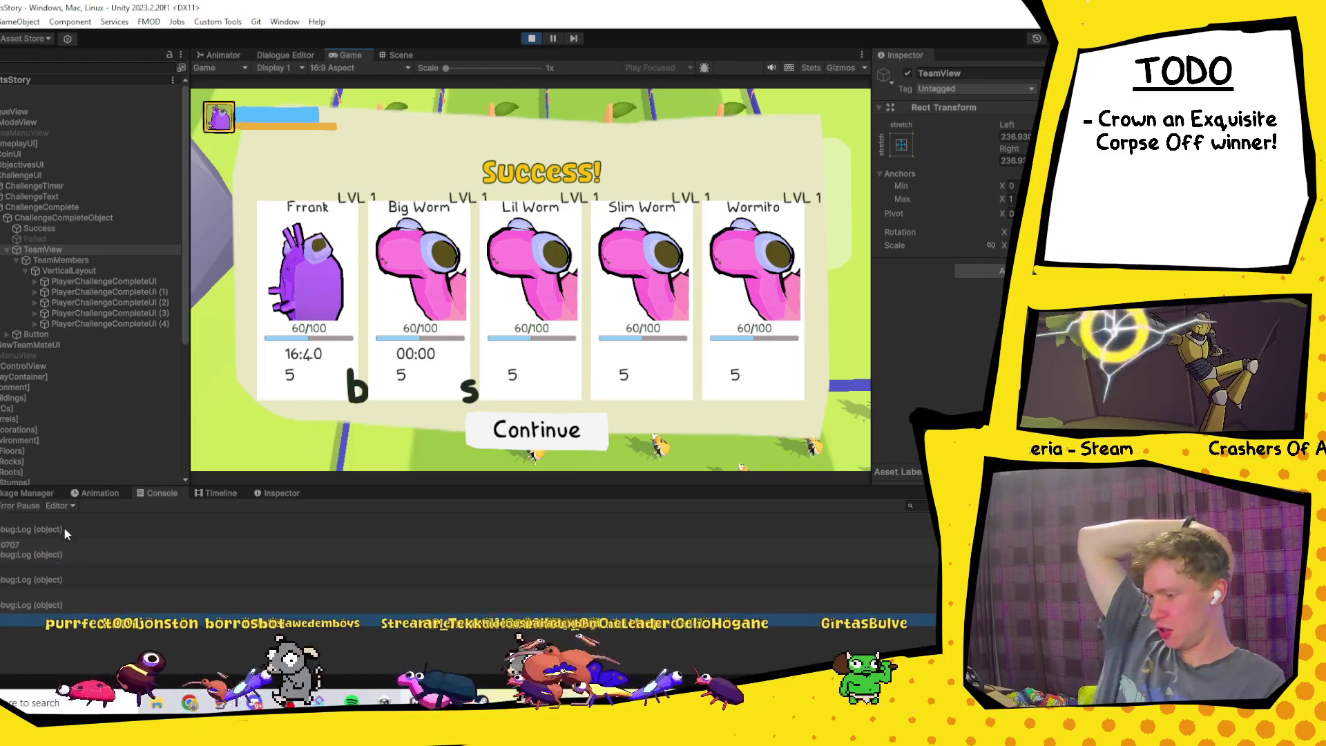
# Step: Jump from the Console's Debug.Log entry to RunInitialize's F-rank check in PlayerChallengeCompleteUI.cs
pyautogui.doubleClick(69, 578)
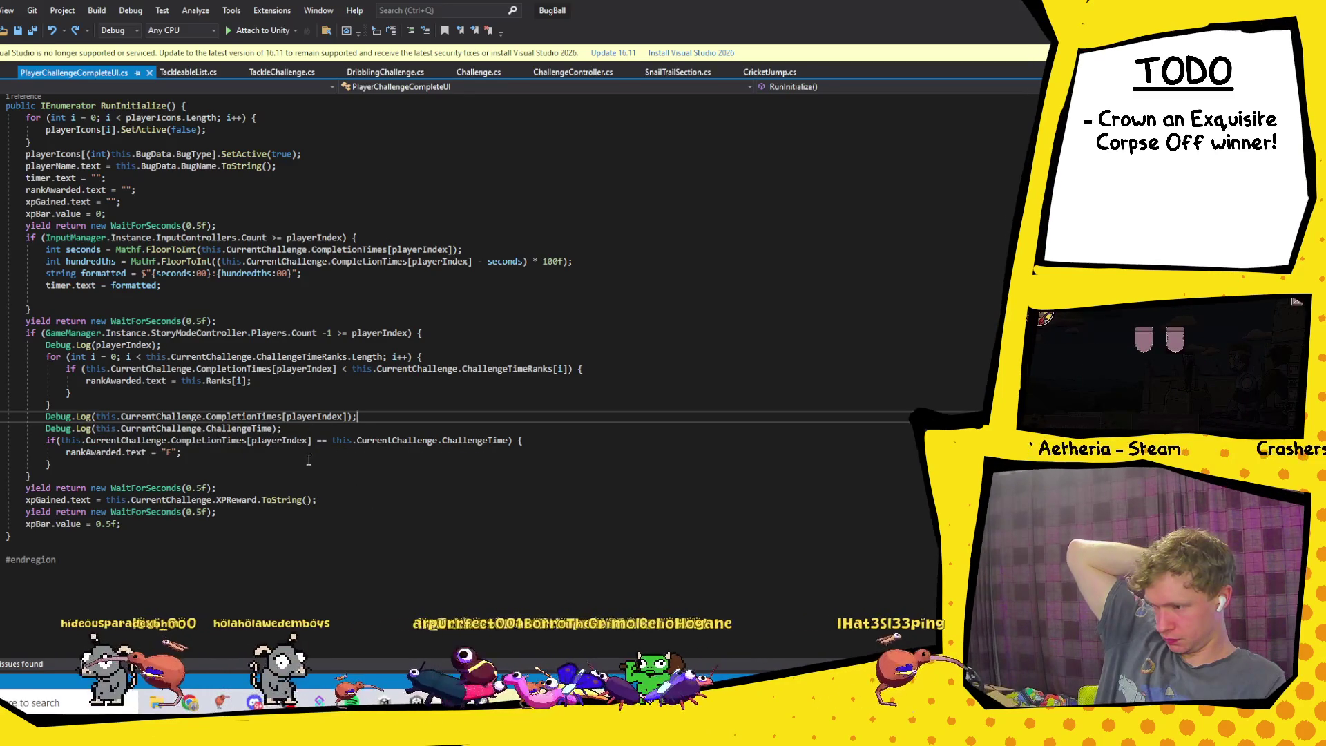
# Step: Change the F-rank condition to CompletionTimes[playerIndex] == 0
pyautogui.moveTo(313, 442)
pyautogui.mouseDown()
pyautogui.moveTo(525, 442)
pyautogui.moveTo(69, 441)
pyautogui.moveTo(524, 441)
pyautogui.moveTo(69, 442)
pyautogui.moveTo(333, 442)
pyautogui.moveTo(269, 404)
pyautogui.mouseUp()
pyautogui.click(523, 439)
pyautogui.write('0')
# Step: Delete the three Debug.Log lines, save the script, and return to Unity
pyautogui.press('Delete')
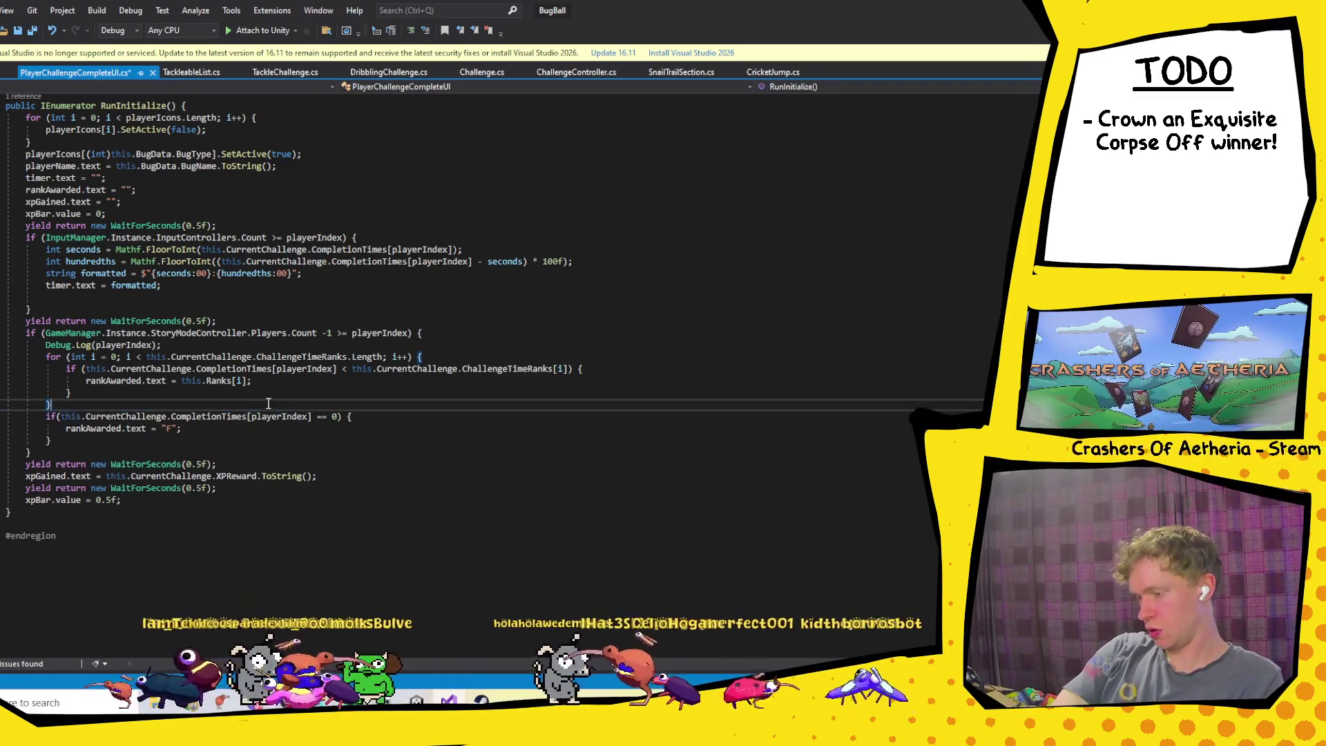
pyautogui.hotkey('ctrl', 's')
pyautogui.moveTo(438, 337); pyautogui.dragTo(453, 339)
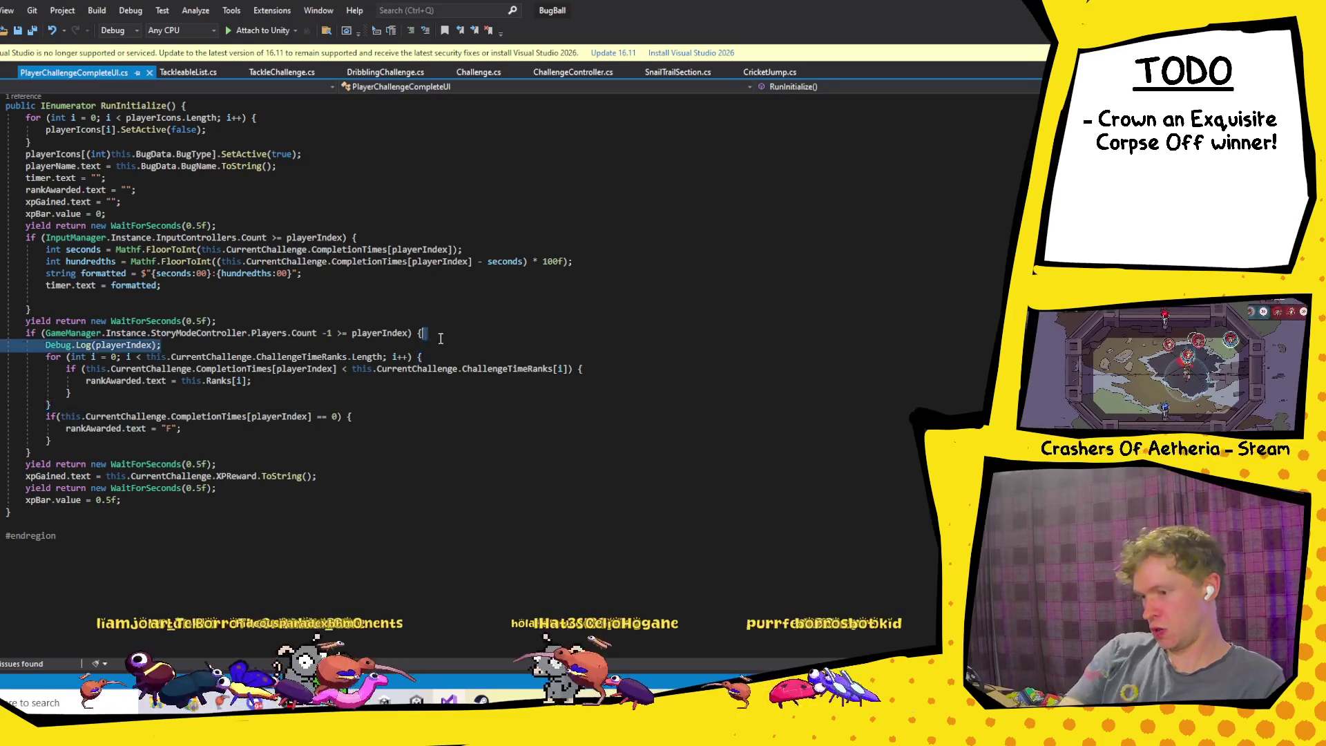
pyautogui.press('Delete')
pyautogui.hotkey('ctrl', 's')
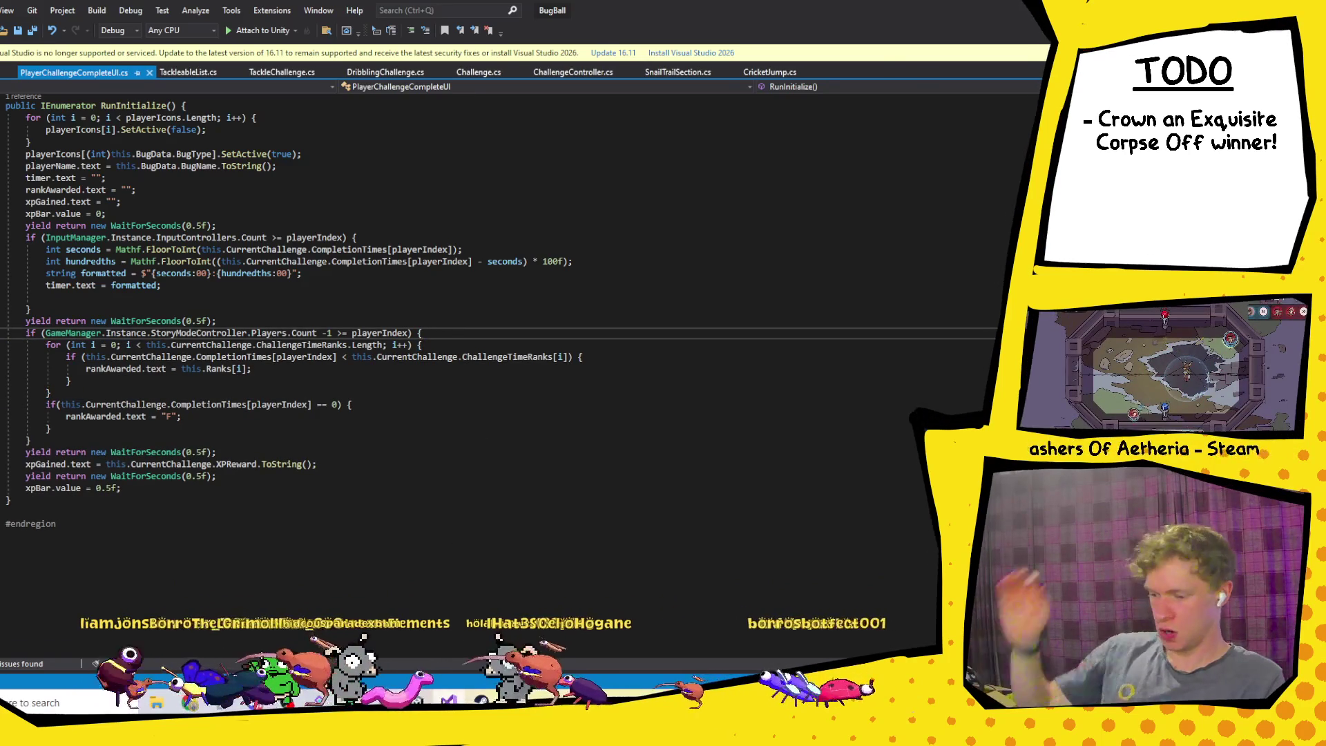
pyautogui.hotkey('alt', 'Tab')
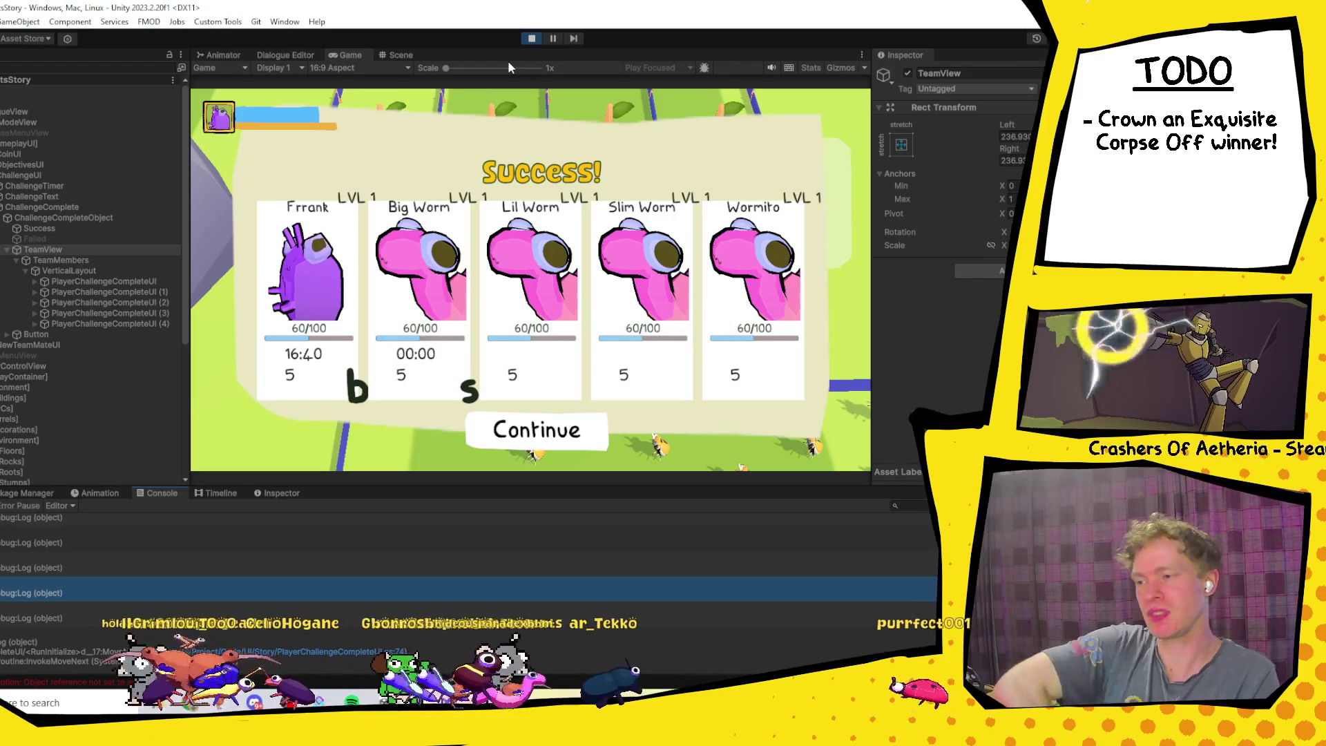
# Step: Stop Play mode from the toolbar, leaving an empty Objectives panel and Console
pyautogui.click(531, 38)
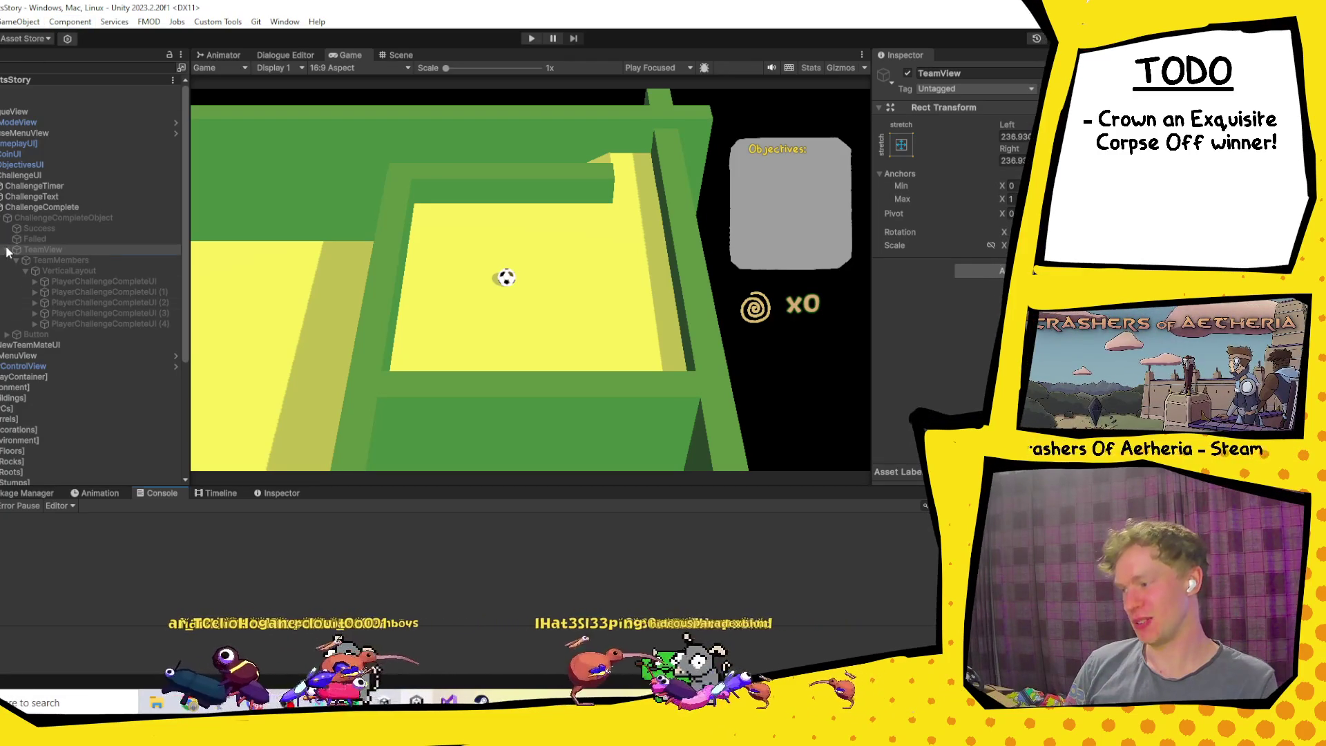
# Step: Collapse the ChallengeComplete, level object and challenge controller groups in the Hierarchy
pyautogui.click(0, 207)
pyautogui.scroll(-5, 3, 175)
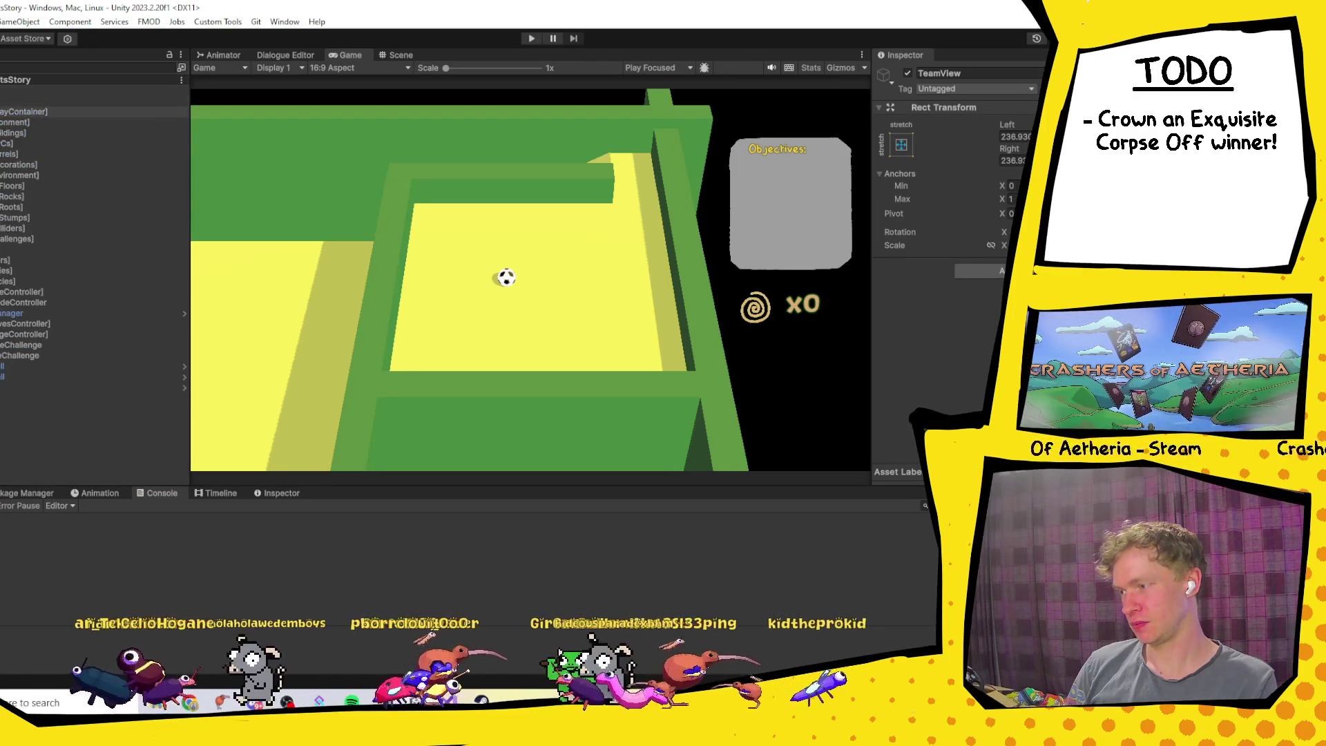
pyautogui.click(1, 111)
pyautogui.click(0, 165)
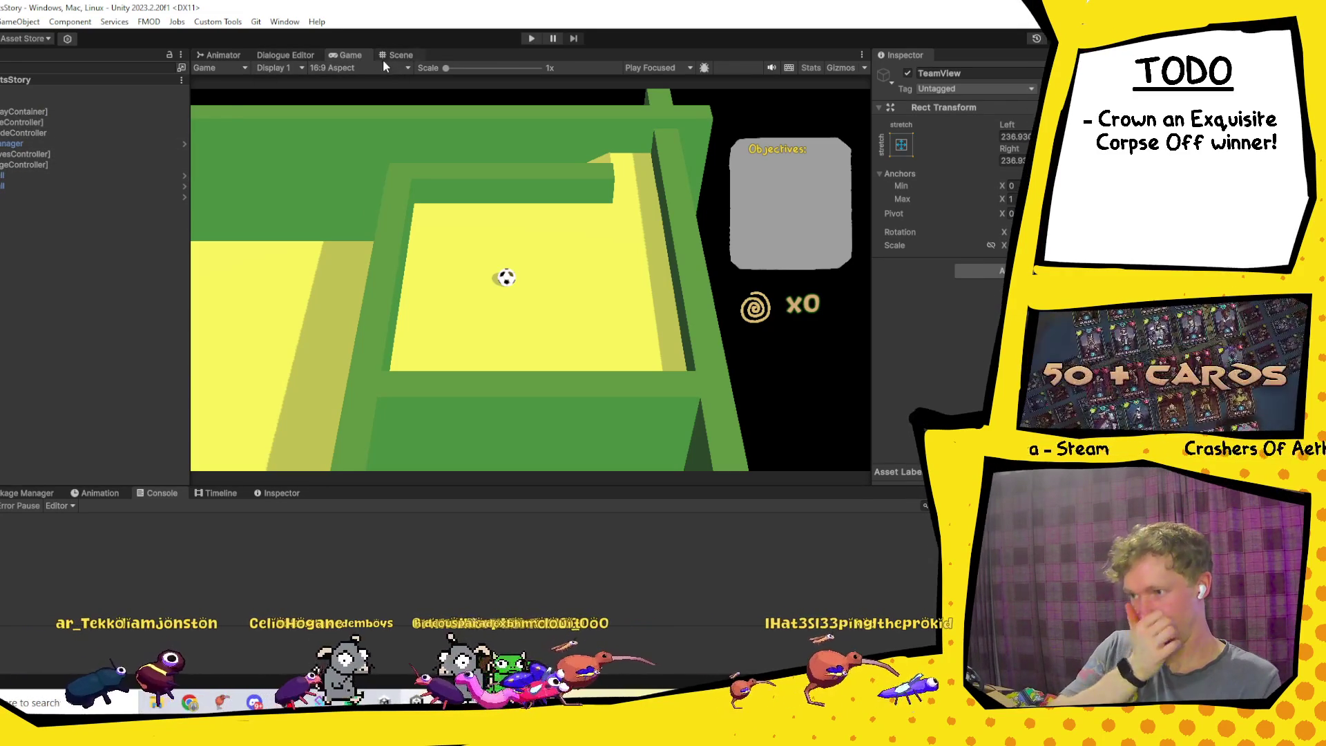
# Step: In the Scene view, select several barrels including Barrel (12) and Barrel (5)
pyautogui.click(384, 57)
pyautogui.click(404, 334)
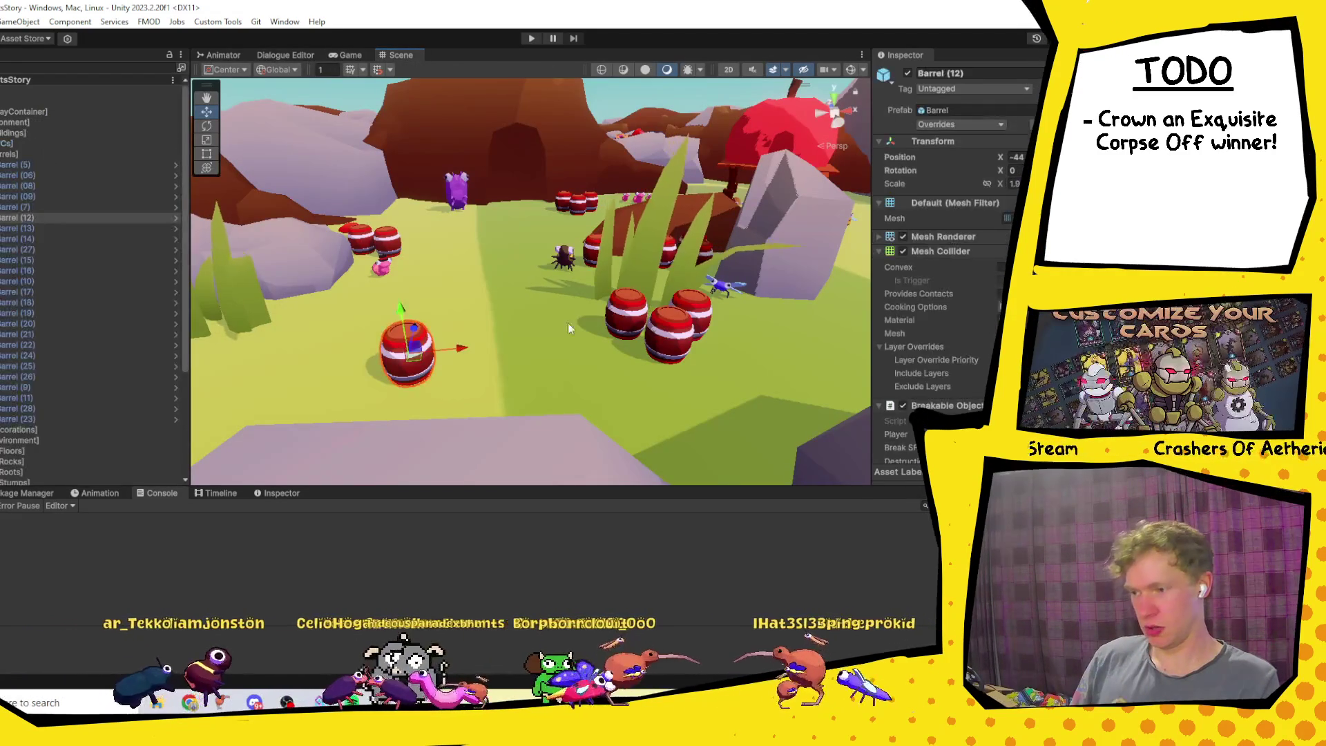
pyautogui.click(60, 210)
pyautogui.click(44, 174)
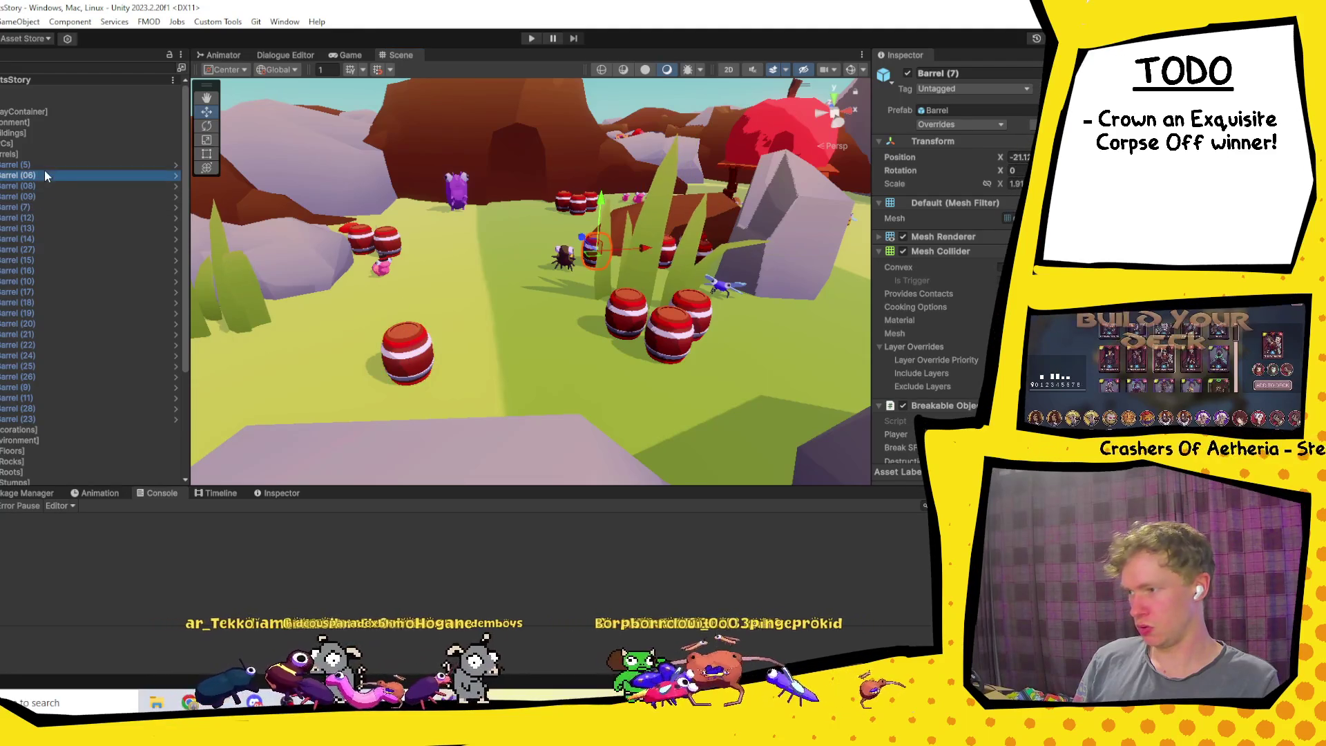
pyautogui.click(62, 218)
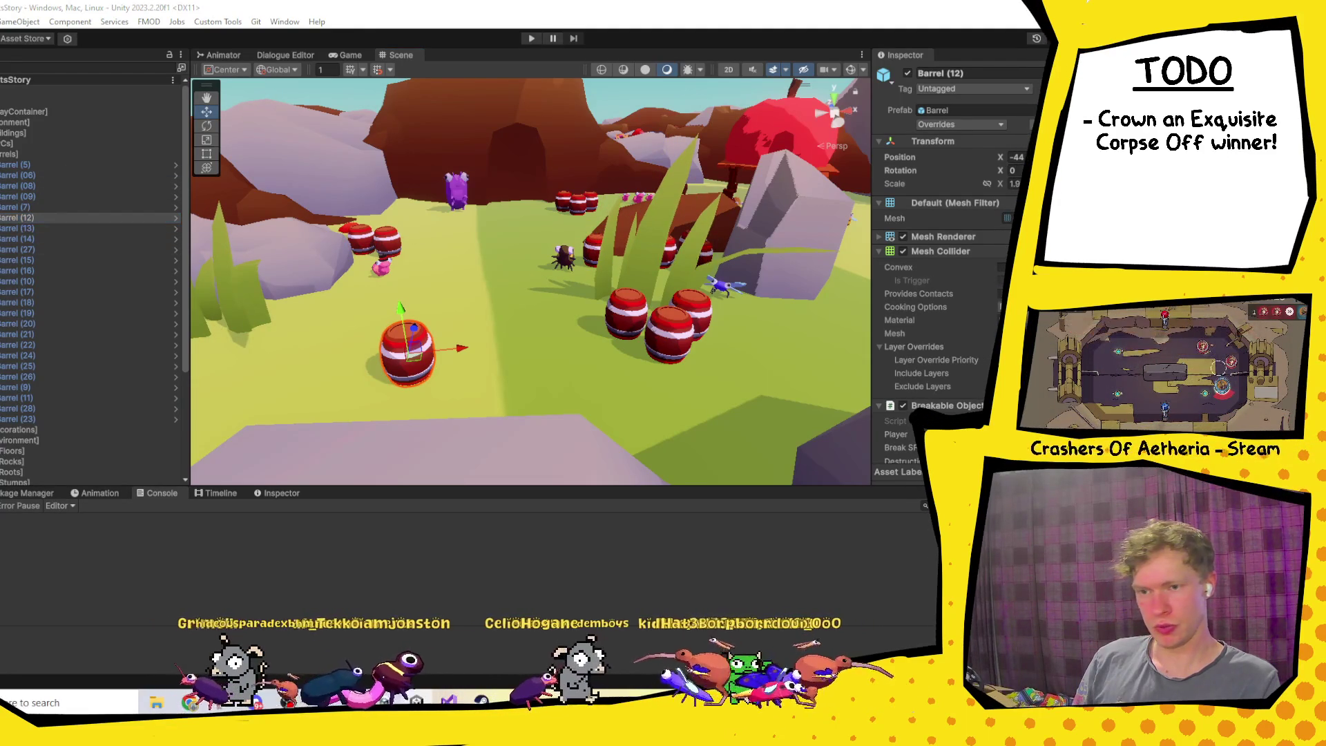
pyautogui.click(20, 165)
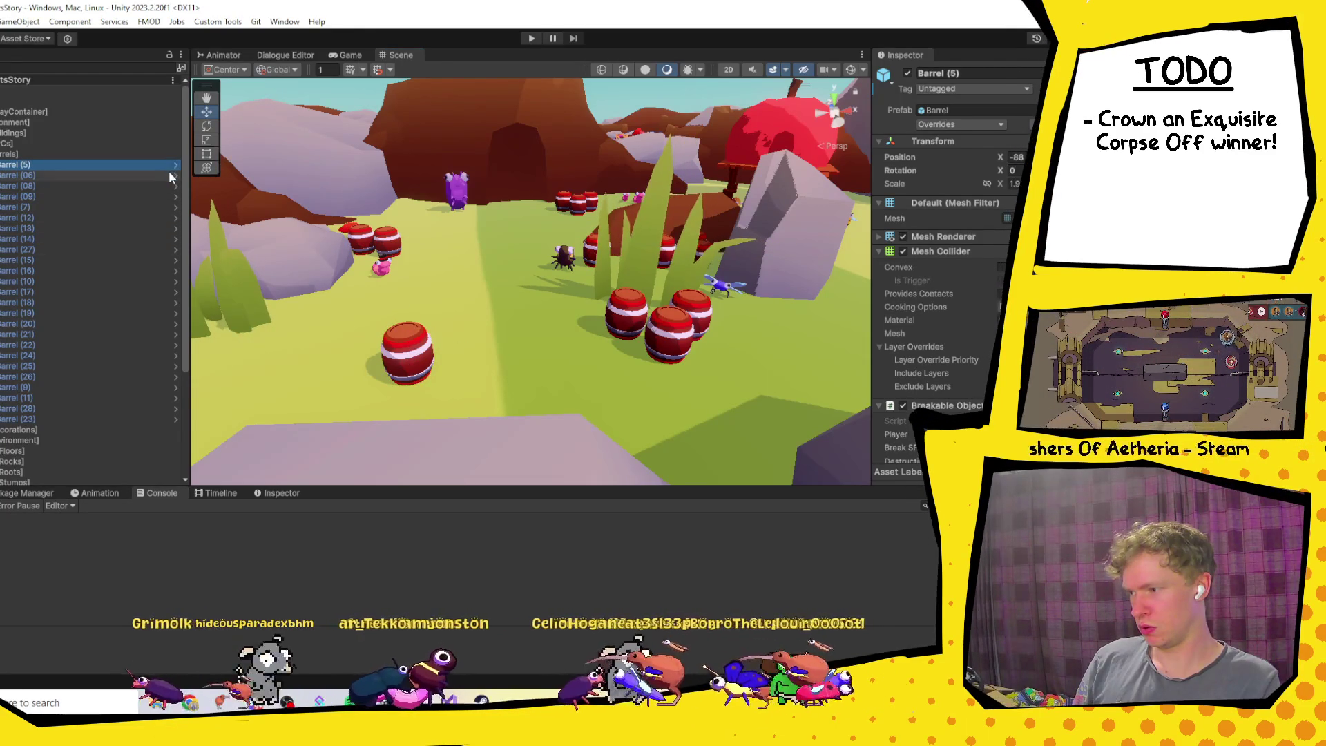
# Step: Open the Barrel prefab, exit back to the scene, and start Play mode
pyautogui.click(176, 165)
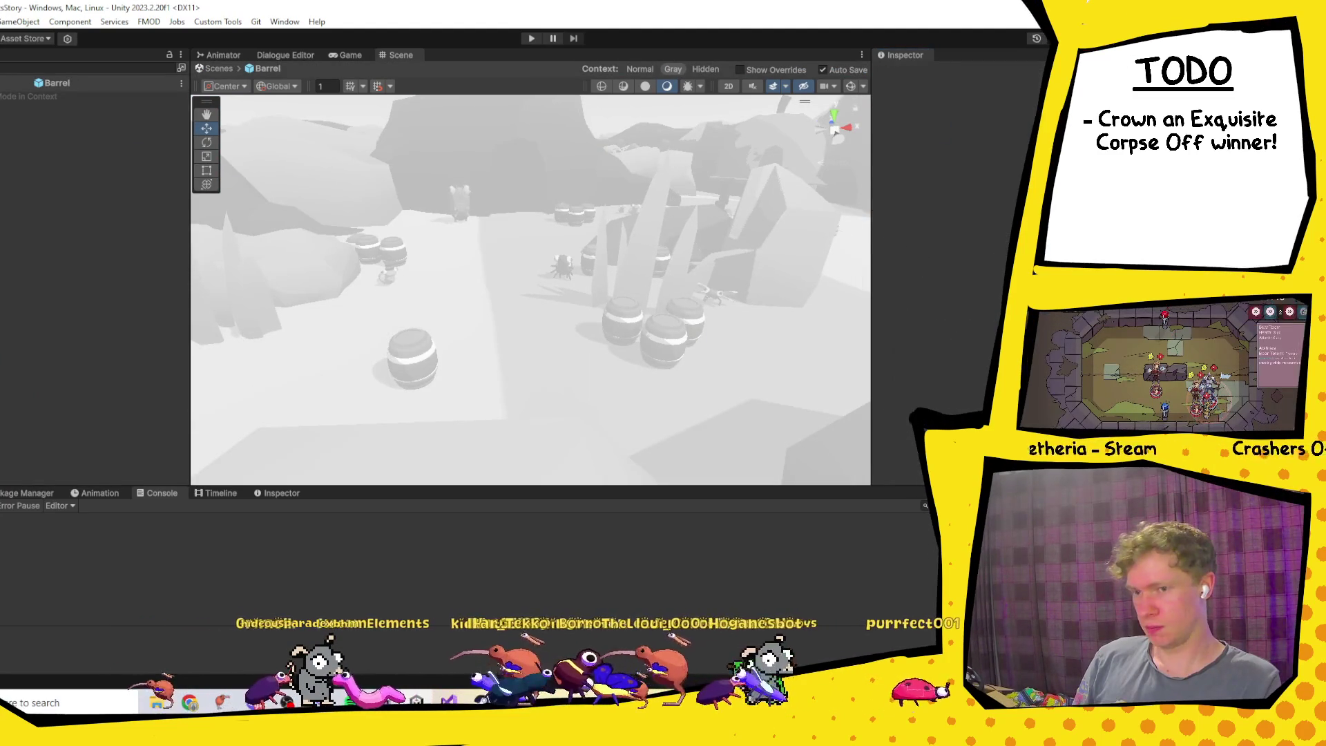
pyautogui.click(219, 68)
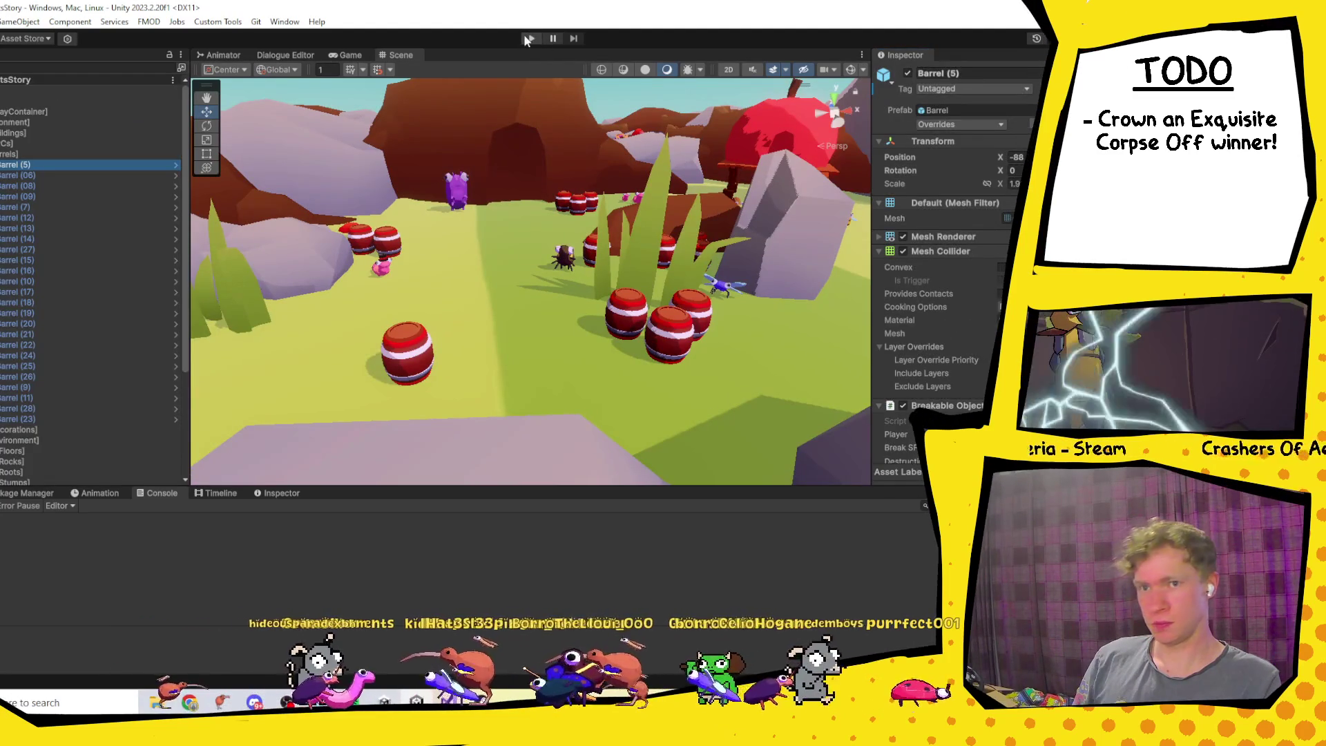
pyautogui.click(525, 36)
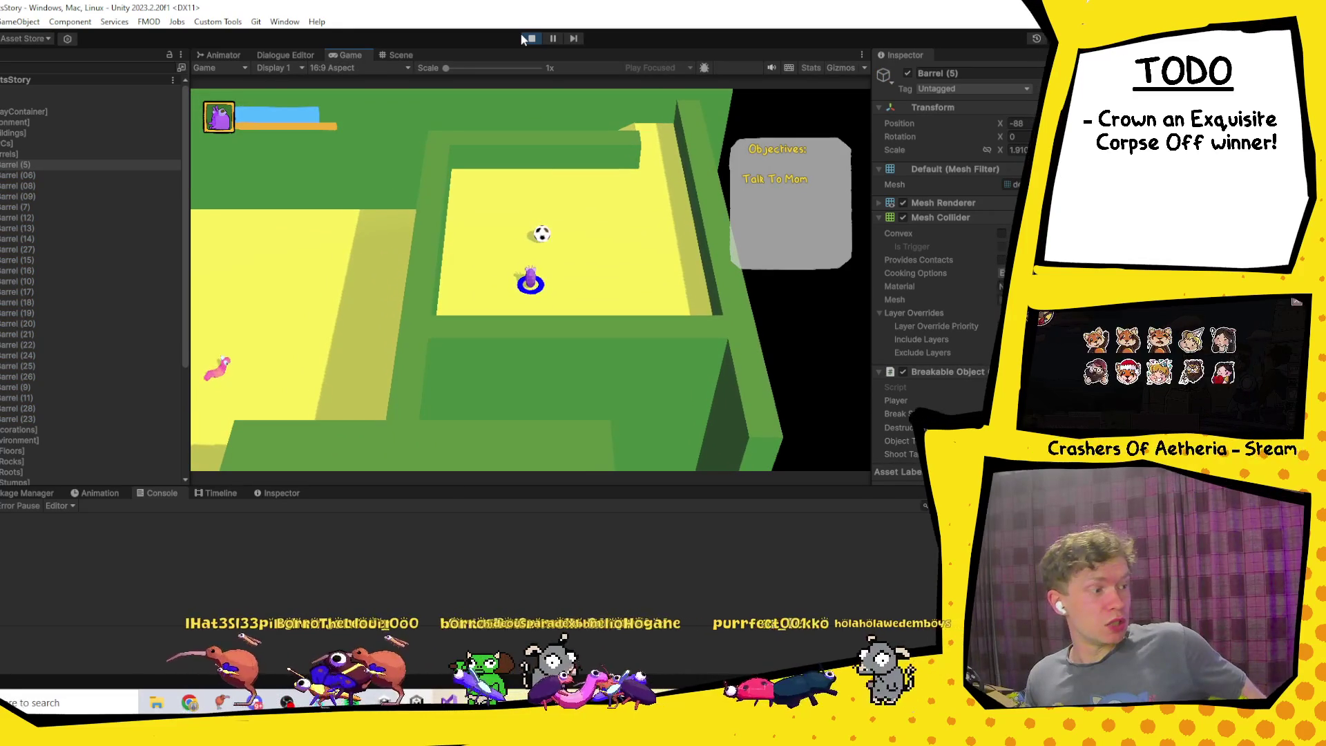
# Step: Walk the bug across the house to Mom and talk to her
pyautogui.press('w')
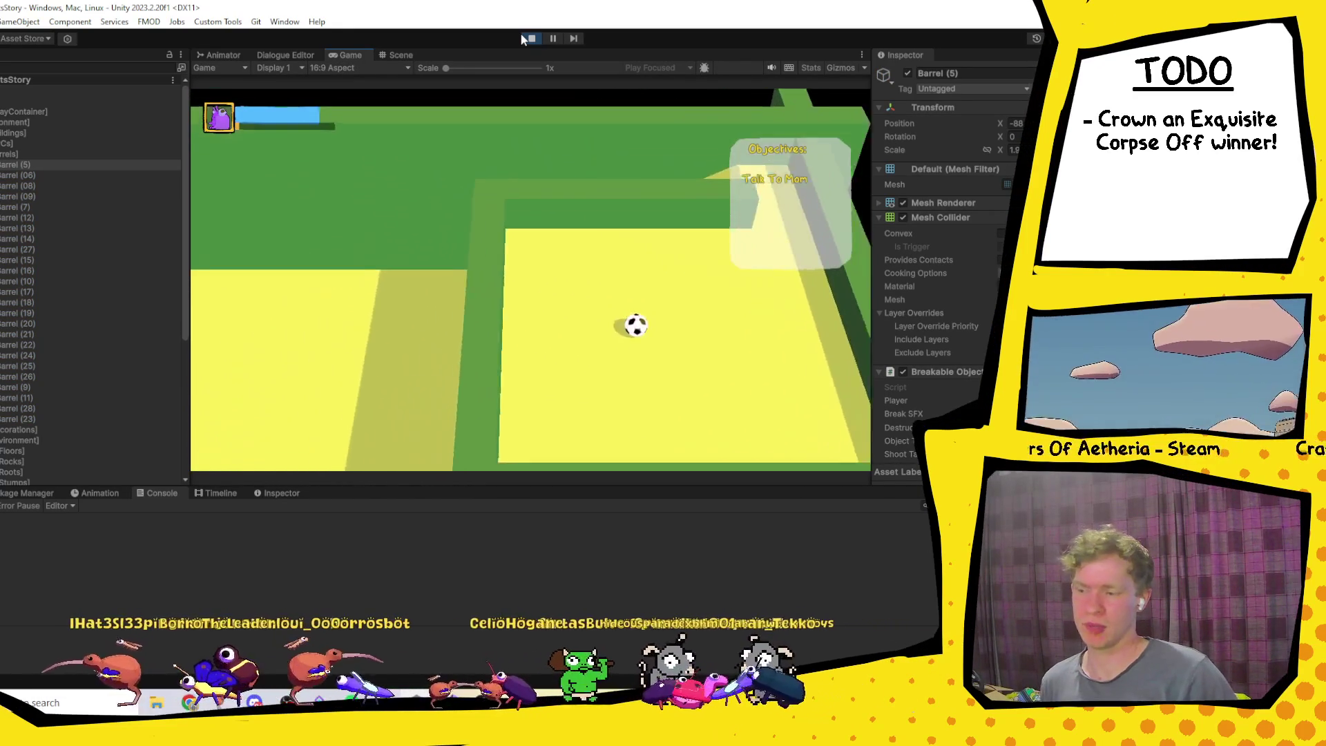
pyautogui.press('s')
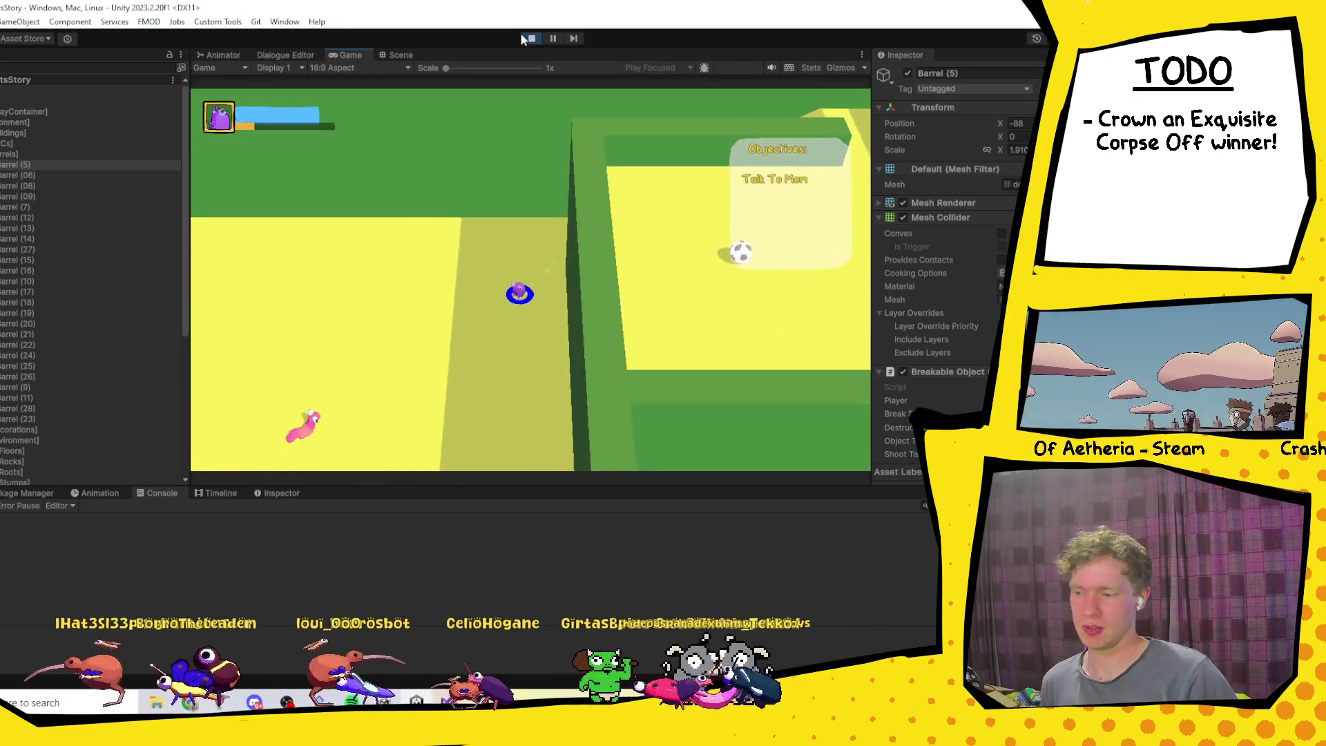
pyautogui.press('d')
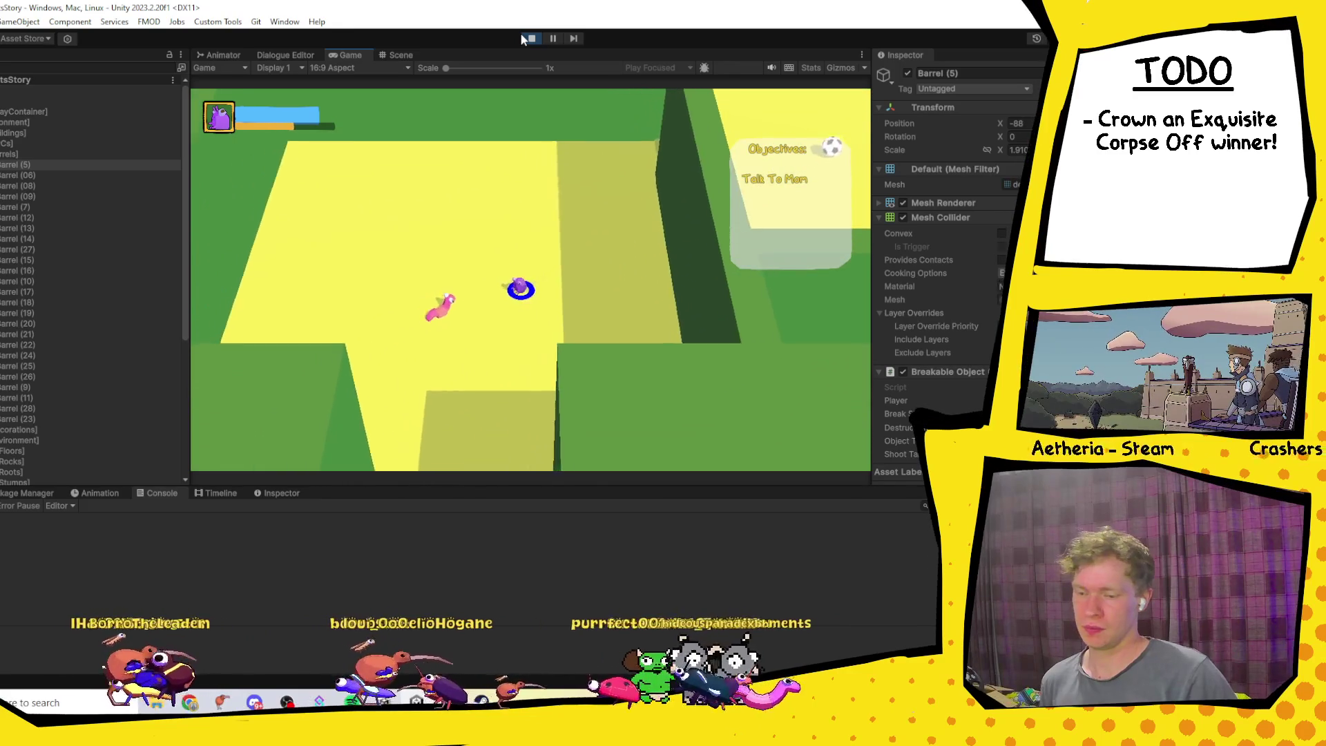
pyautogui.press('e')
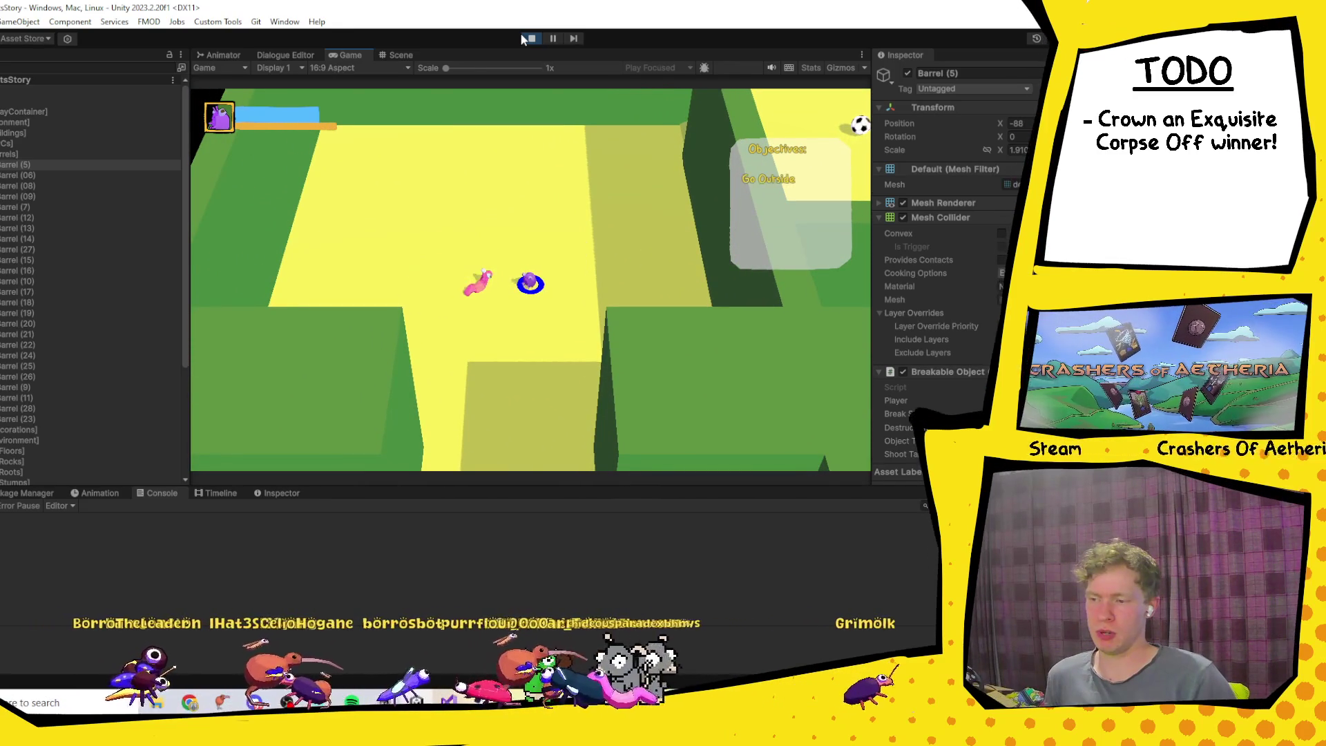
# Step: Walk outdoors past the barrels collecting coins and up to Grandpa Grub
pyautogui.press('s')
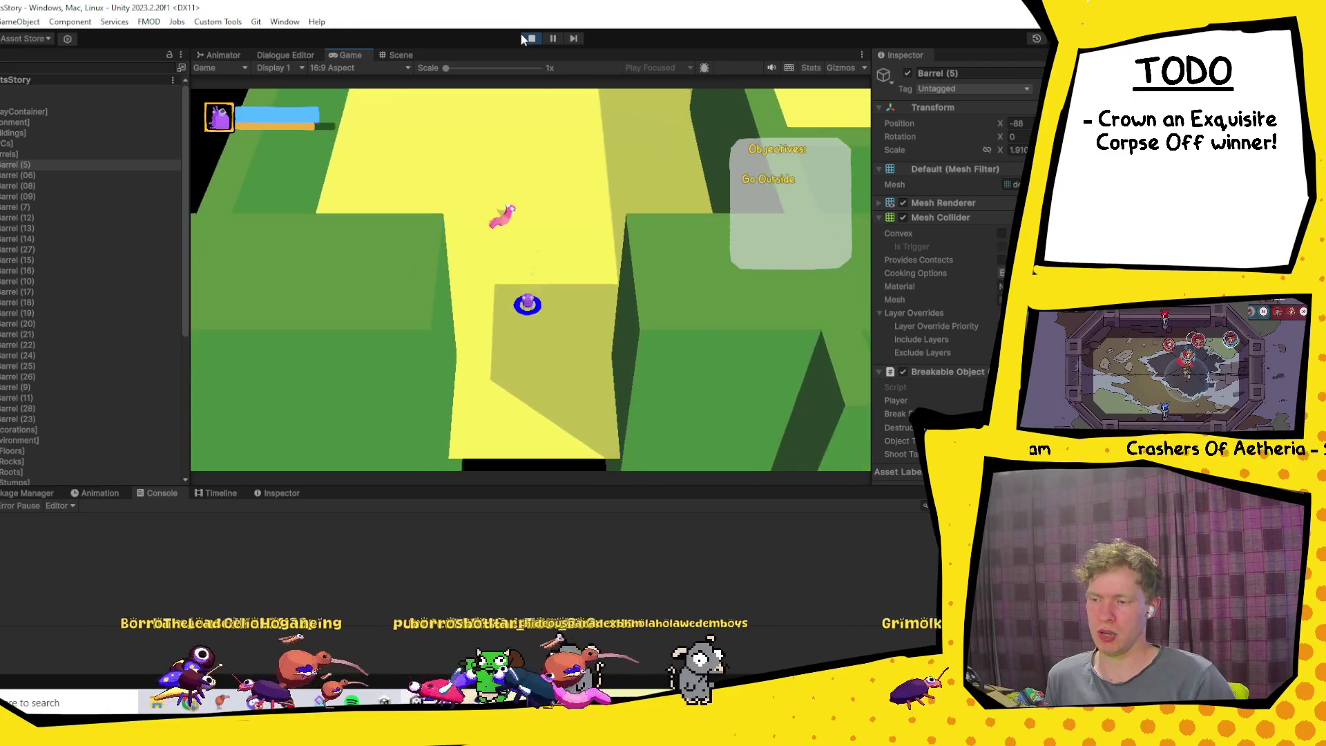
pyautogui.press('d')
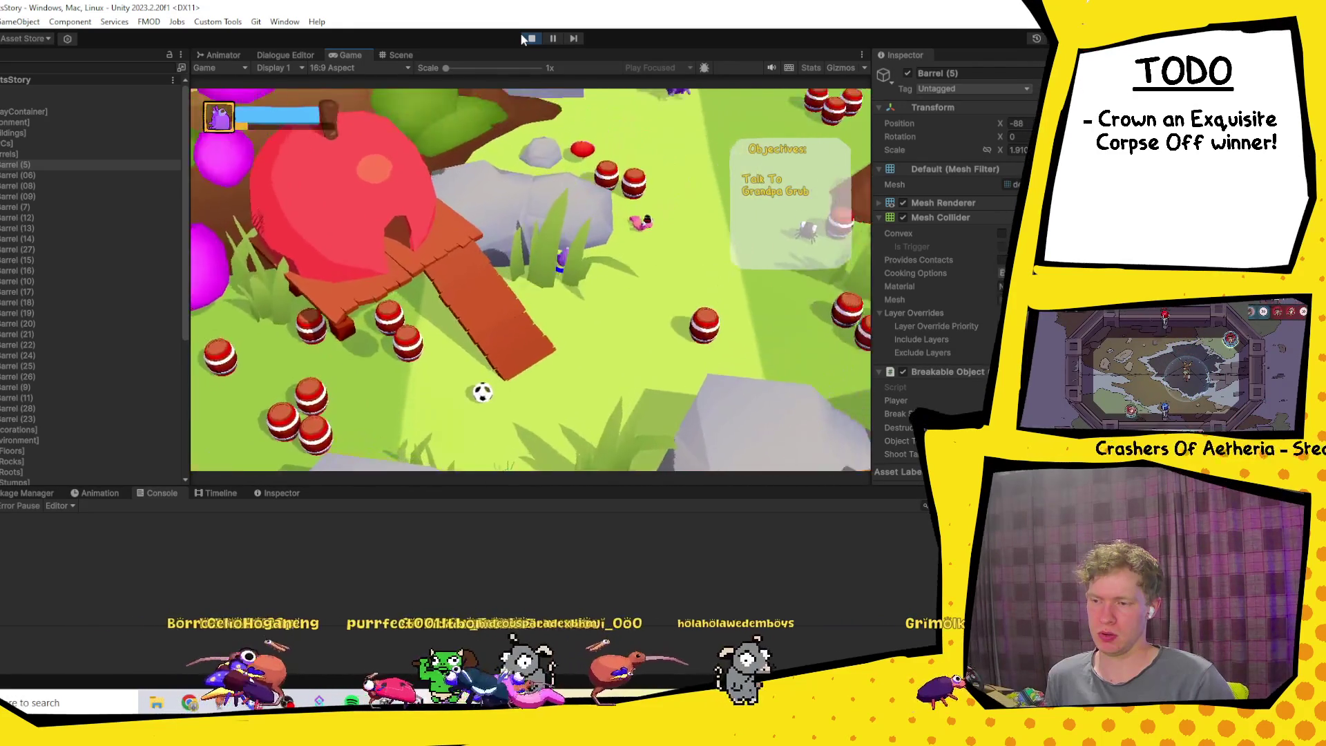
pyautogui.press('d')
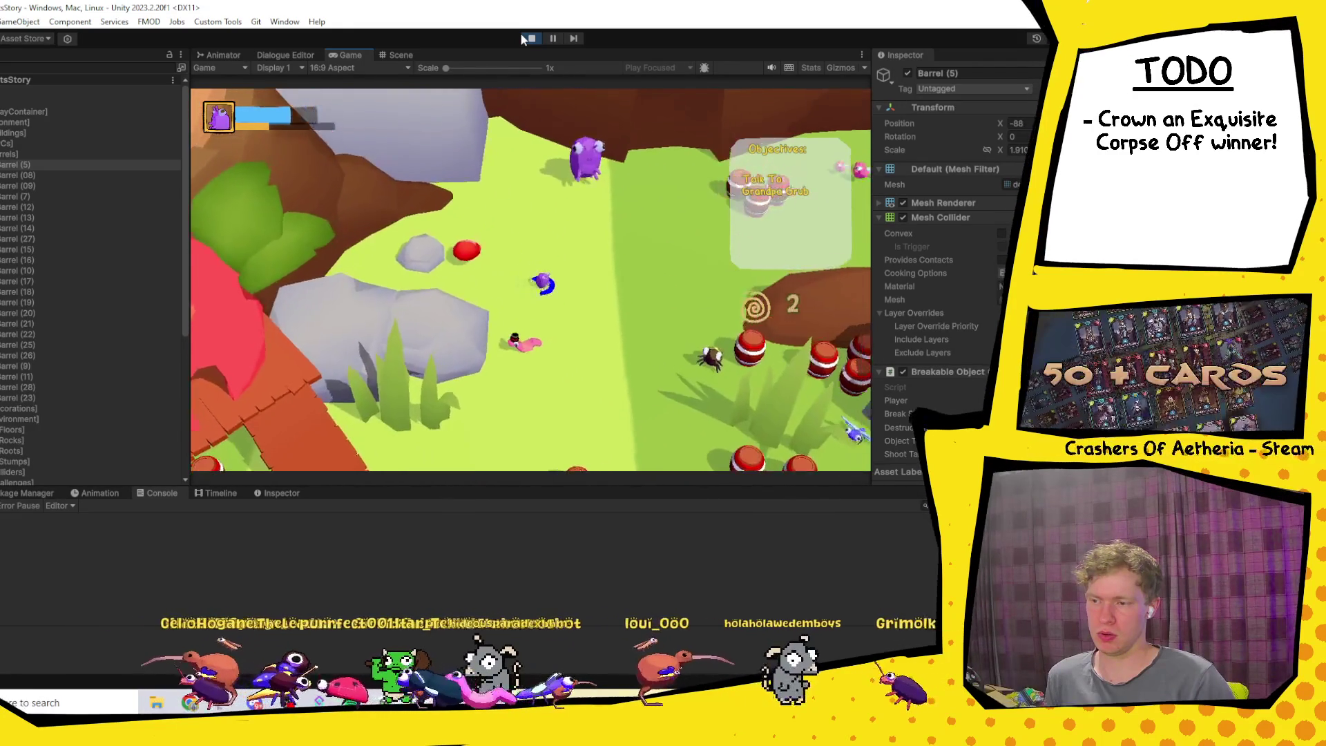
pyautogui.press('s')
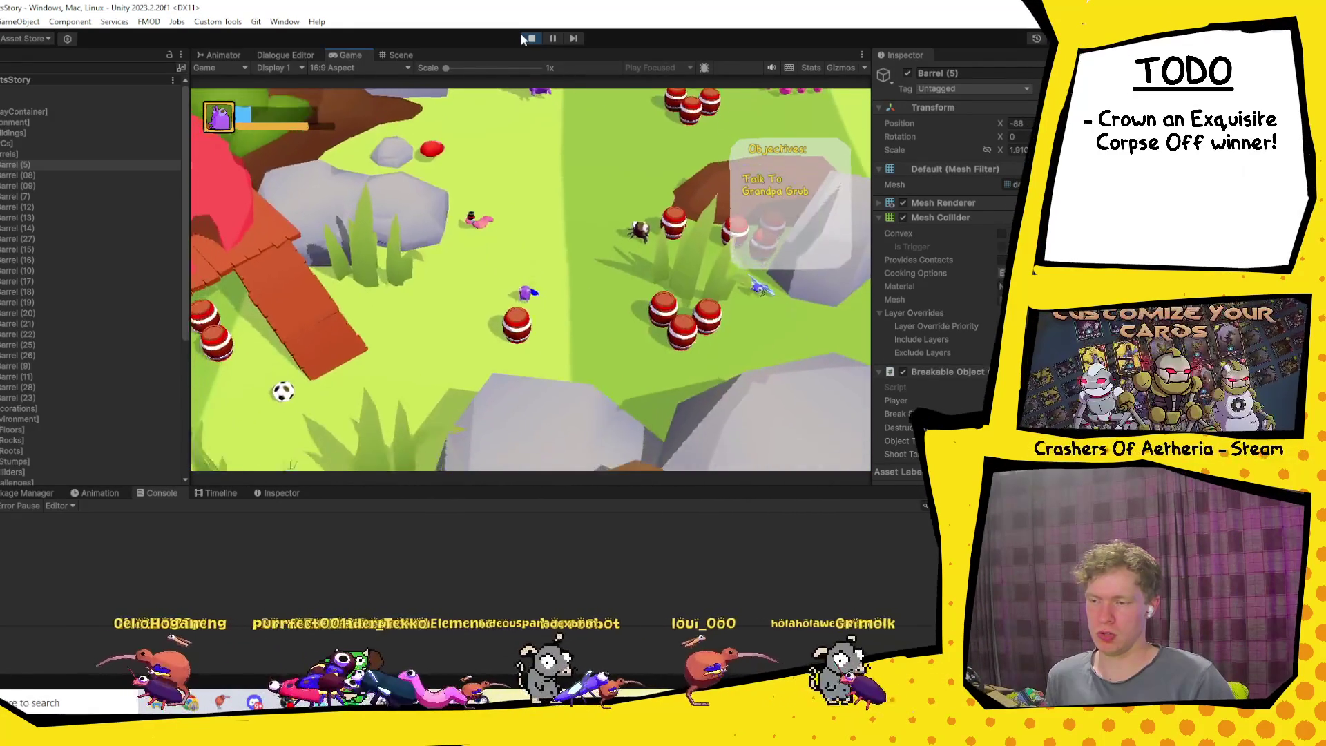
pyautogui.press('s')
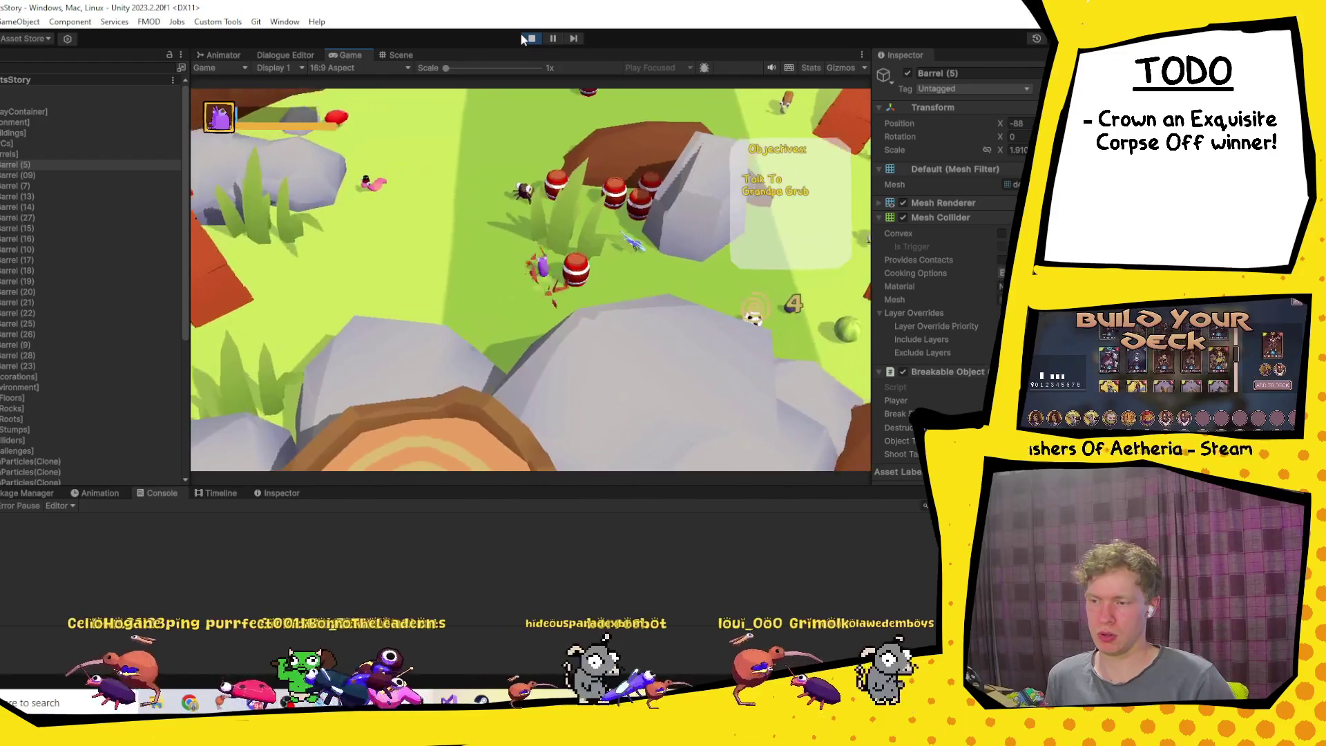
pyautogui.press('s')
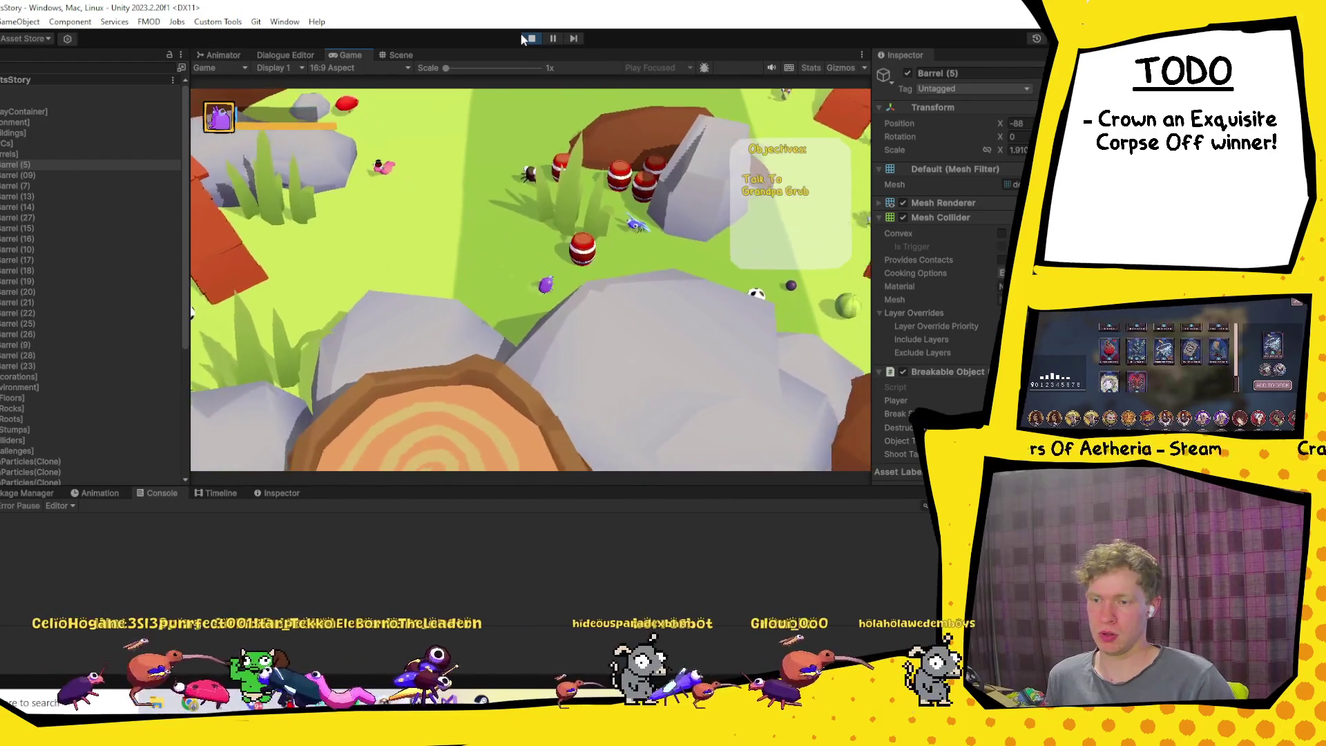
pyautogui.press('d')
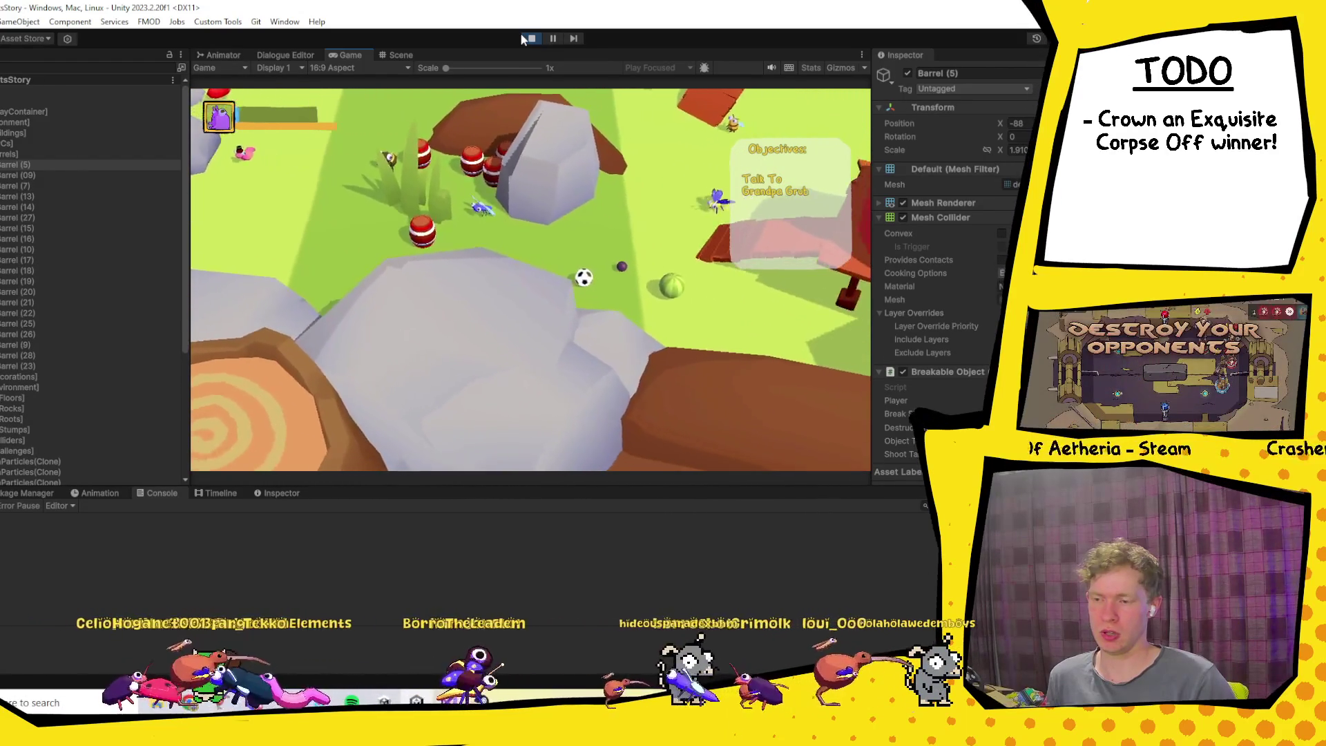
pyautogui.press('a')
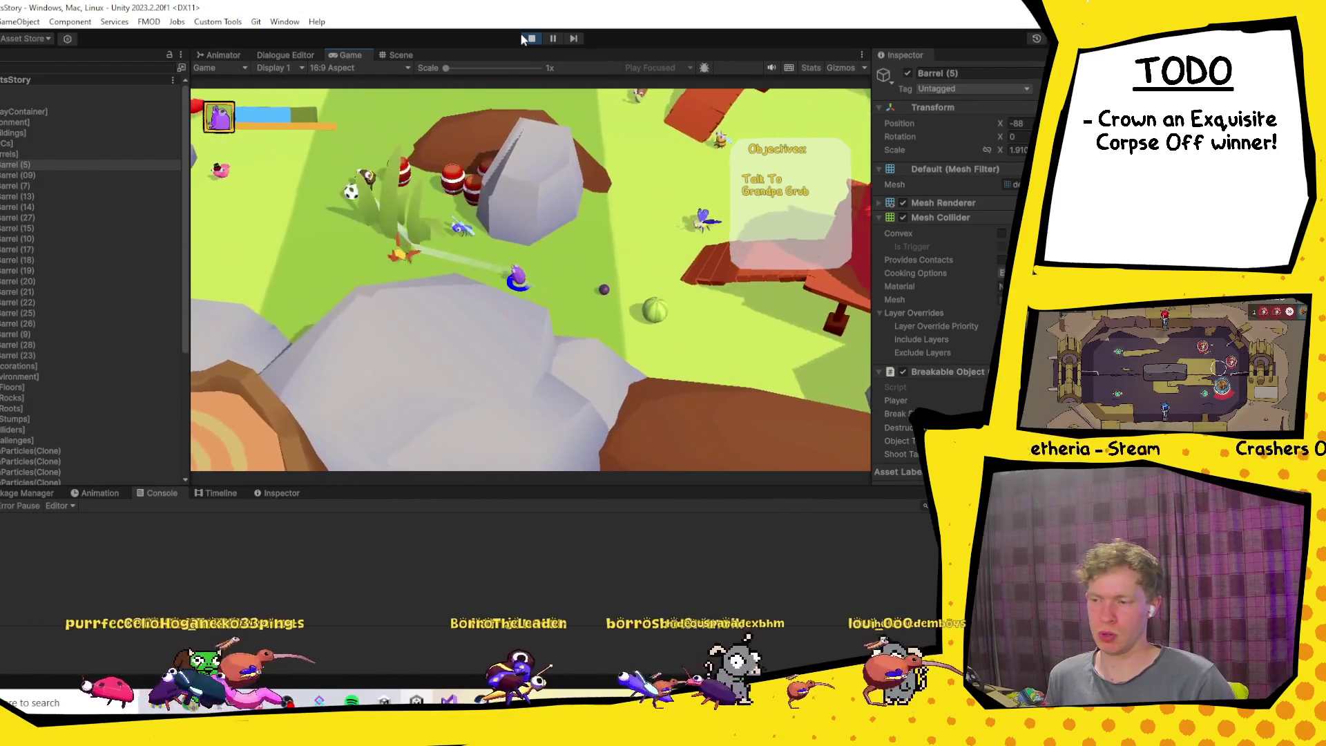
pyautogui.press('a')
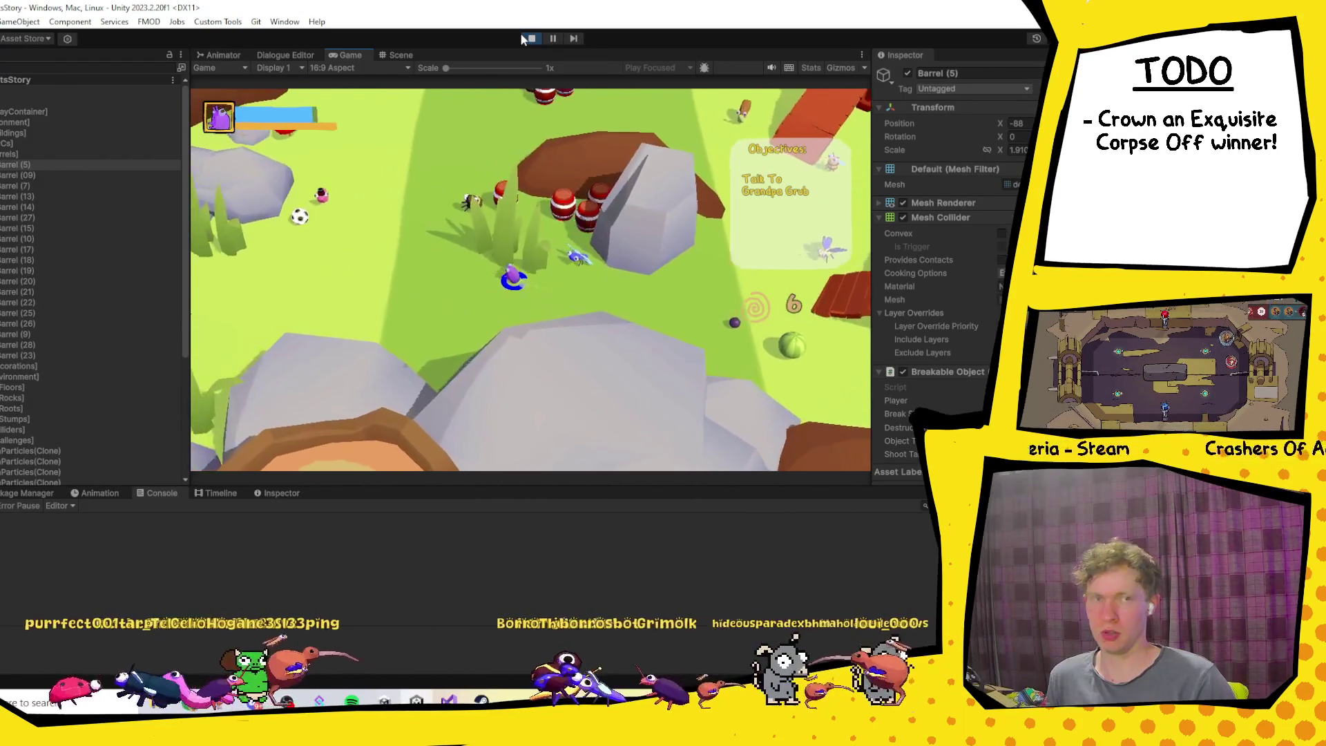
pyautogui.press('w')
pyautogui.press('a')
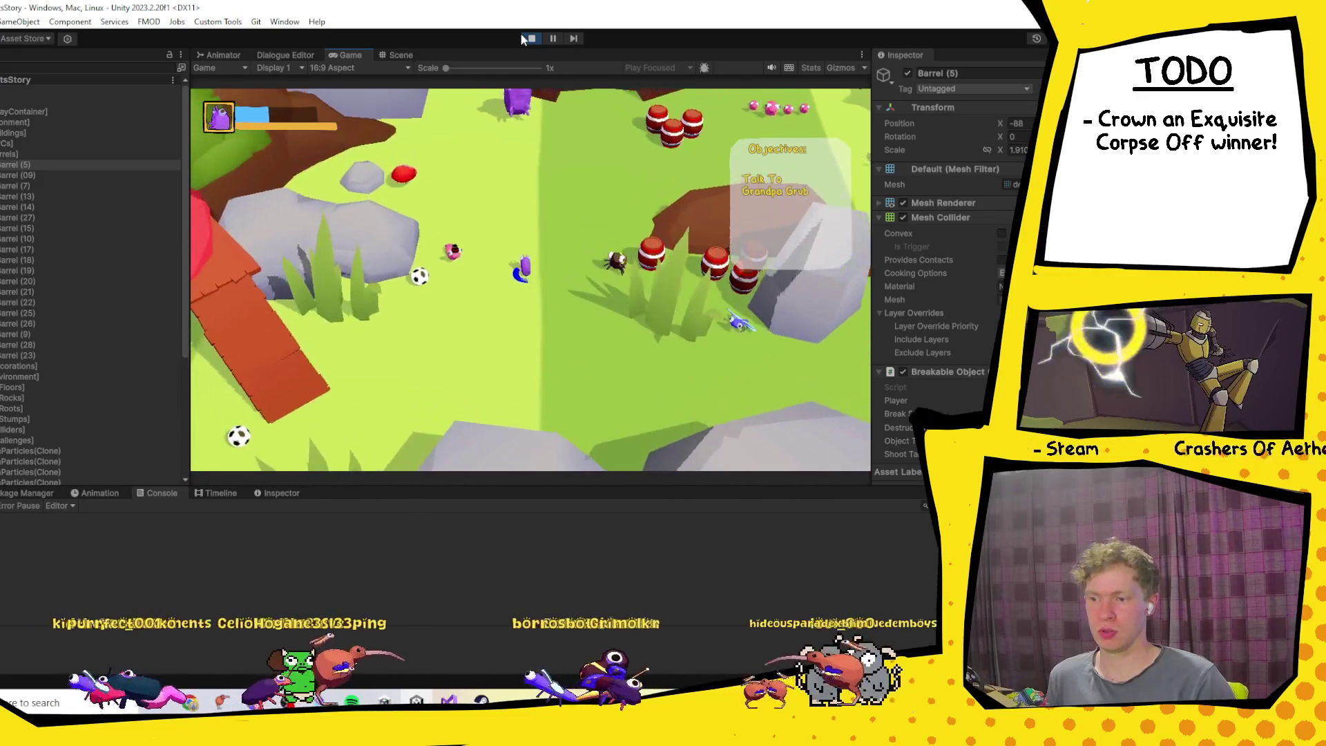
pyautogui.press('w')
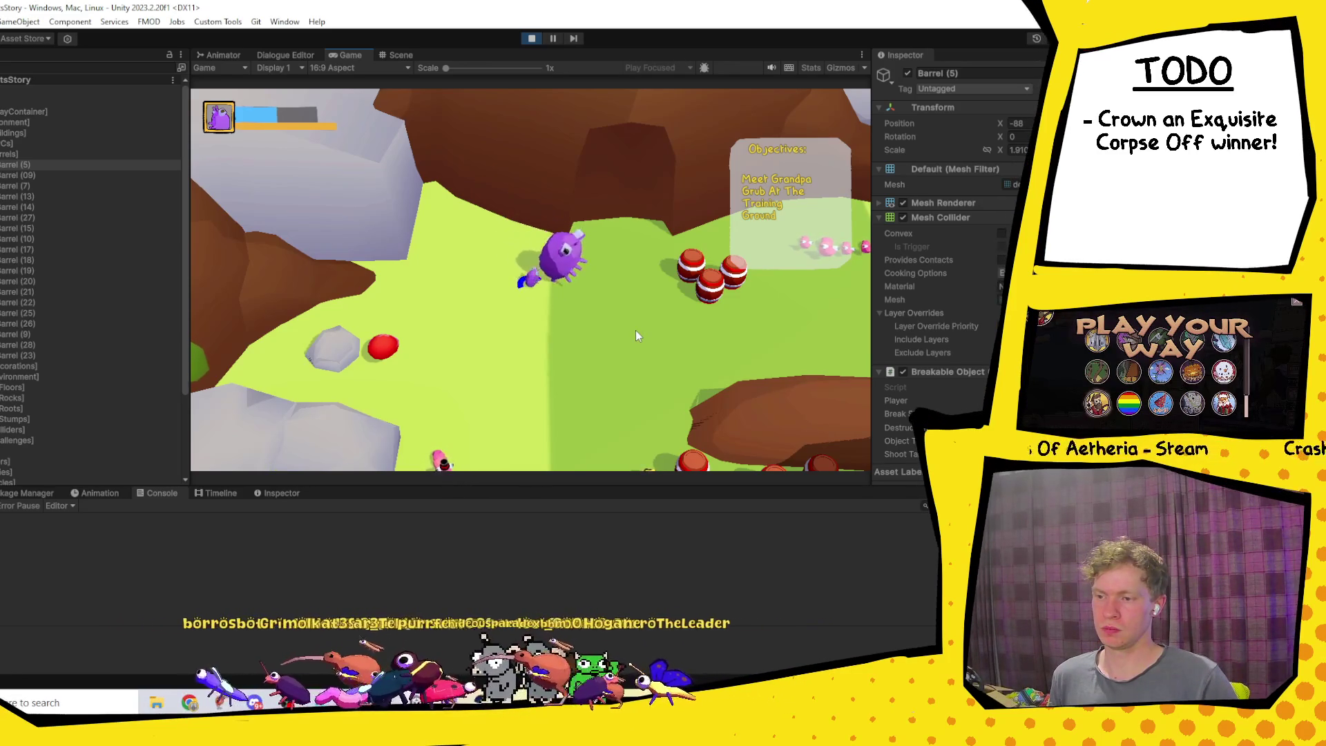
# Step: Smash the barrels for points, then walk to Big Worm and start its dialogue
pyautogui.press('s')
pyautogui.press('d')
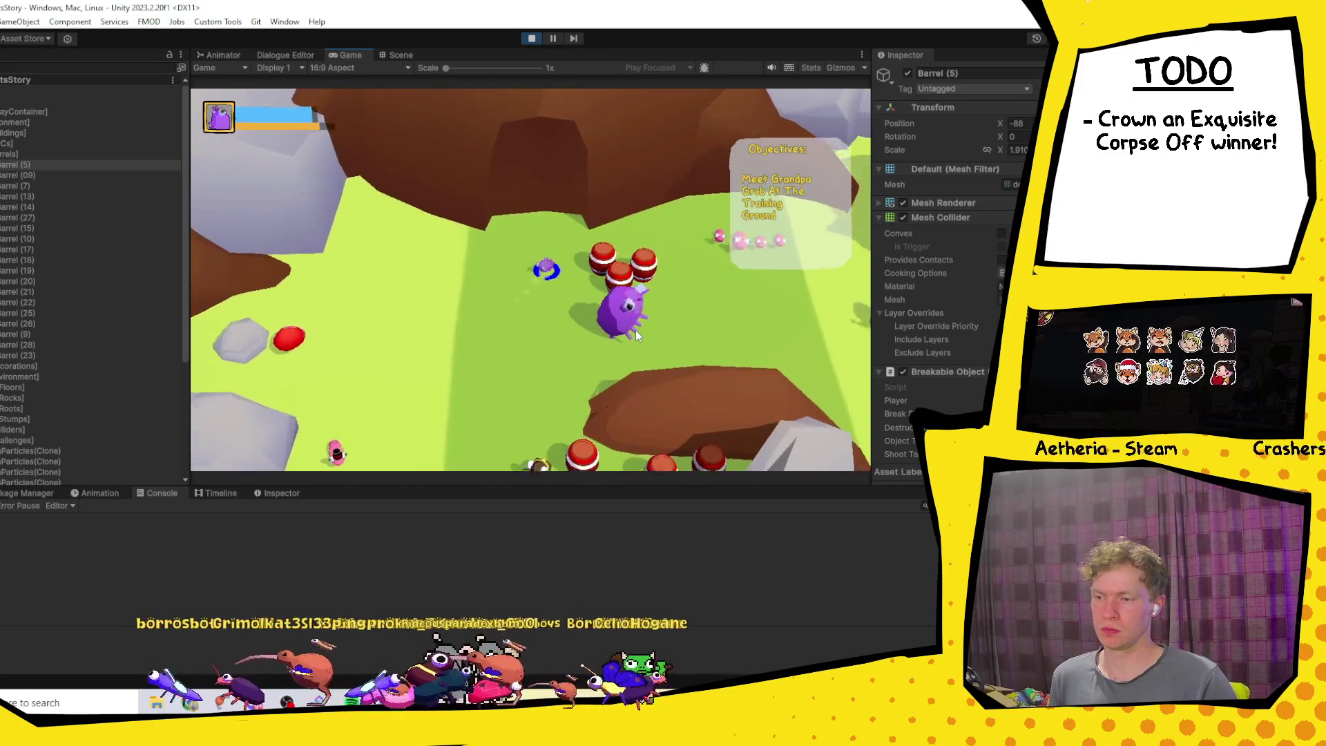
pyautogui.press('s')
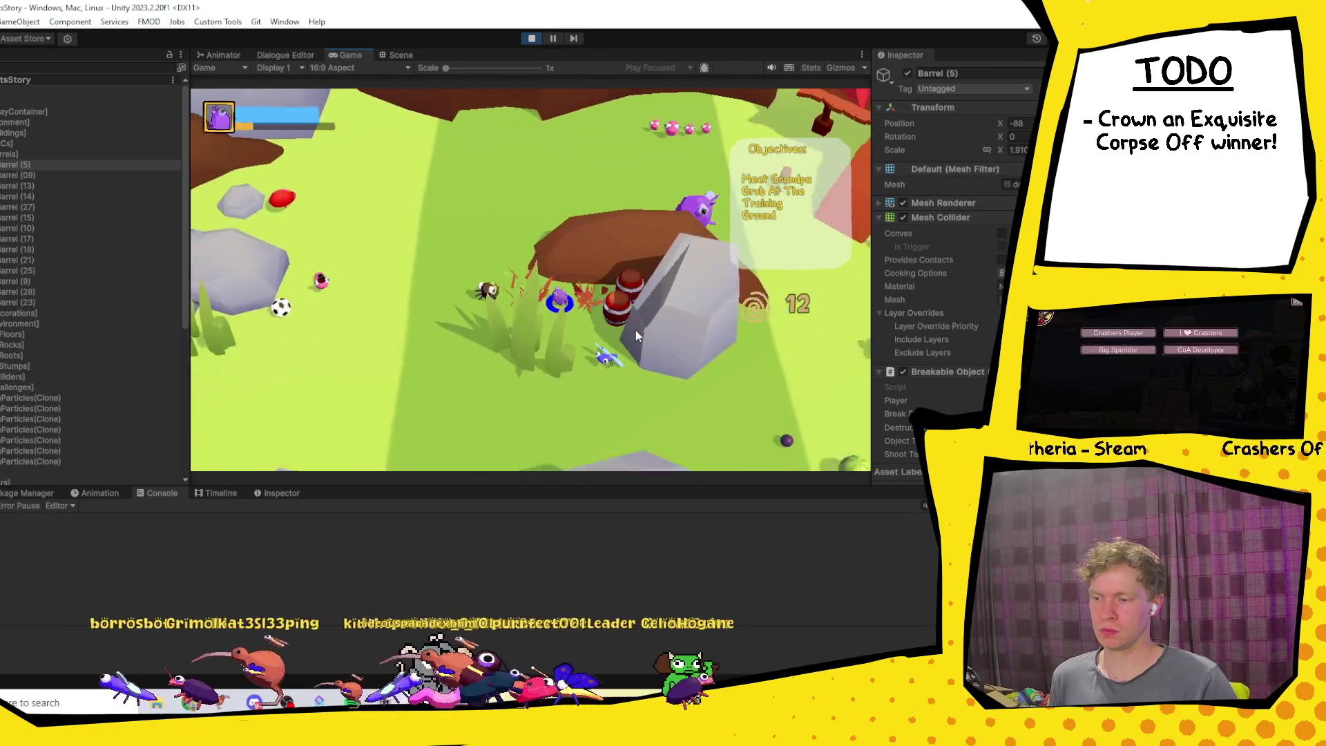
pyautogui.press('w')
pyautogui.press('a')
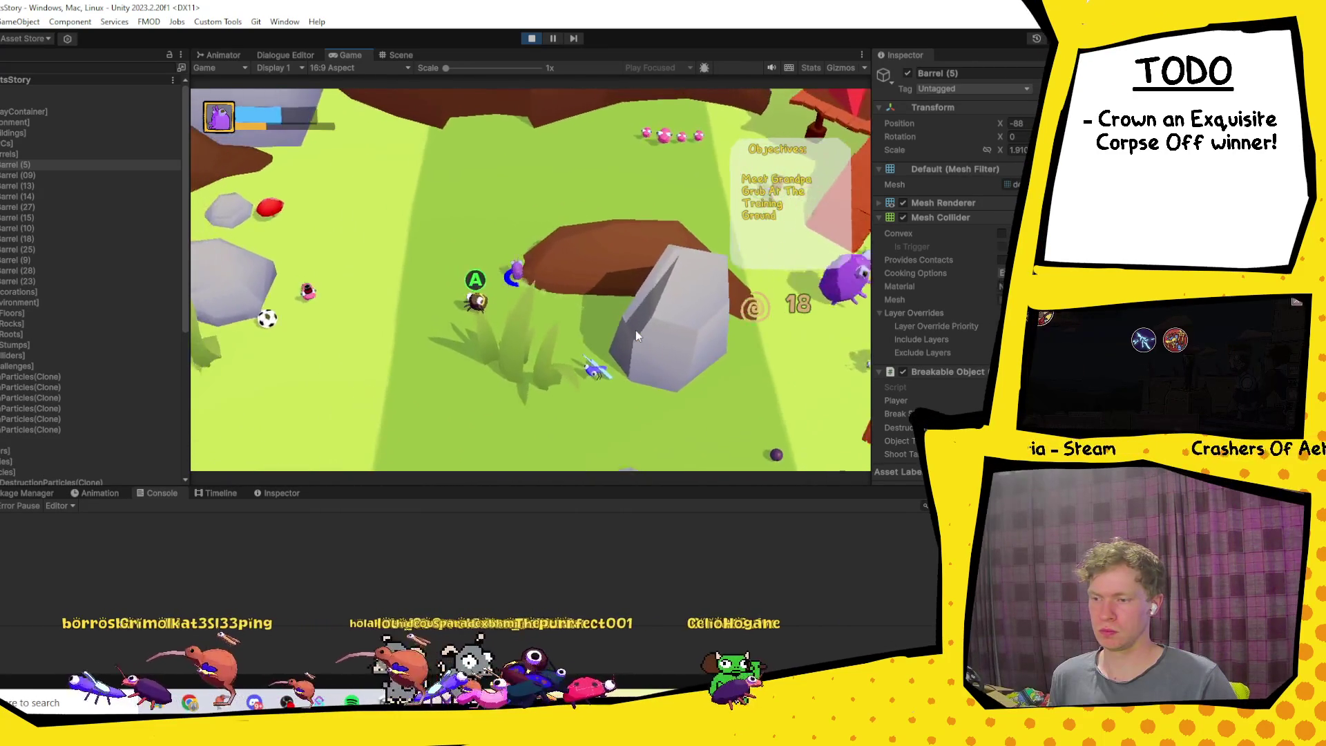
pyautogui.press('w')
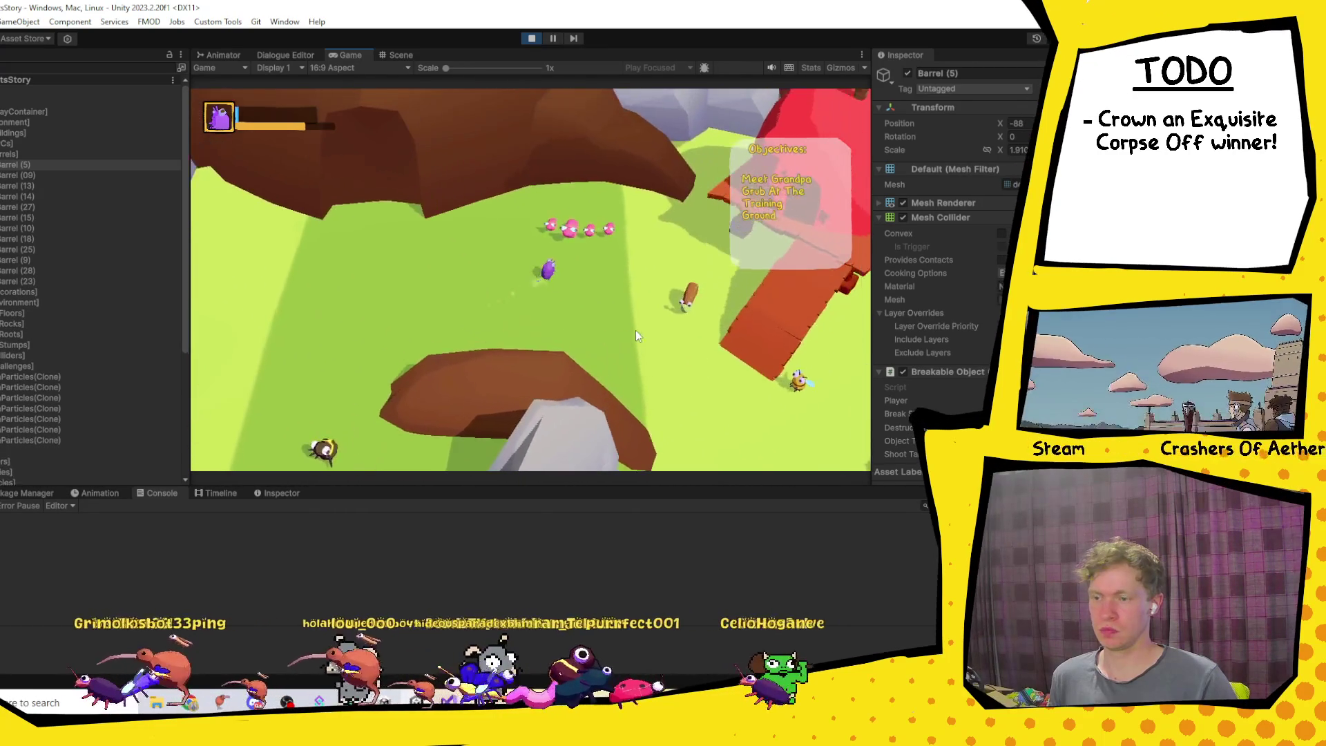
pyautogui.press('e')
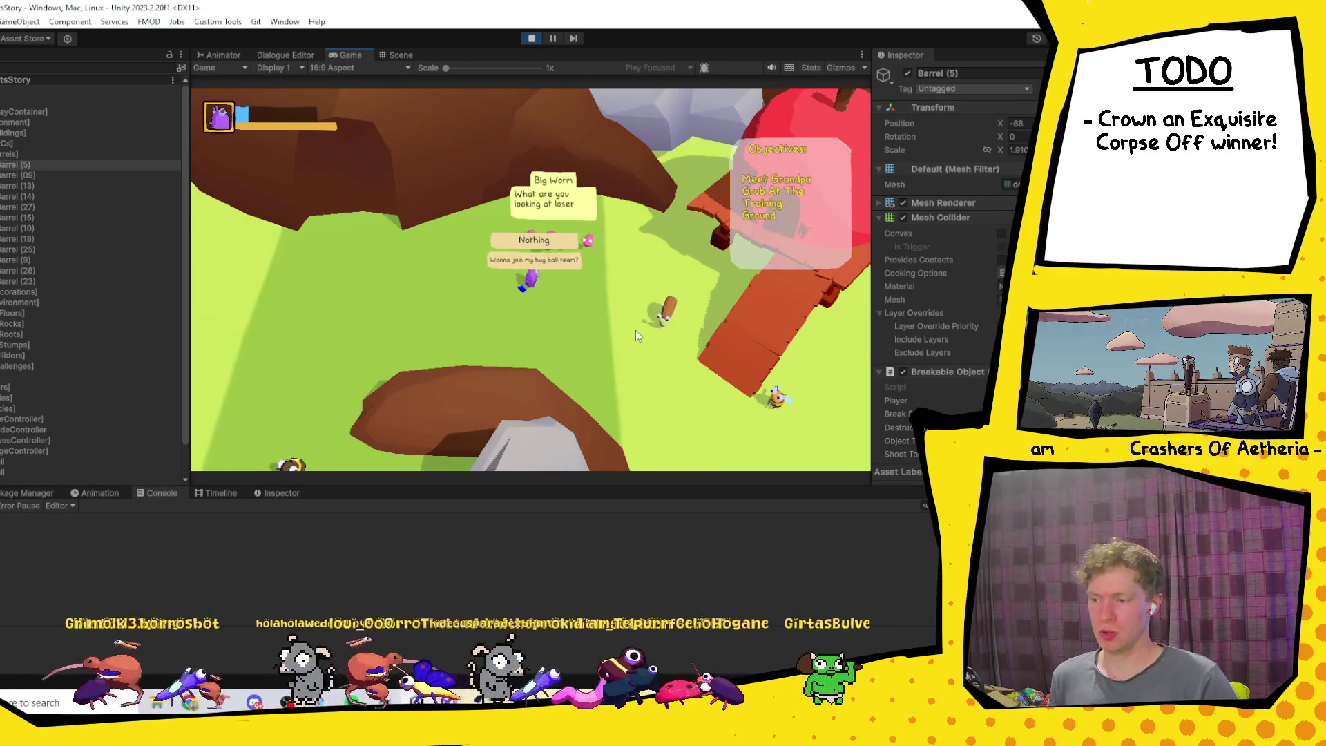
# Step: Invite Big Worm to the bug ball team, finish the challenge on Success!, then switch to Steam
pyautogui.press('e')
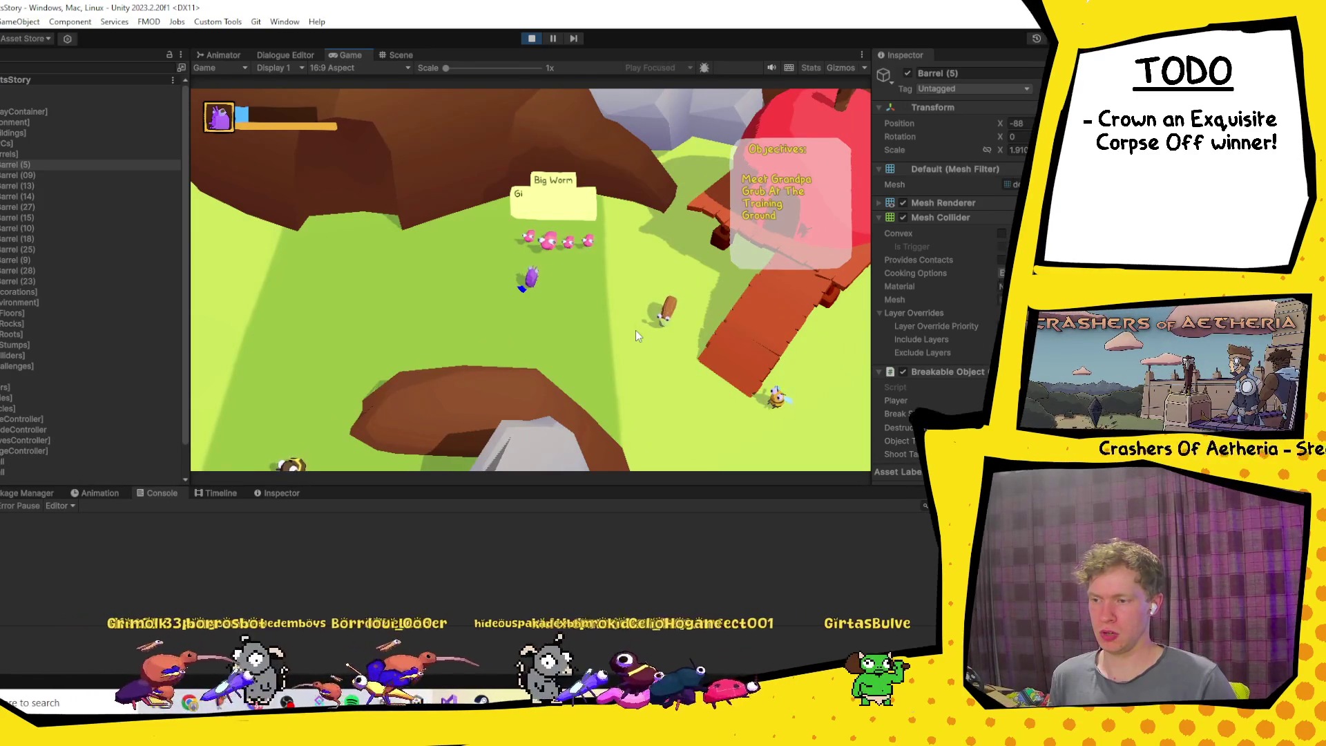
pyautogui.press('e')
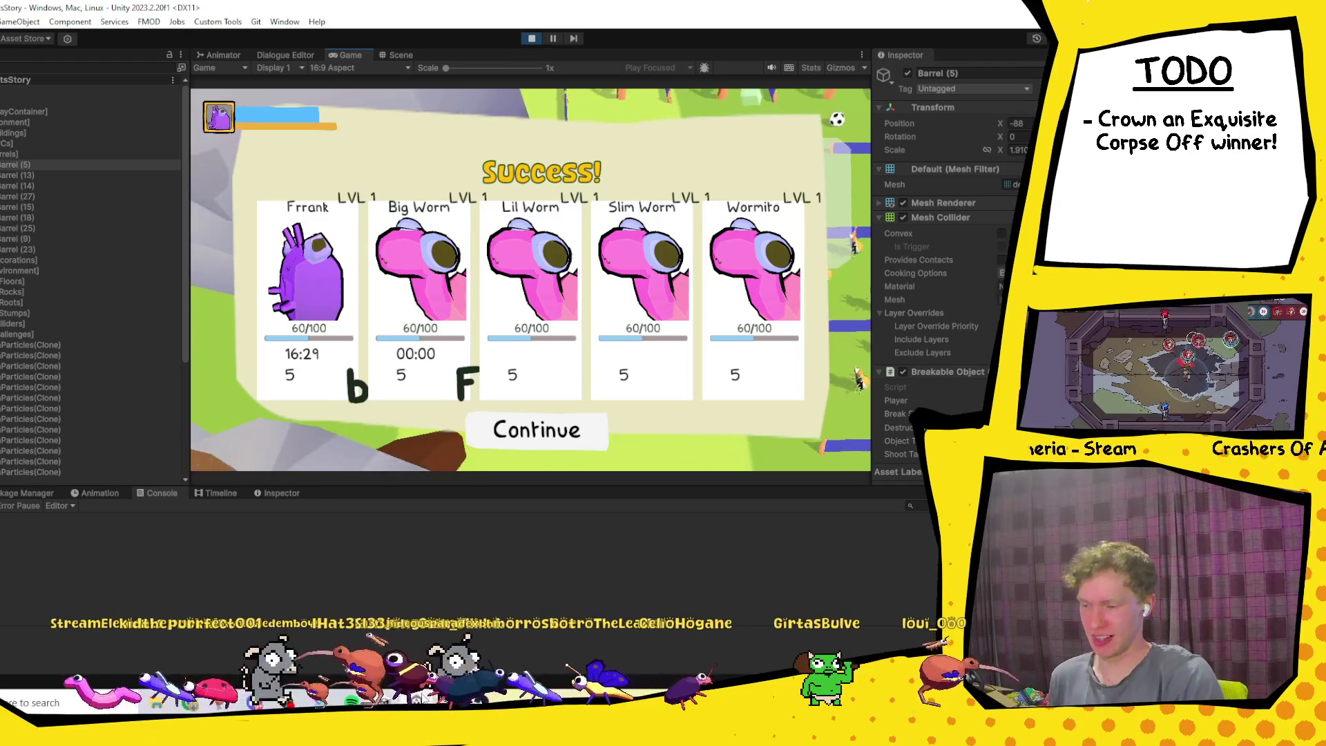
pyautogui.moveTo(416, 702)
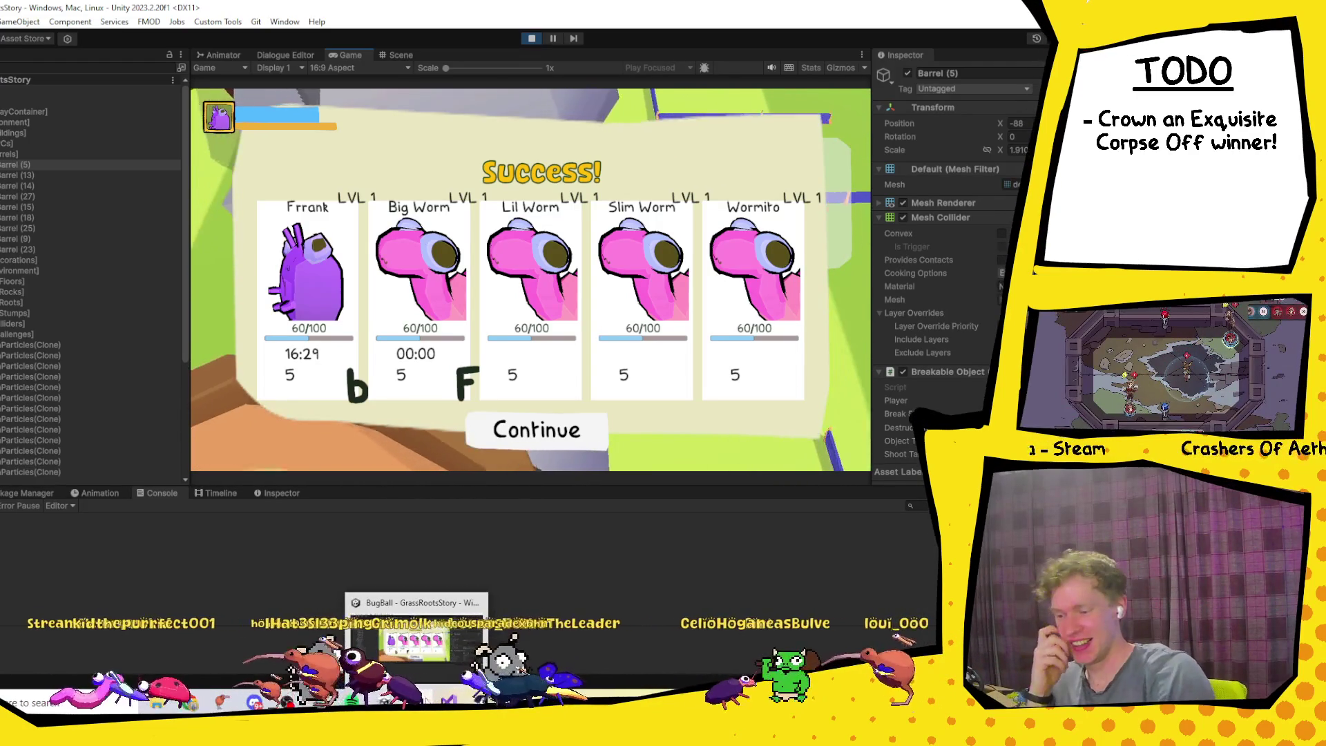
pyautogui.click(416, 702)
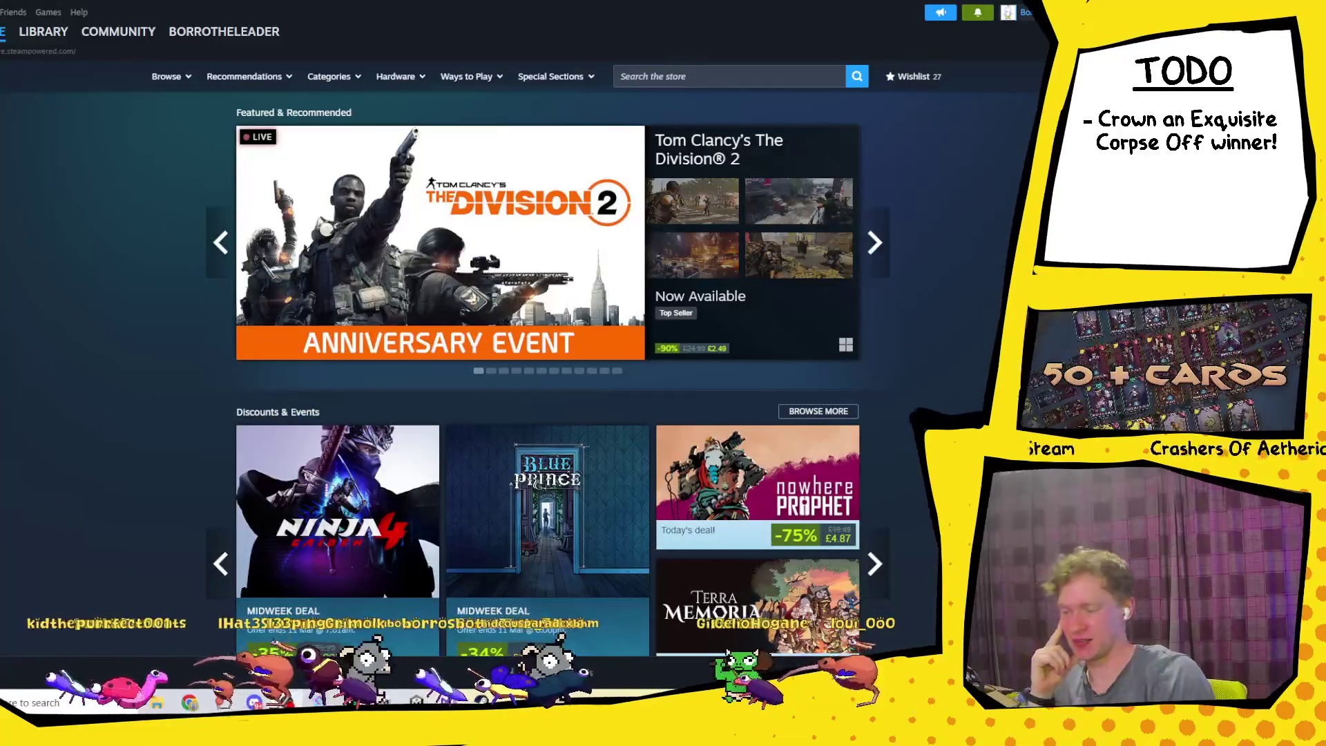
# Step: In Visual Studio, inspect the challenge timer loop in Challenge.cs and undo an accidental edit
pyautogui.hotkey('alt', 'Tab')
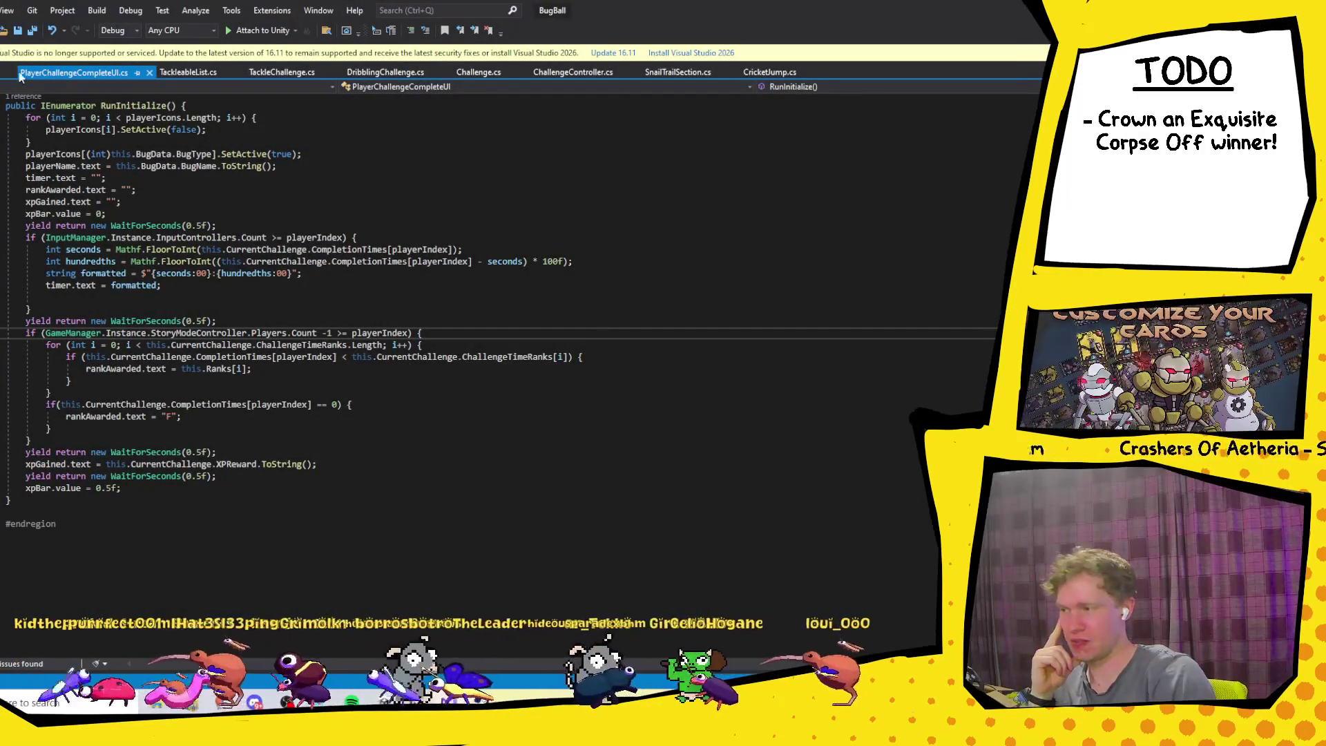
pyautogui.click(477, 75)
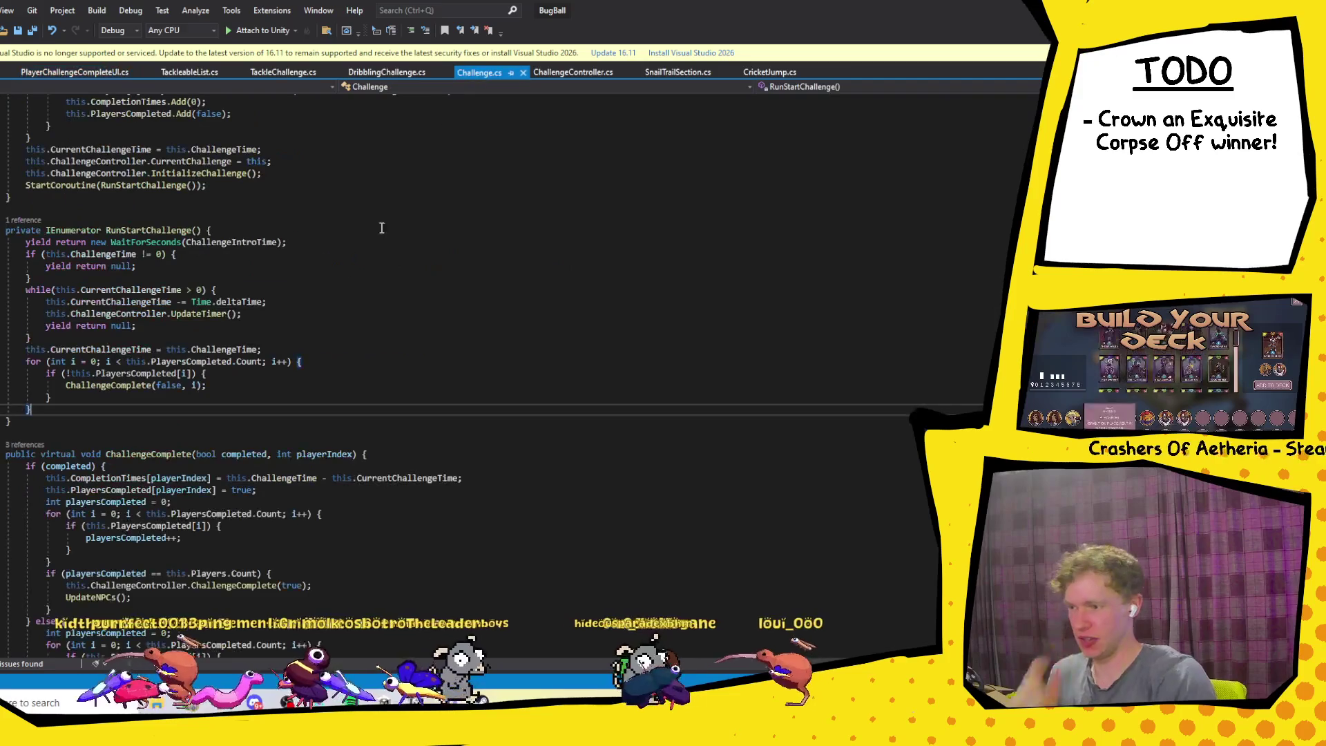
pyautogui.click(353, 340)
pyautogui.scroll(8, 353, 342)
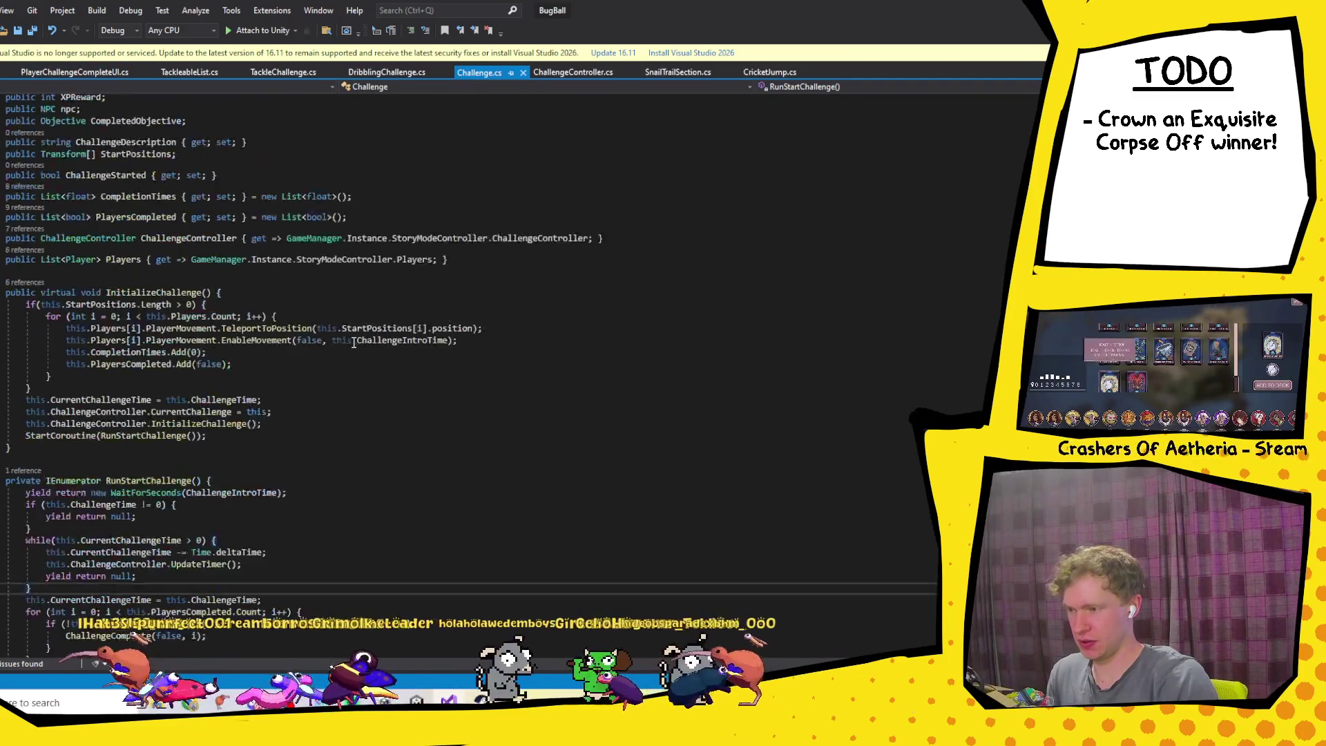
pyautogui.hotkey('ctrl', 'z')
pyautogui.scroll(4, 371, 203)
# Step: Change the Ranks array in PlayerChallengeCompleteUI.cs to uppercase D, C, B, A, S
pyautogui.click(47, 70)
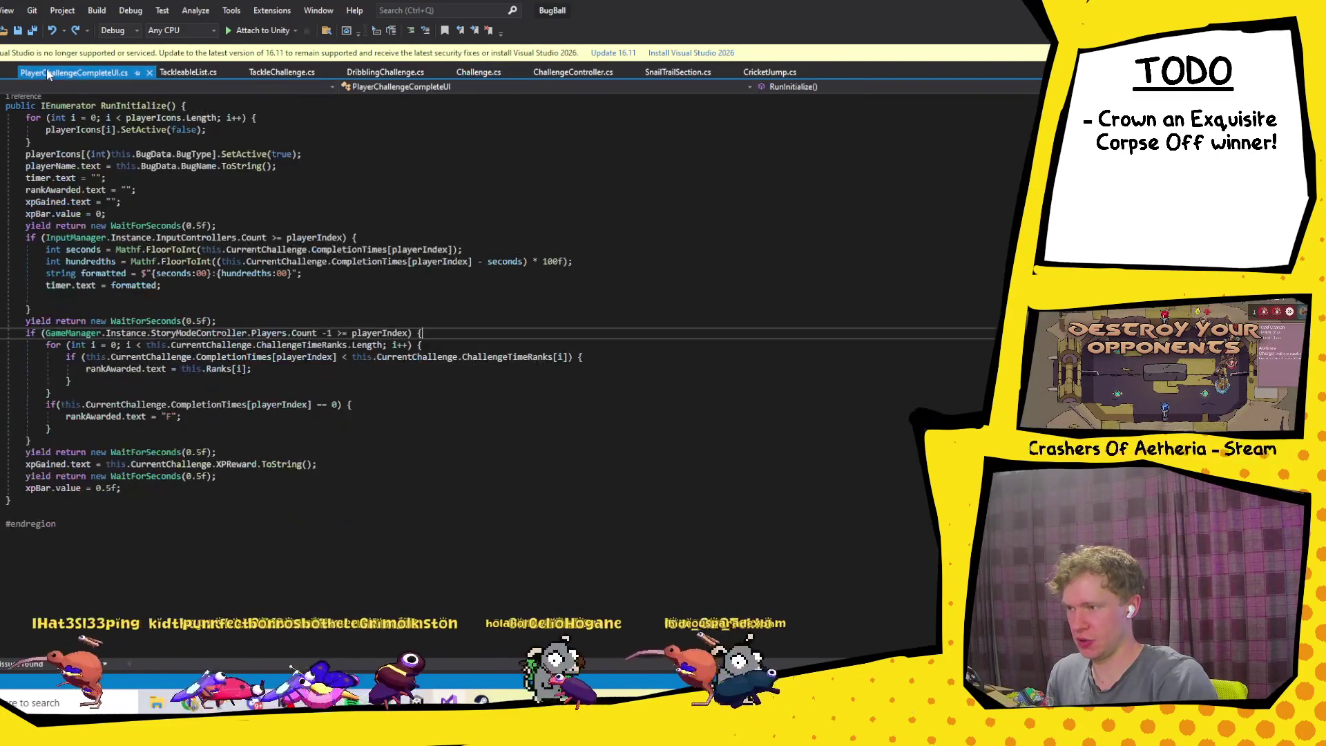
pyautogui.scroll(10, 270, 381)
pyautogui.scroll(-2, 270, 381)
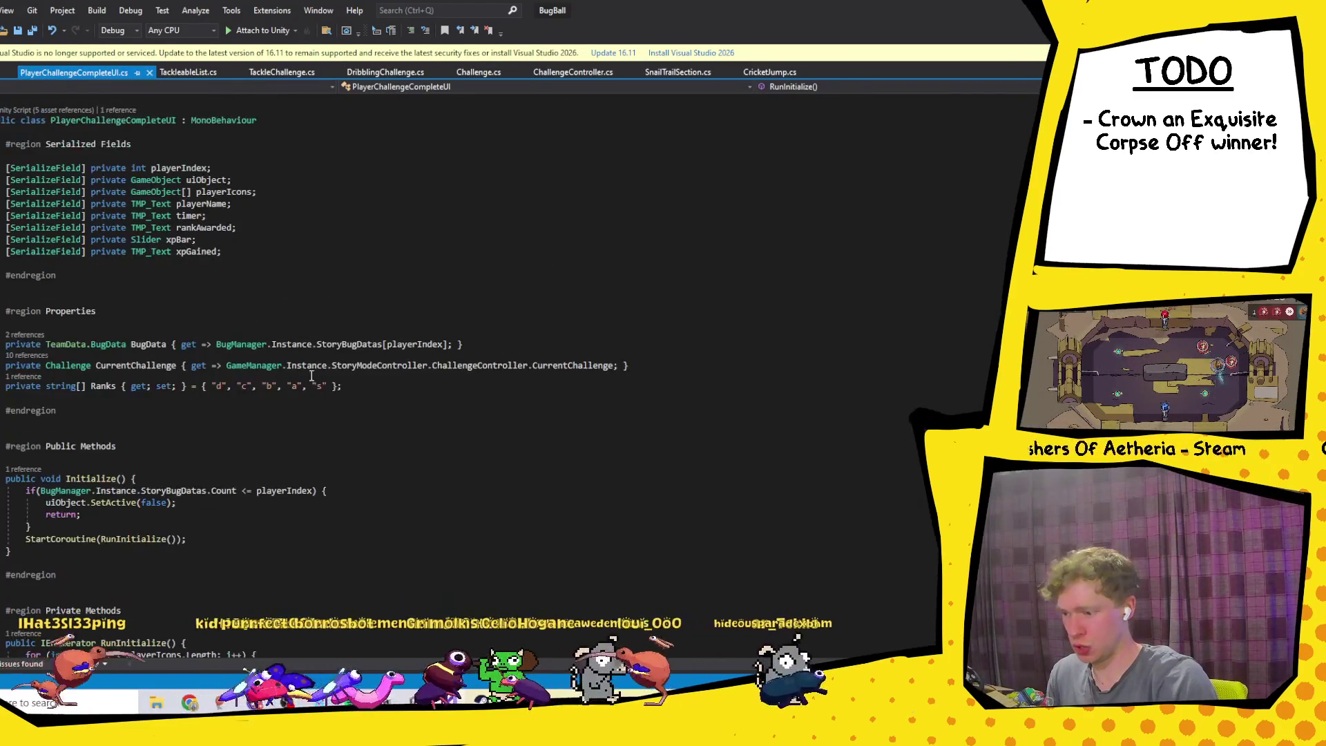
pyautogui.click(323, 386)
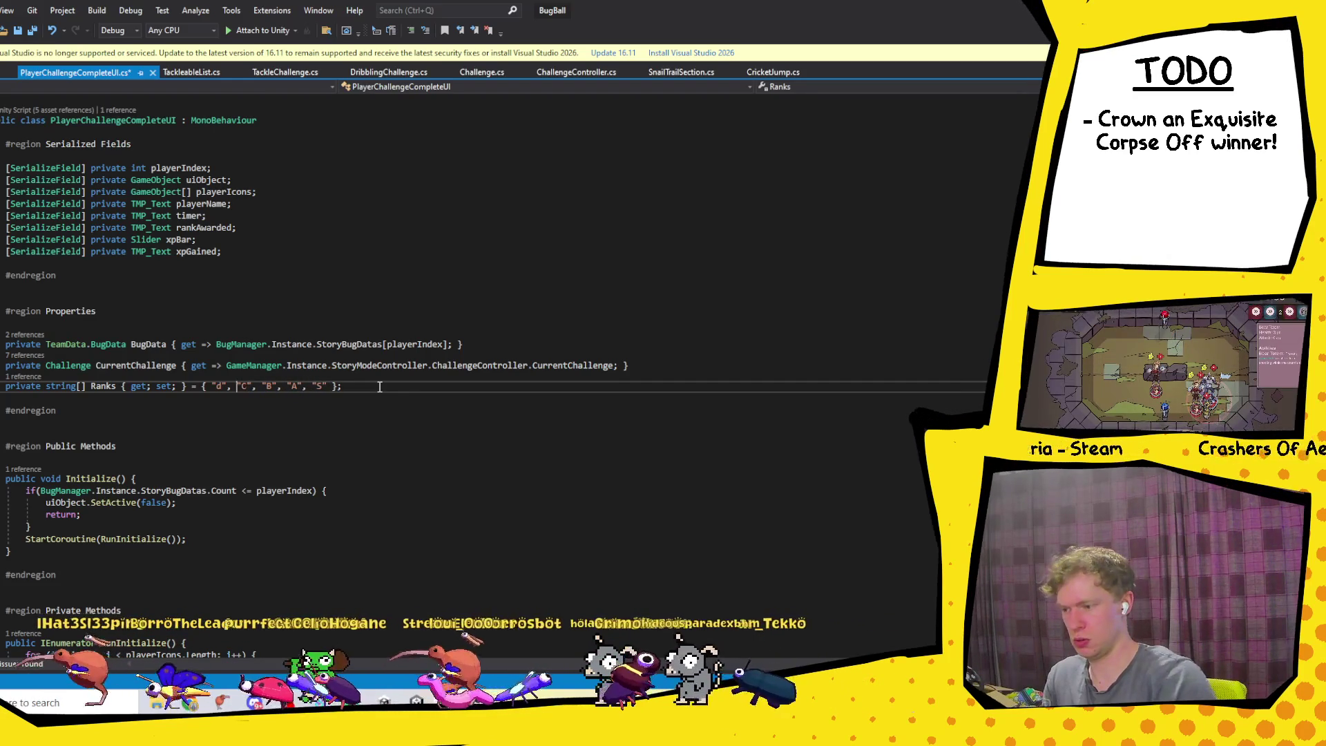
pyautogui.press('BackSpace')
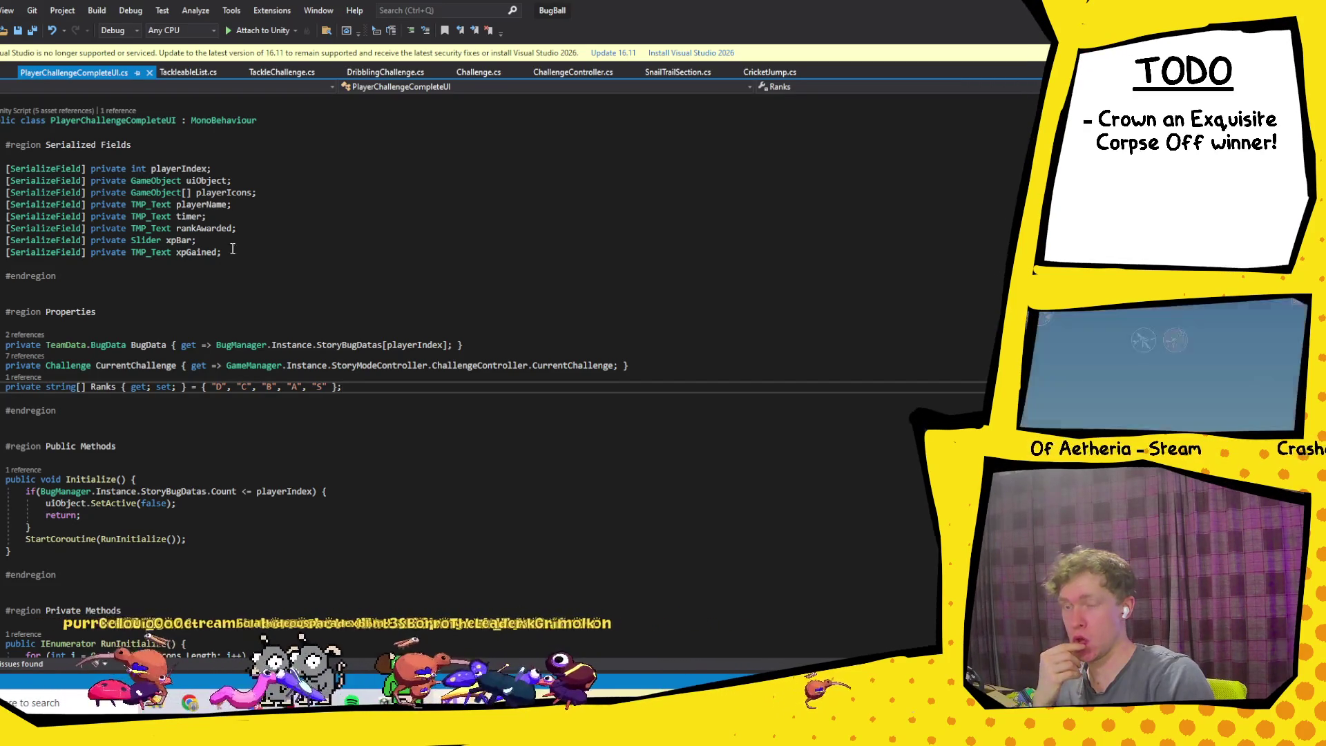
# Step: Review the xpBar and playerIcons fields and the Initialize methods, then open ChallengeController.cs
pyautogui.click(232, 242)
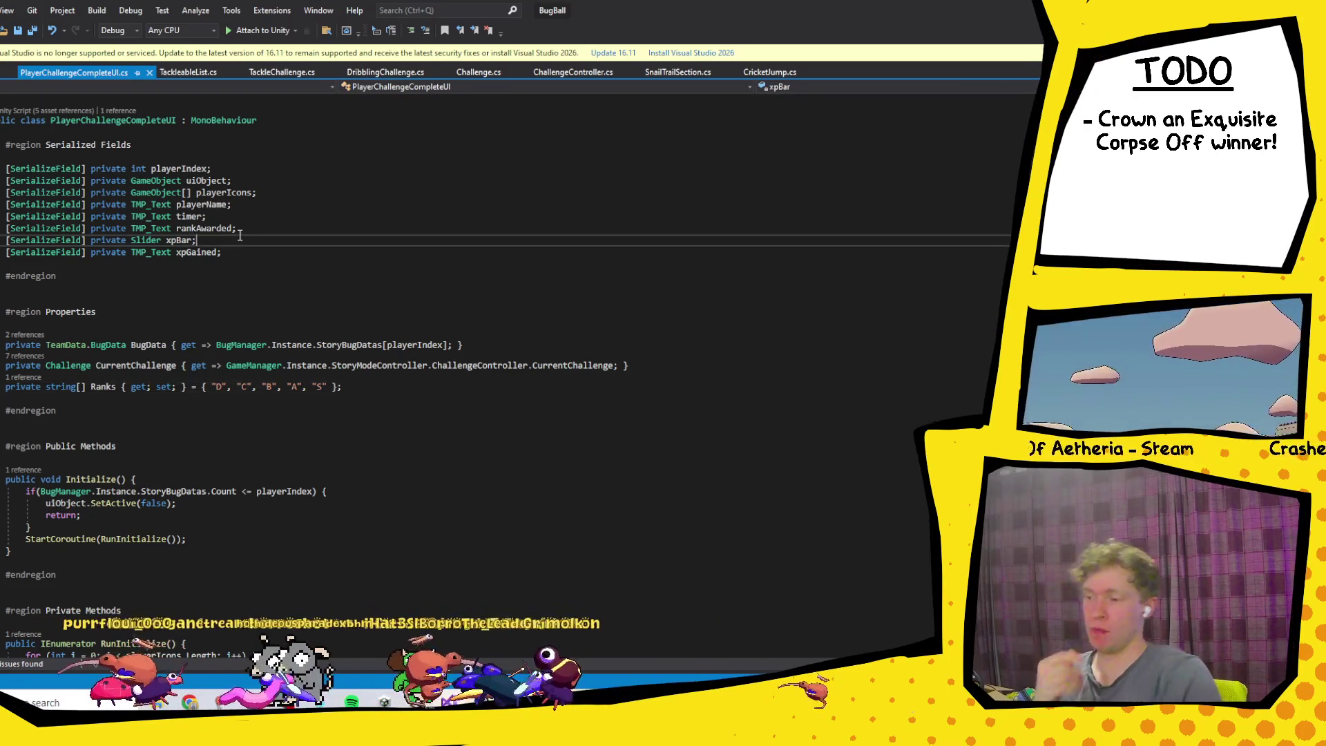
pyautogui.click(268, 192)
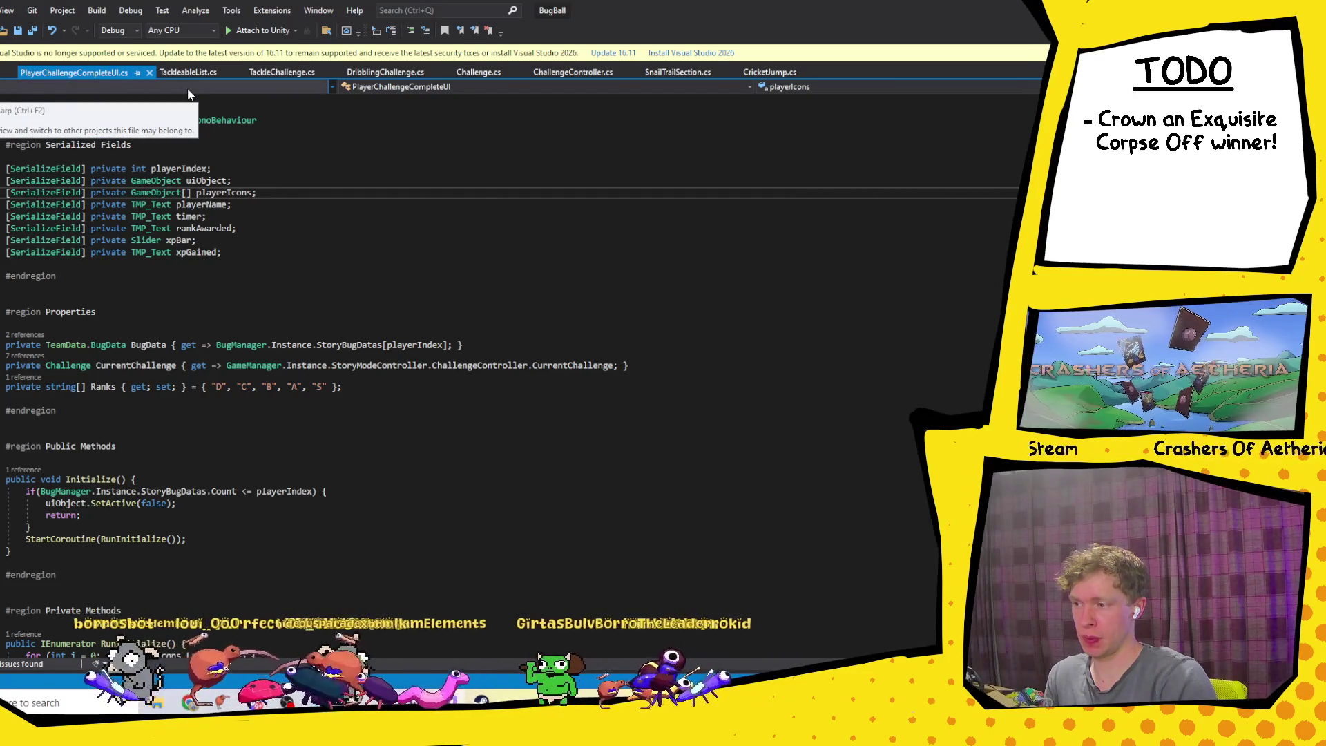
pyautogui.scroll(-5, 188, 94)
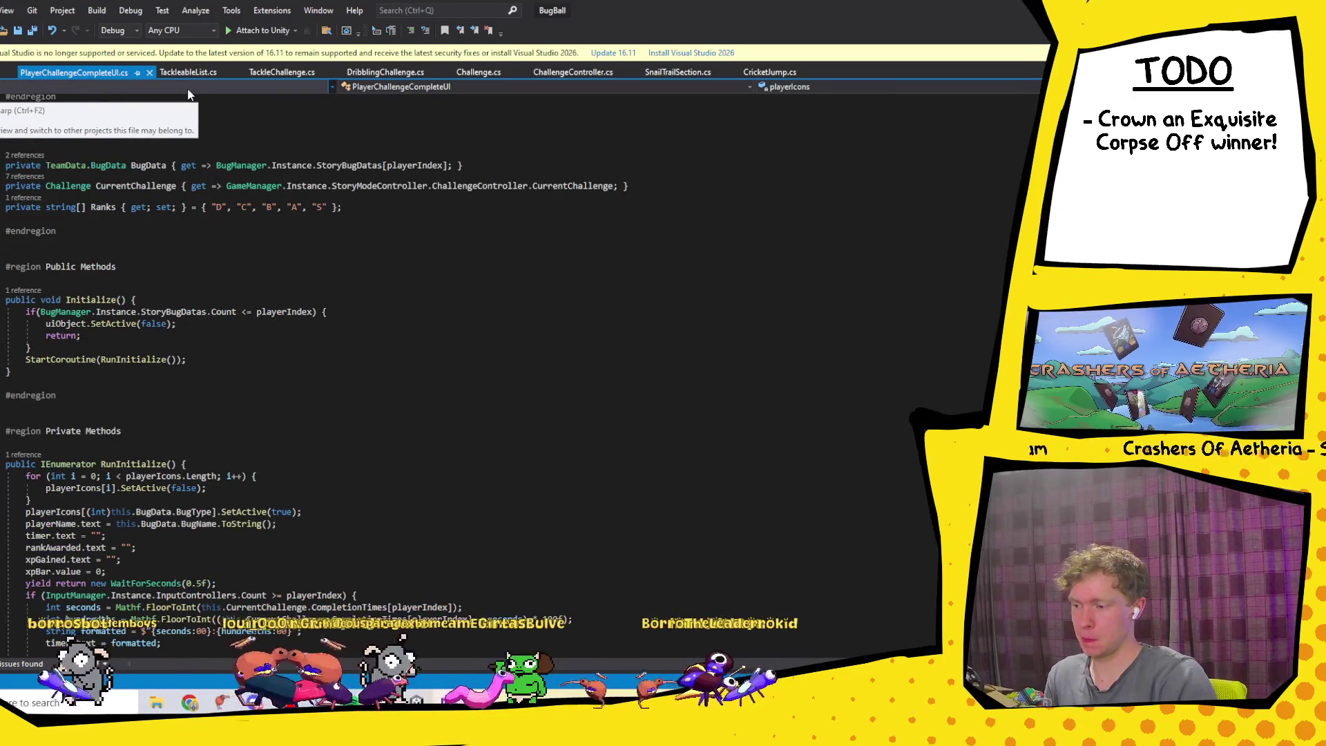
pyautogui.scroll(-10, 187, 94)
pyautogui.scroll(5, 315, 147)
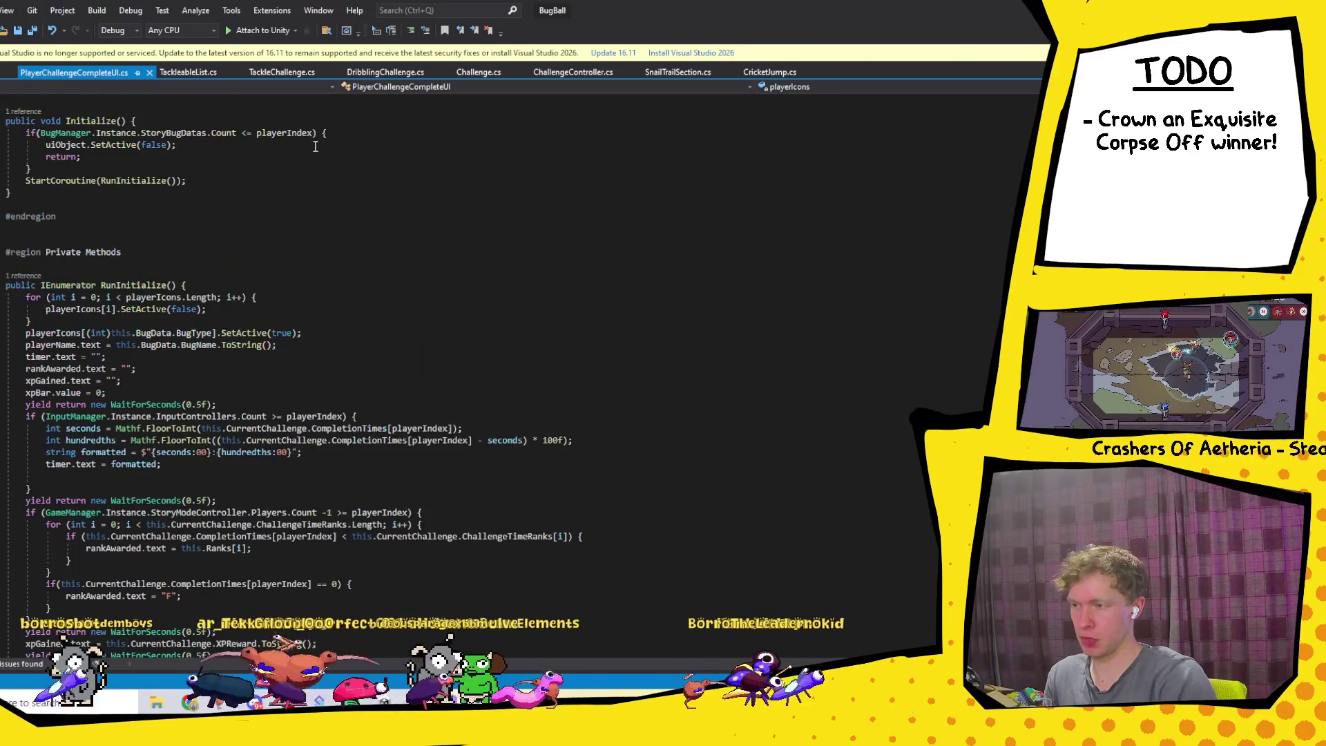
pyautogui.click(126, 284)
pyautogui.click(110, 121)
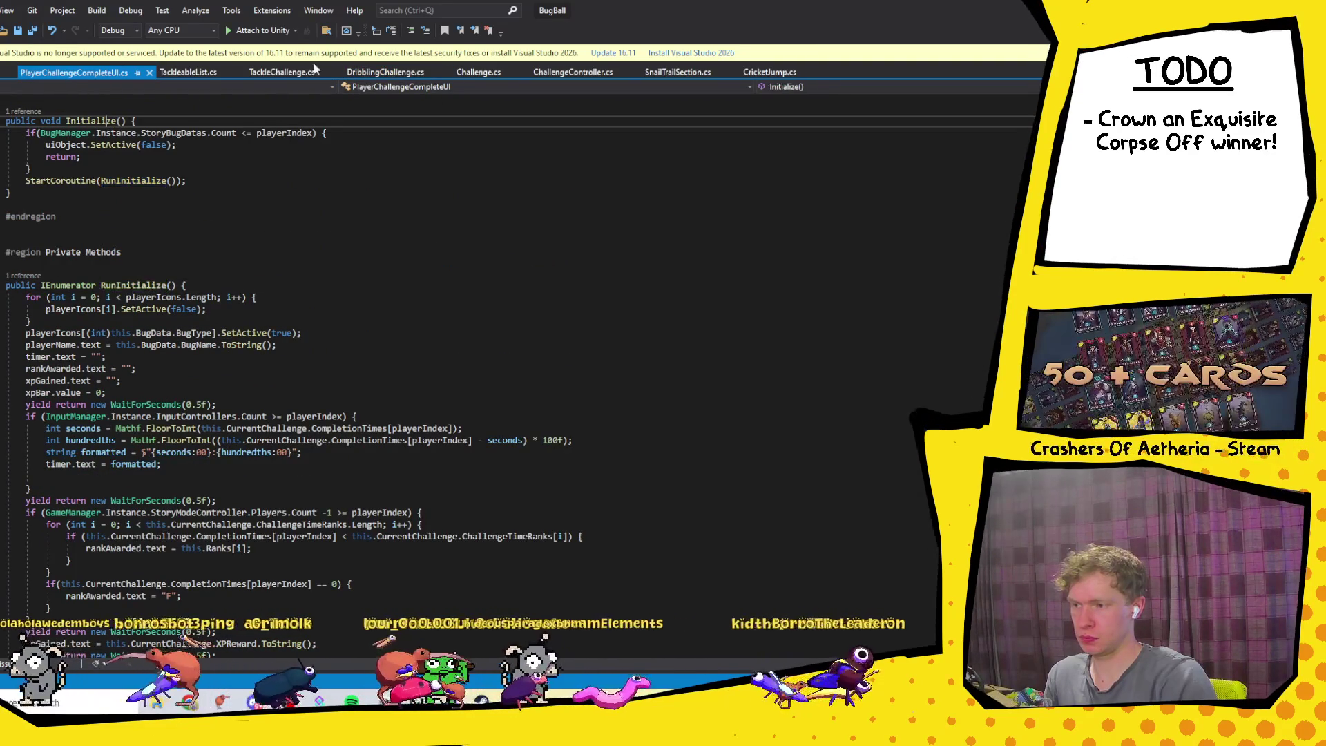
pyautogui.click(563, 73)
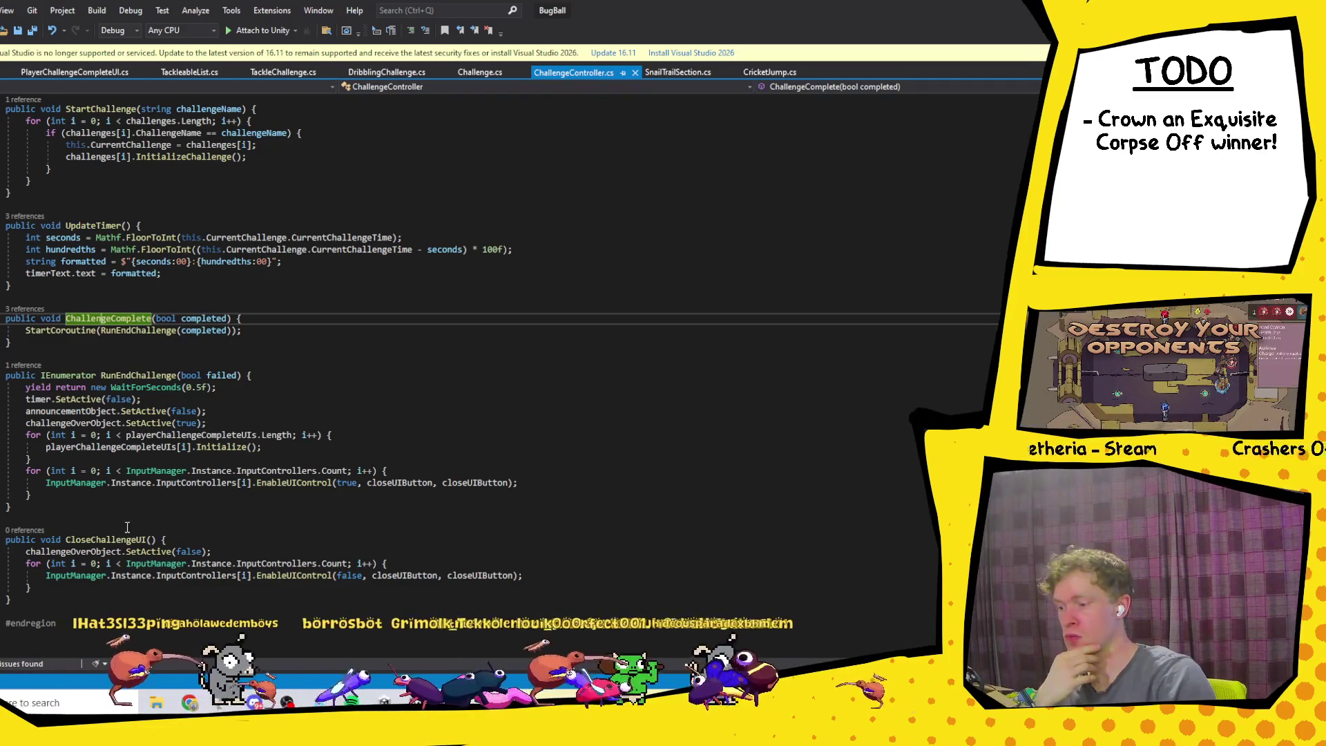
# Step: Trace RunEndChallenge to the challengeOverObject field definition, then bring Unity's Success screen back
pyautogui.press('Down')
pyautogui.press('Down')
pyautogui.press('Down')
pyautogui.click(138, 375)
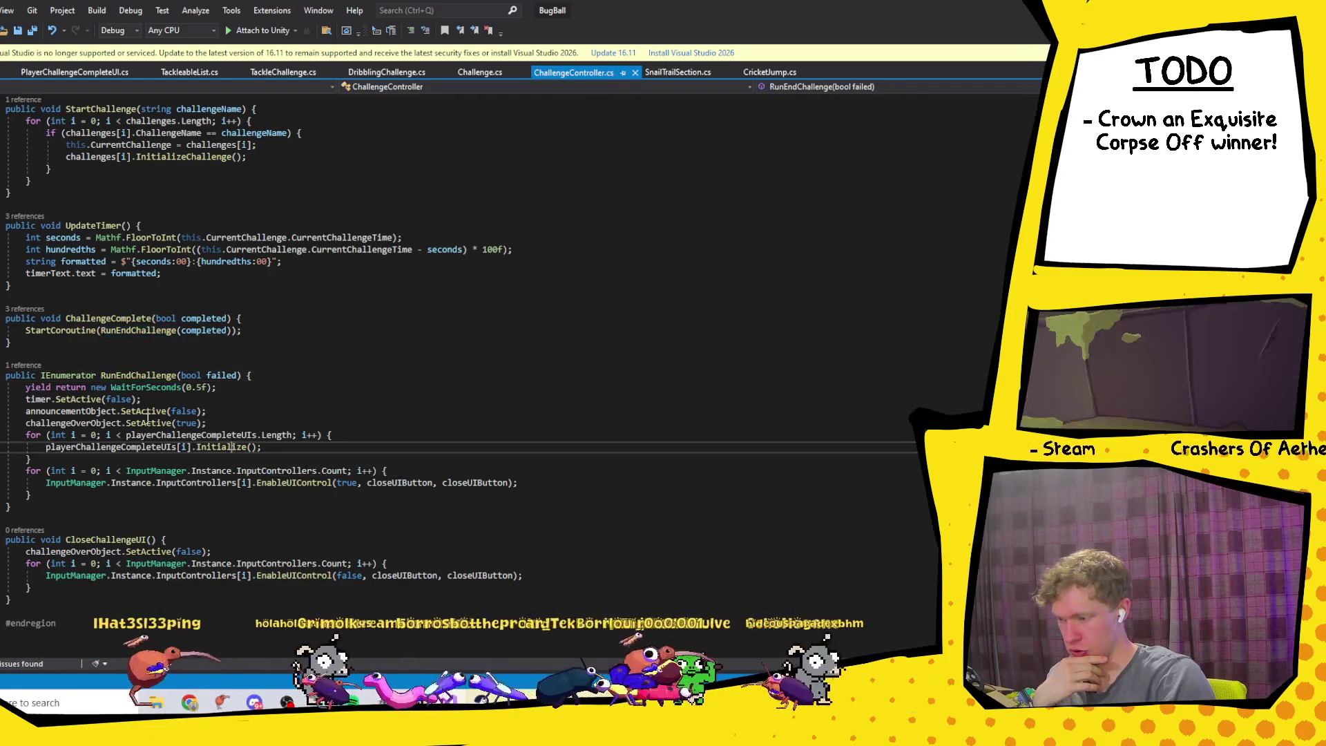
pyautogui.click(46, 422)
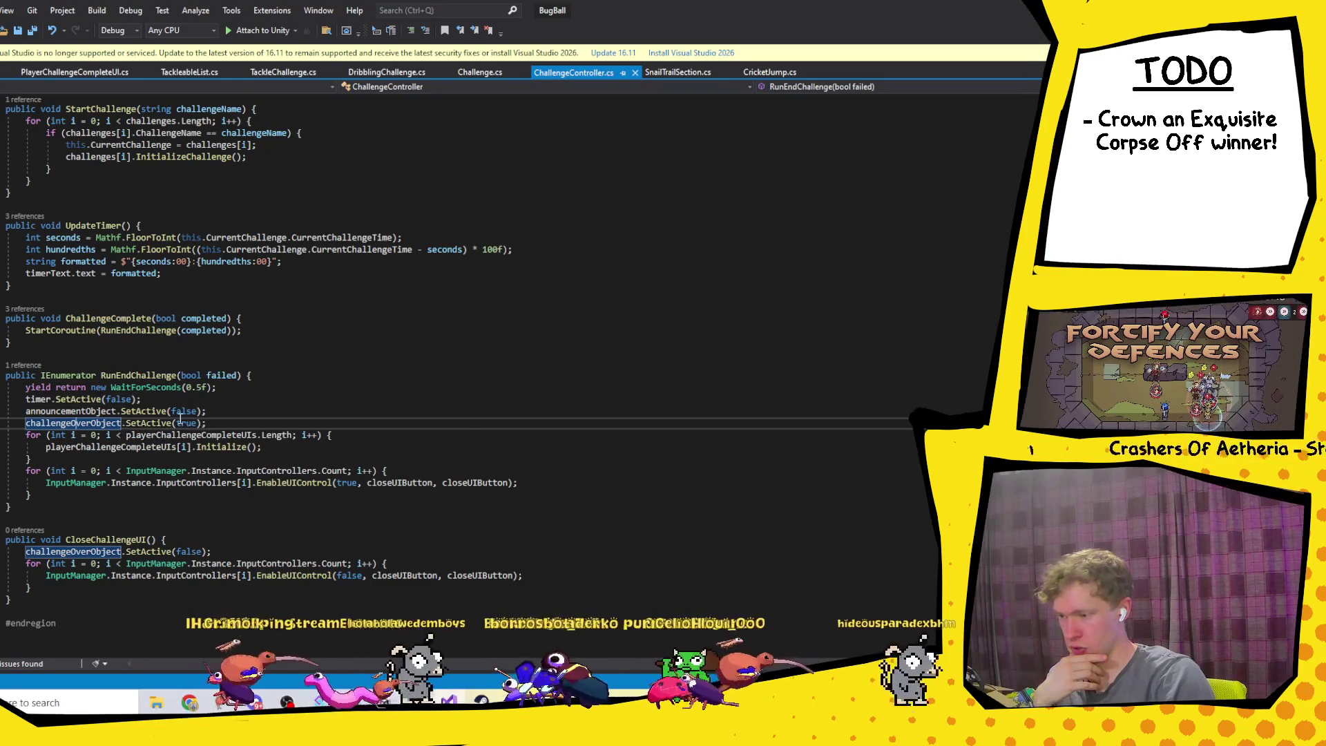
pyautogui.scroll(2, 176, 421)
pyautogui.scroll(-1, 180, 418)
pyautogui.press('F12')
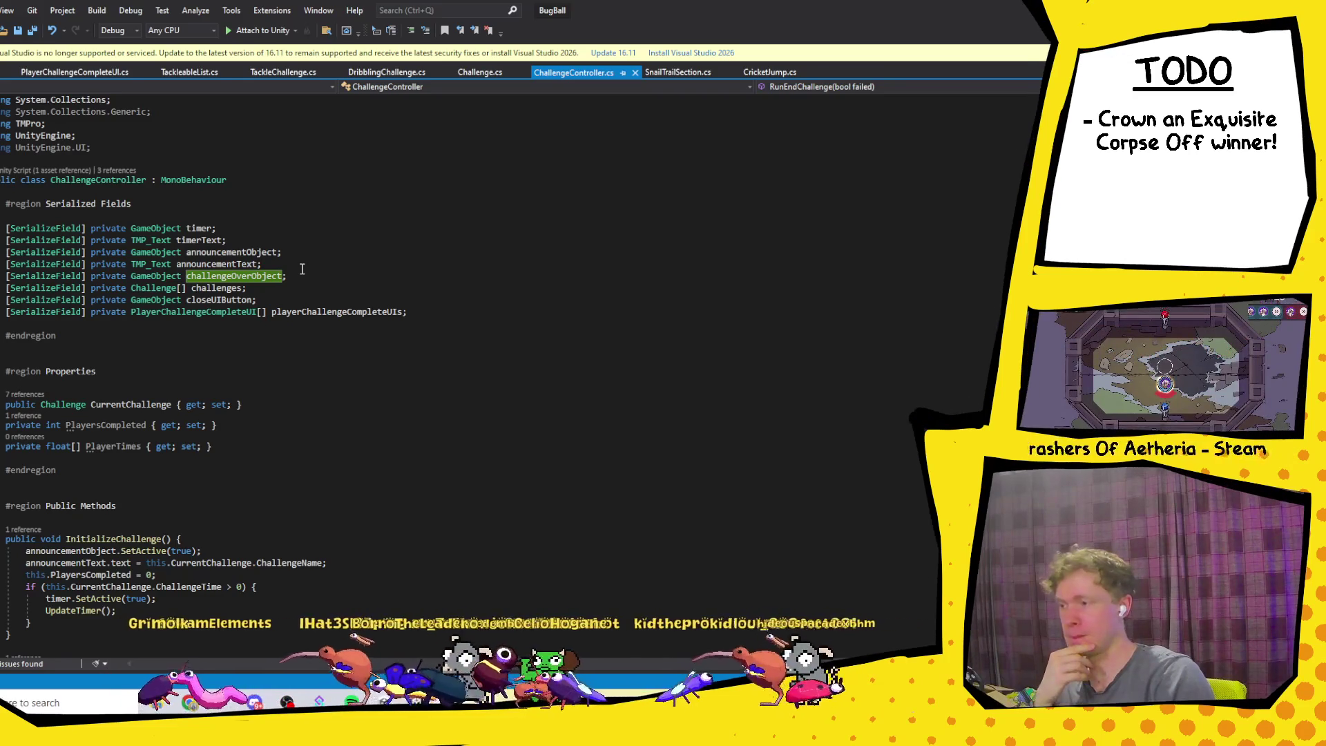
pyautogui.hotkey('alt', 'Tab')
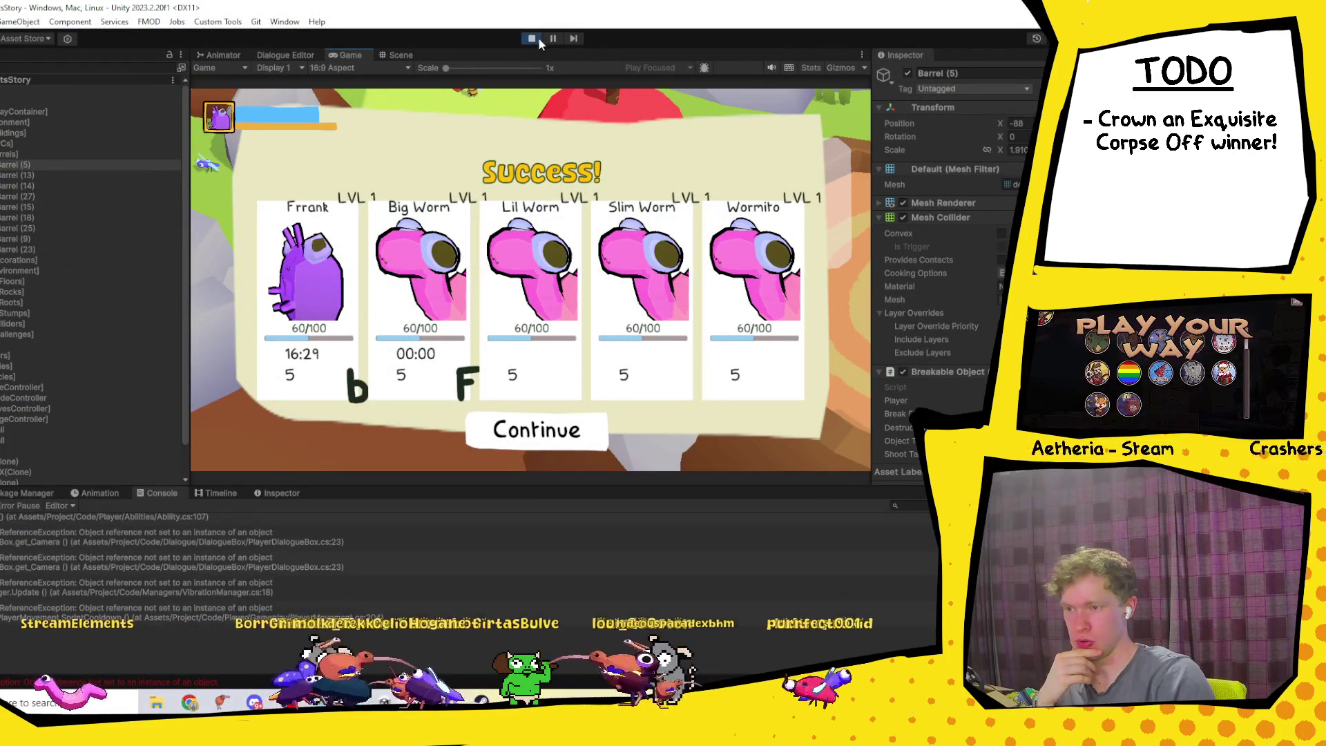
# Step: Stop the game and expand ChallengeUI and ChallengeComplete in the Hierarchy
pyautogui.click(538, 39)
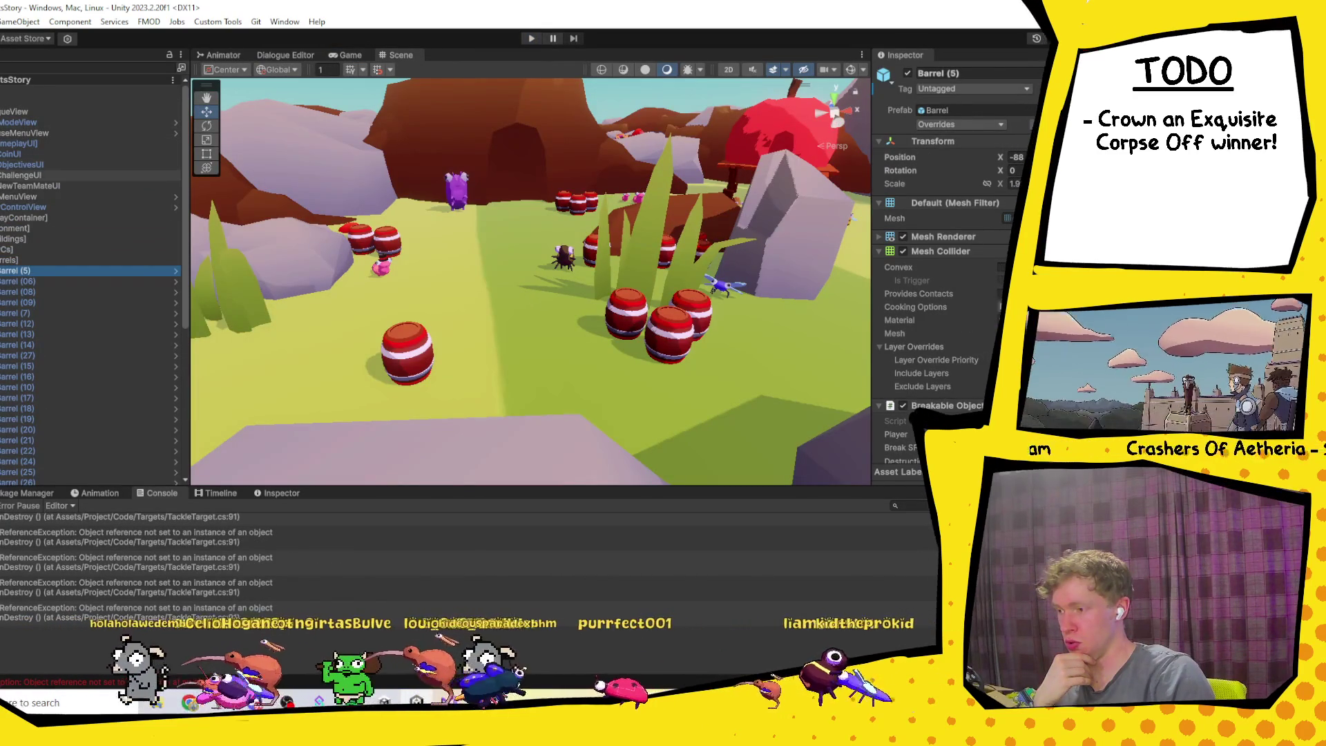
pyautogui.click(3, 176)
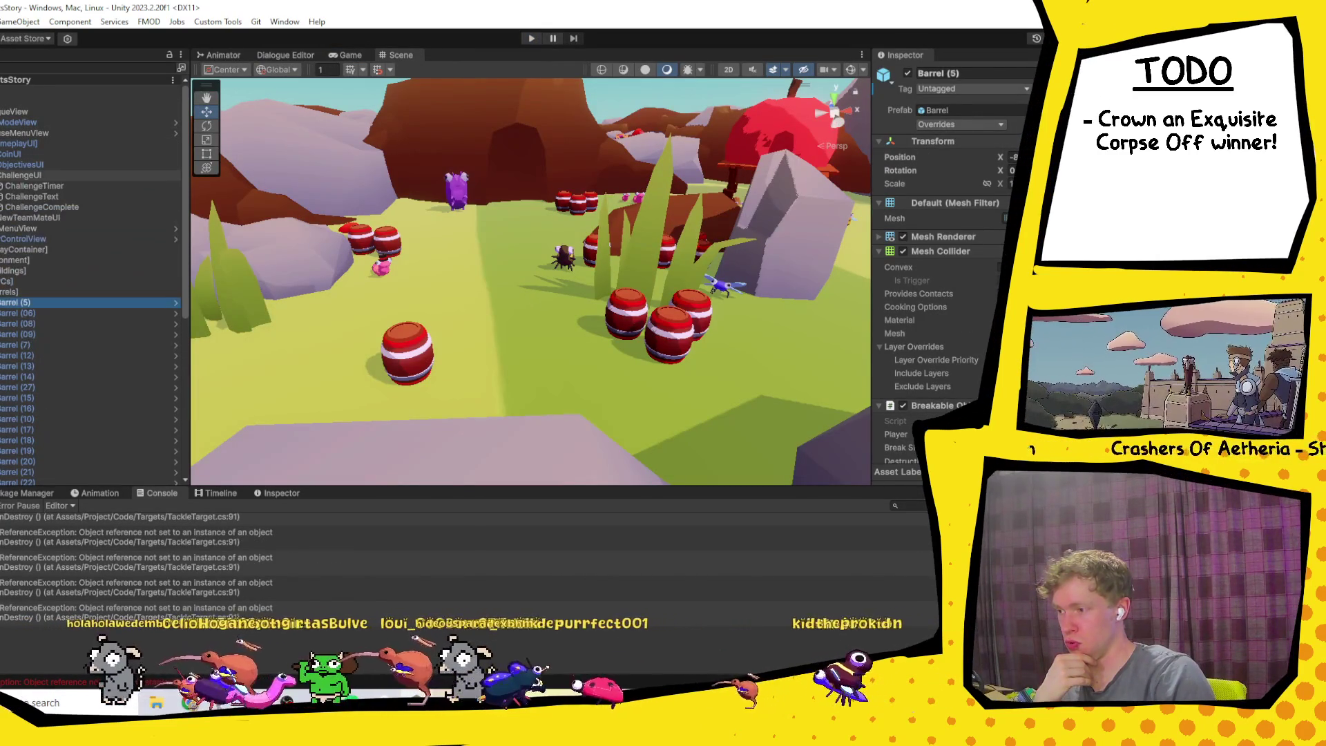
pyautogui.click(26, 204)
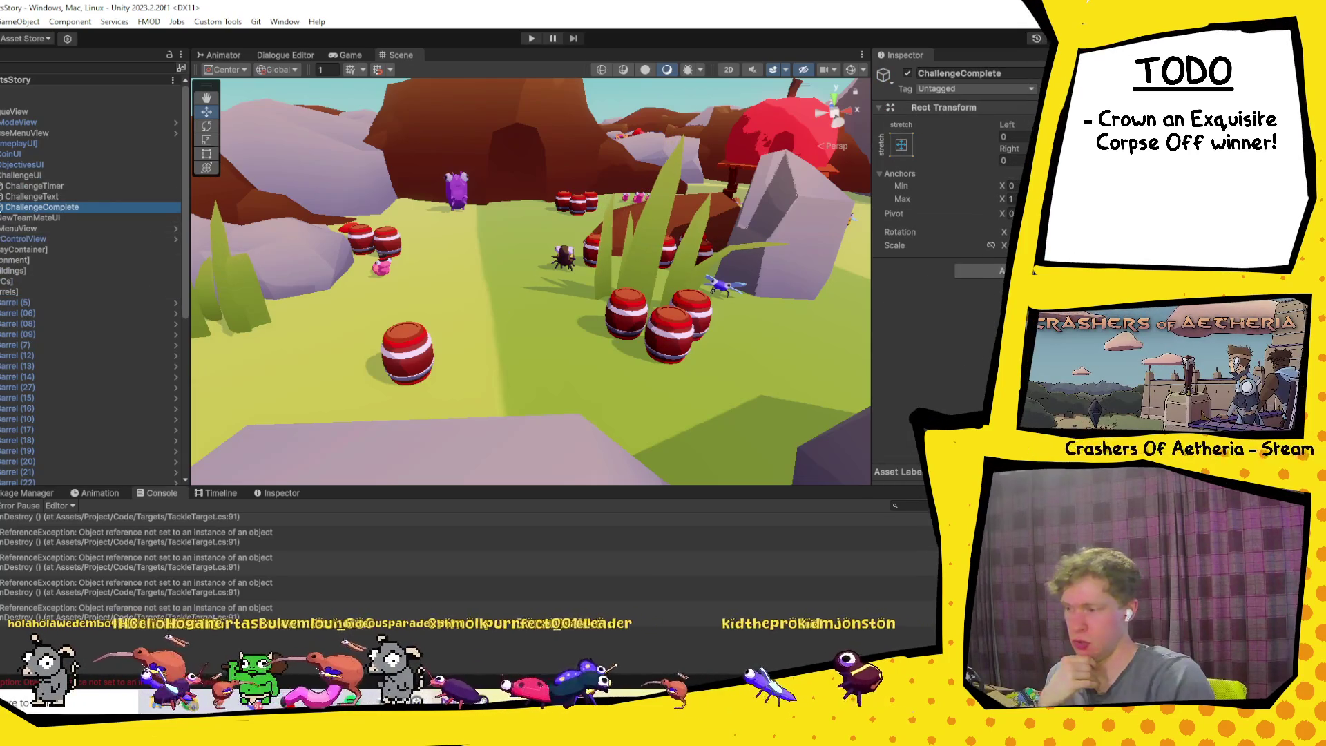
pyautogui.click(2, 206)
pyautogui.click(75, 217)
# Step: Inspect ChallengeCompleteObject's Success and Fail children, then return to Visual Studio
pyautogui.click(64, 205)
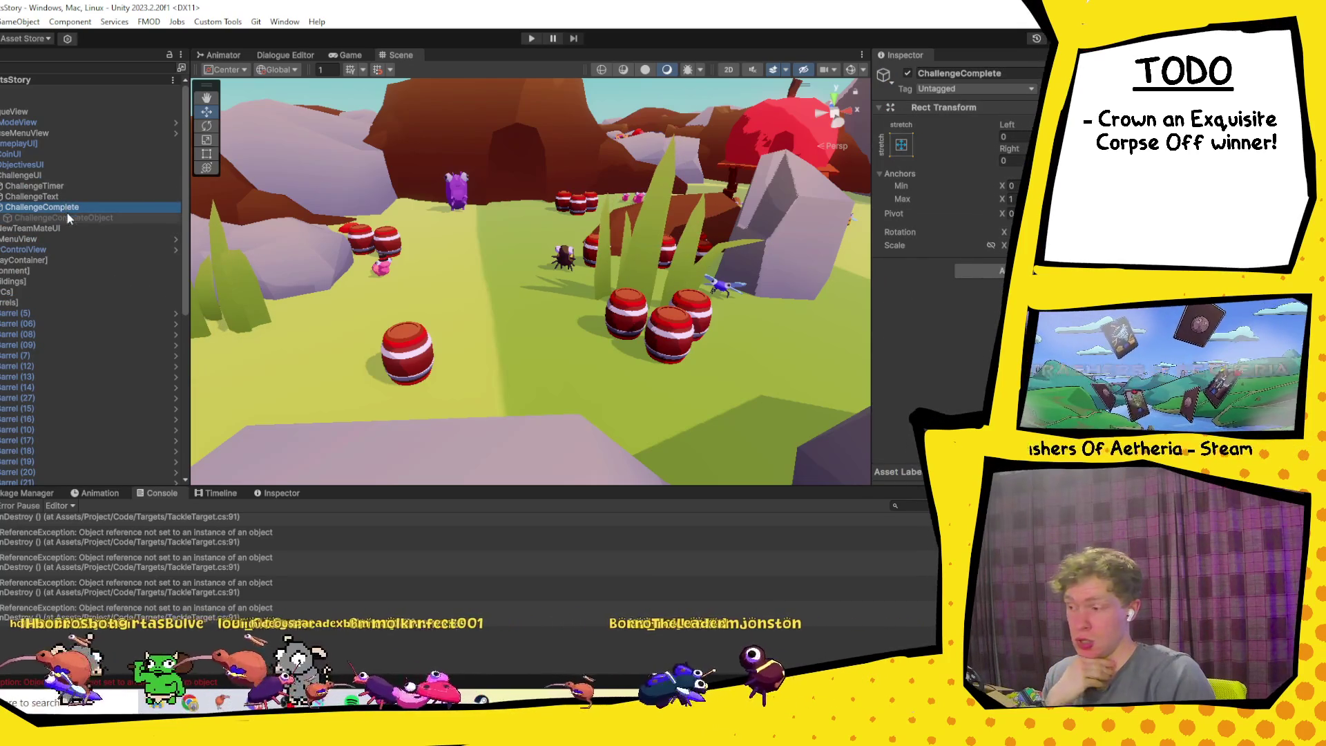
pyautogui.click(67, 217)
pyautogui.press('Right')
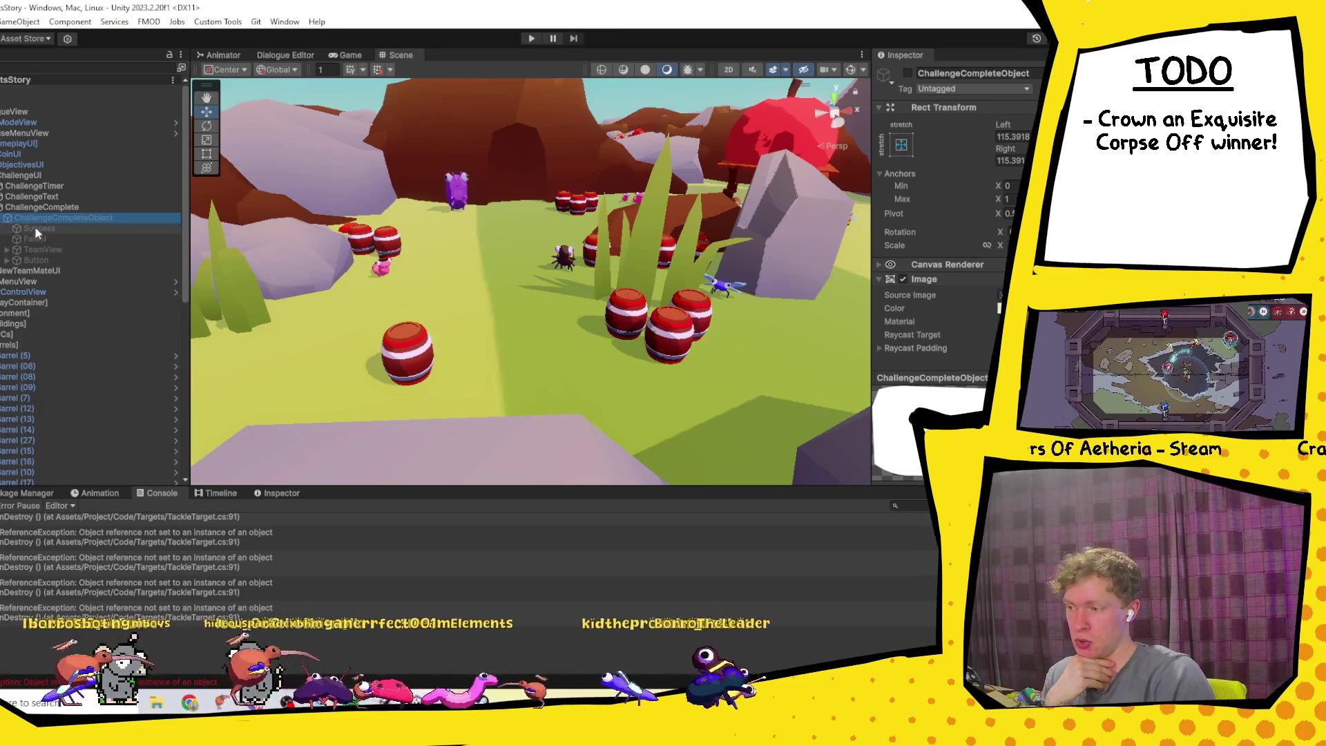
pyautogui.click(2, 207)
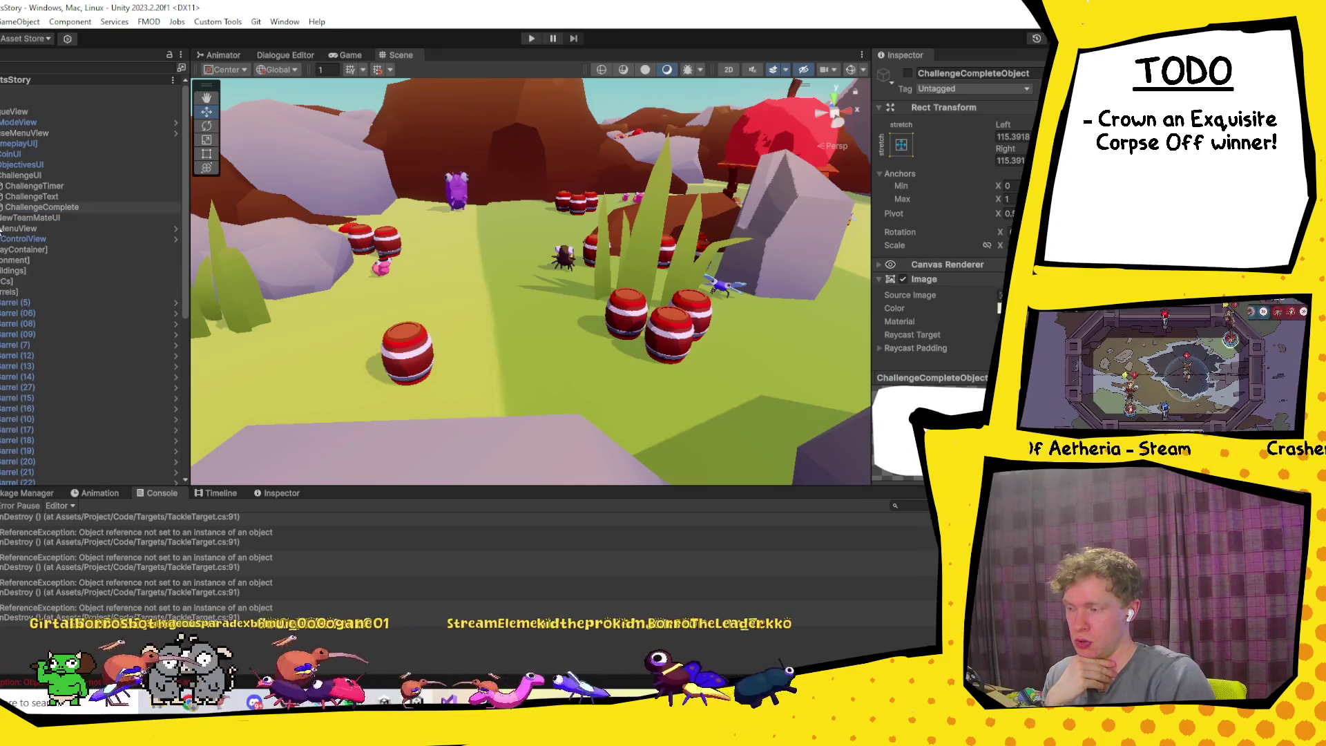
pyautogui.hotkey('alt', 'Tab')
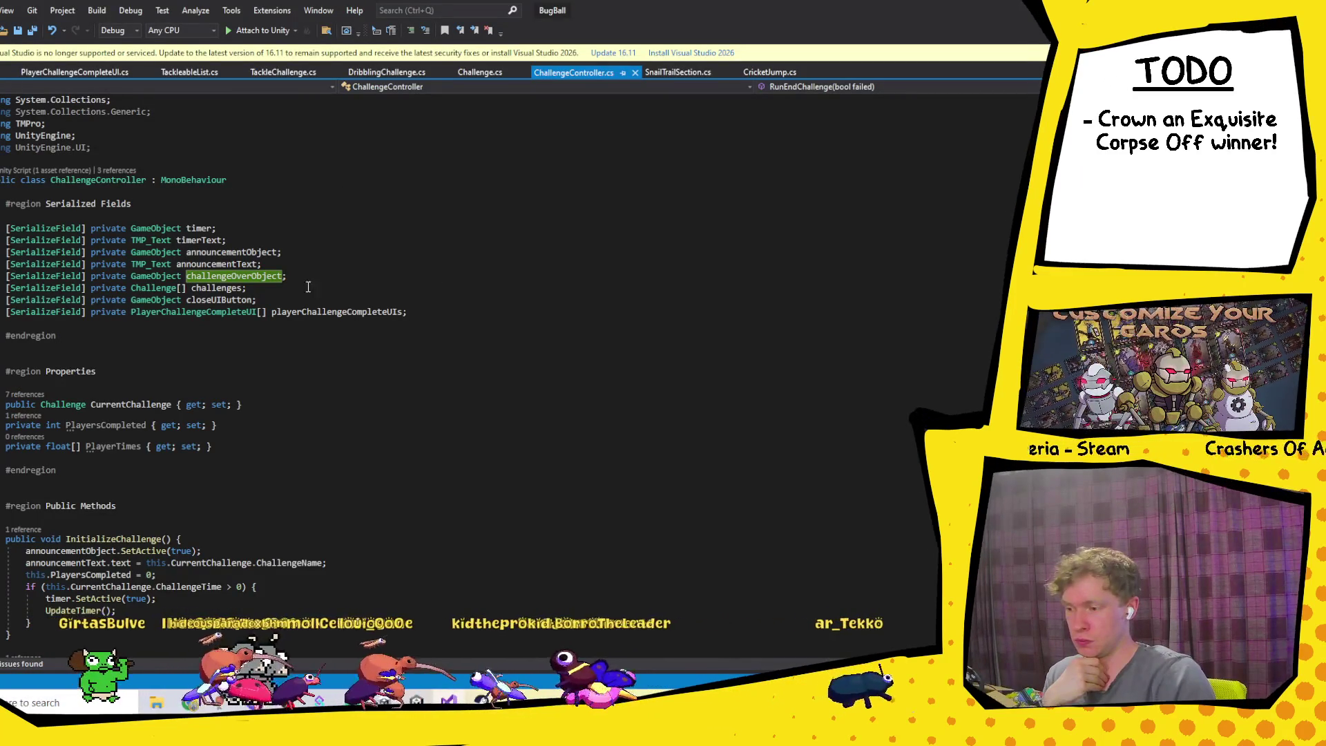
# Step: Begin a '[SerializeField] private TMP_Text' field line directly below challengeOverObject in ChallengeController
pyautogui.click(297, 267)
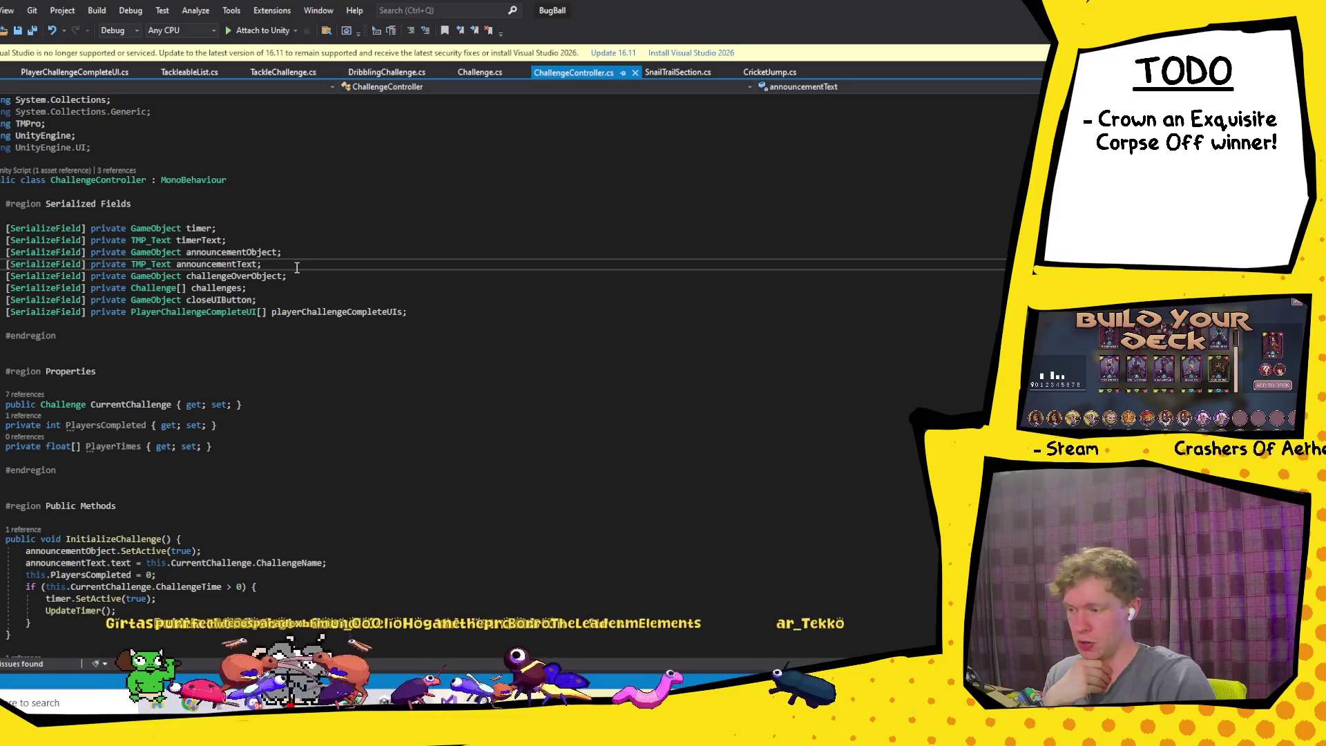
pyautogui.click(311, 276)
pyautogui.press('Return')
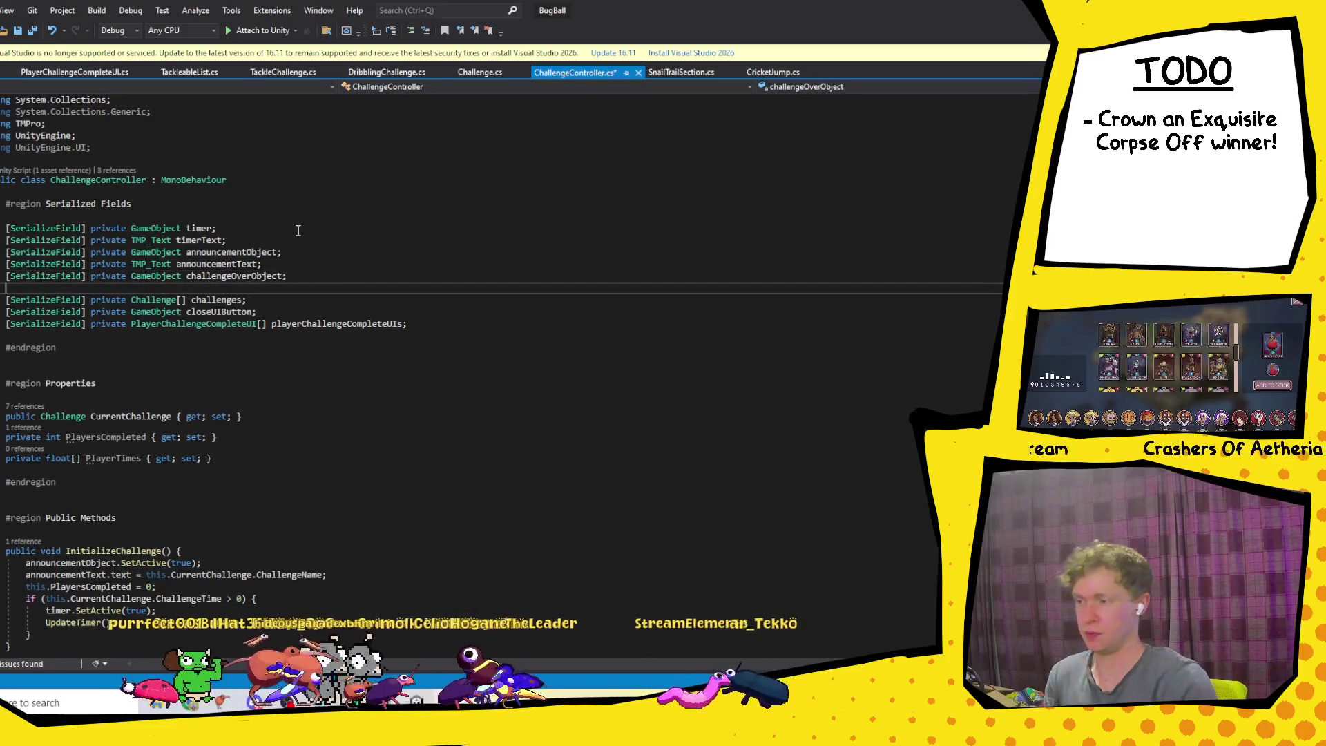
pyautogui.write('[se')
pyautogui.press('Tab')
pyautogui.write('] privatee')
pyautogui.press('BackSpace')
pyautogui.write('Gam')
pyautogui.press('BackSpace')
pyautogui.press('BackSpace')
pyautogui.press('BackSpace')
pyautogui.write('TMP_')
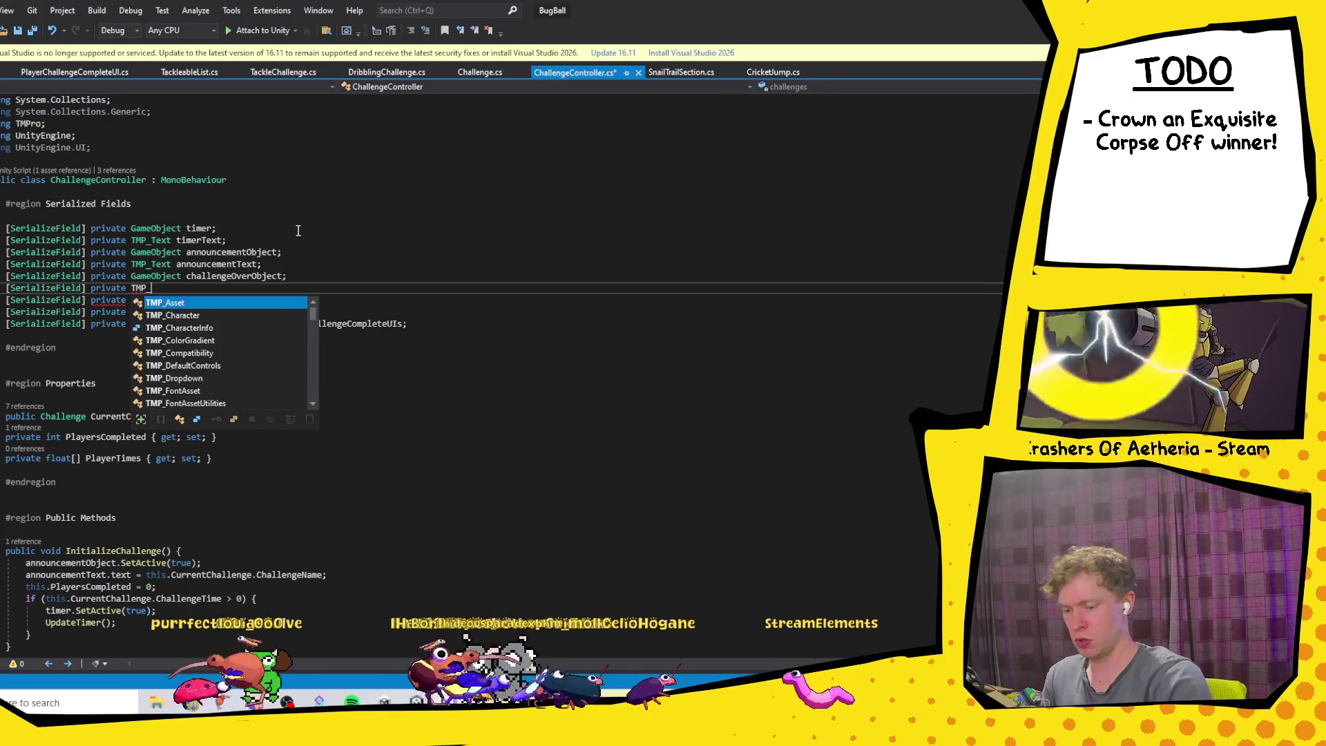
pyautogui.write('Text')
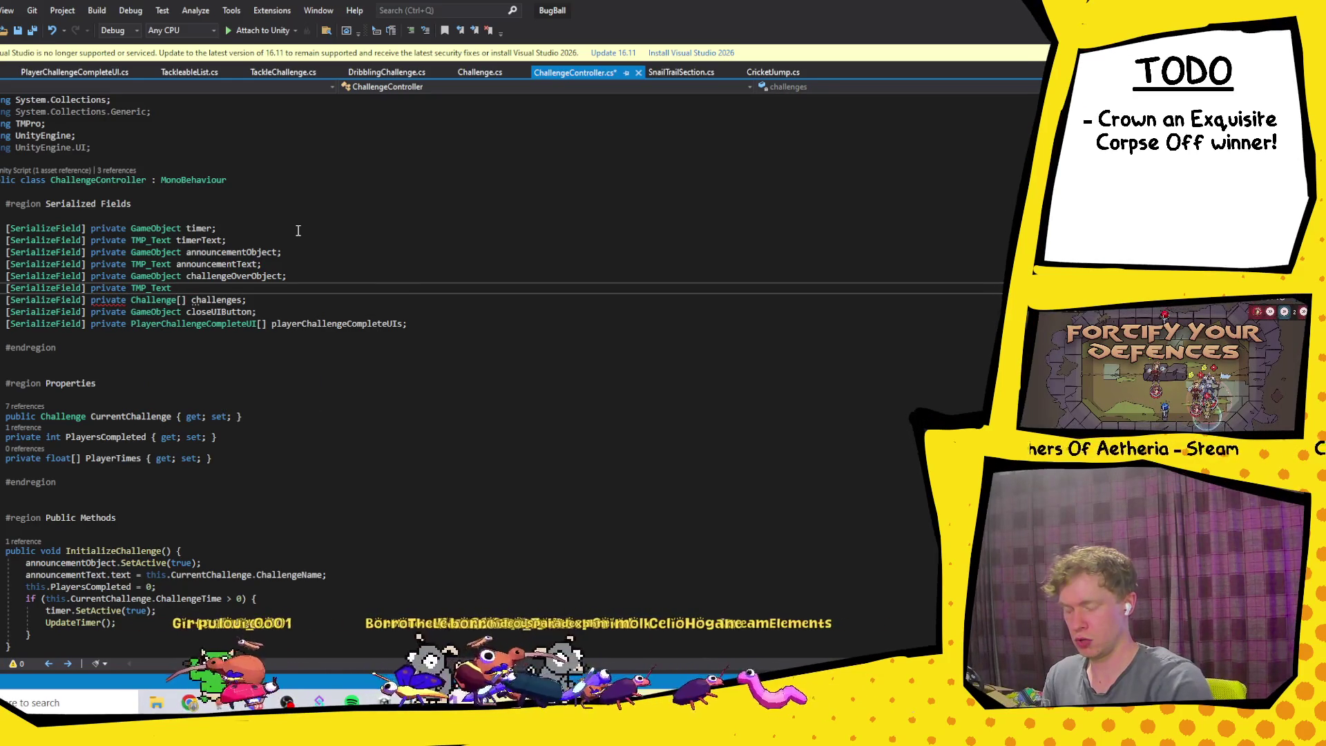
pyautogui.write('S')
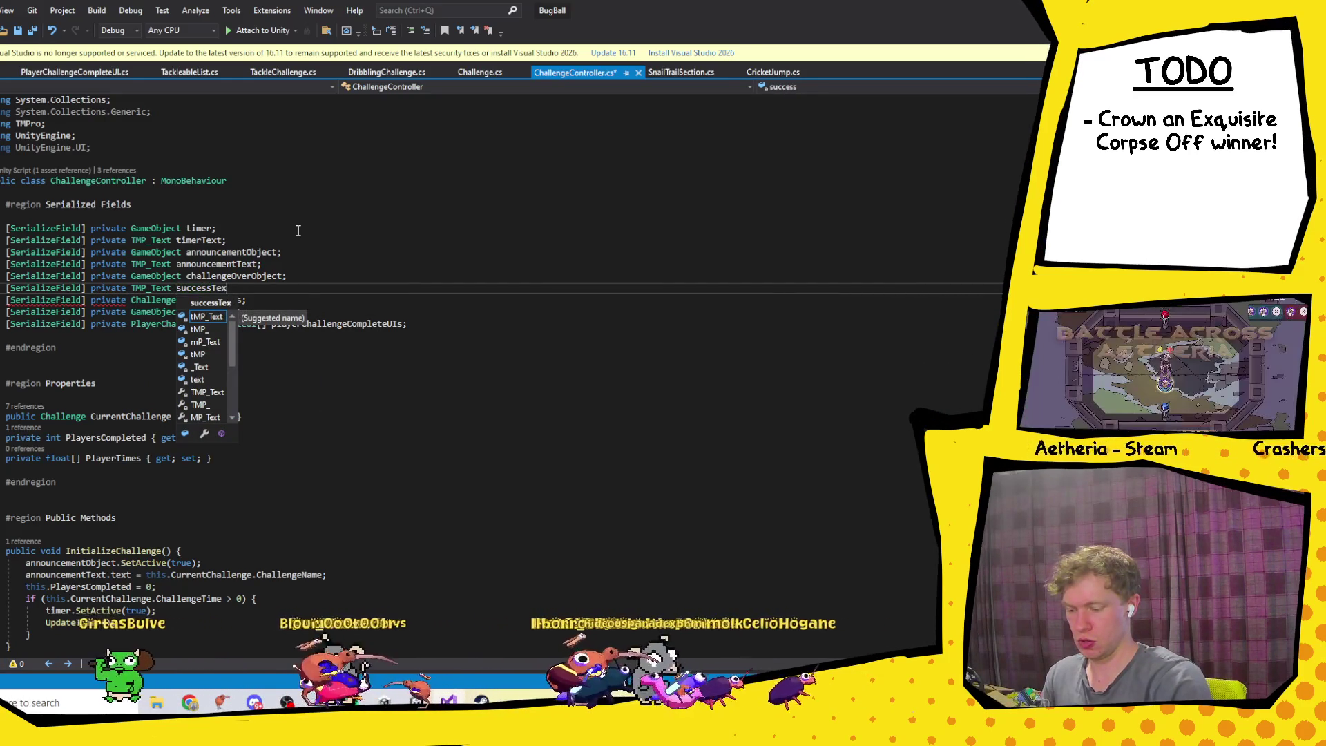
pyautogui.write(';')
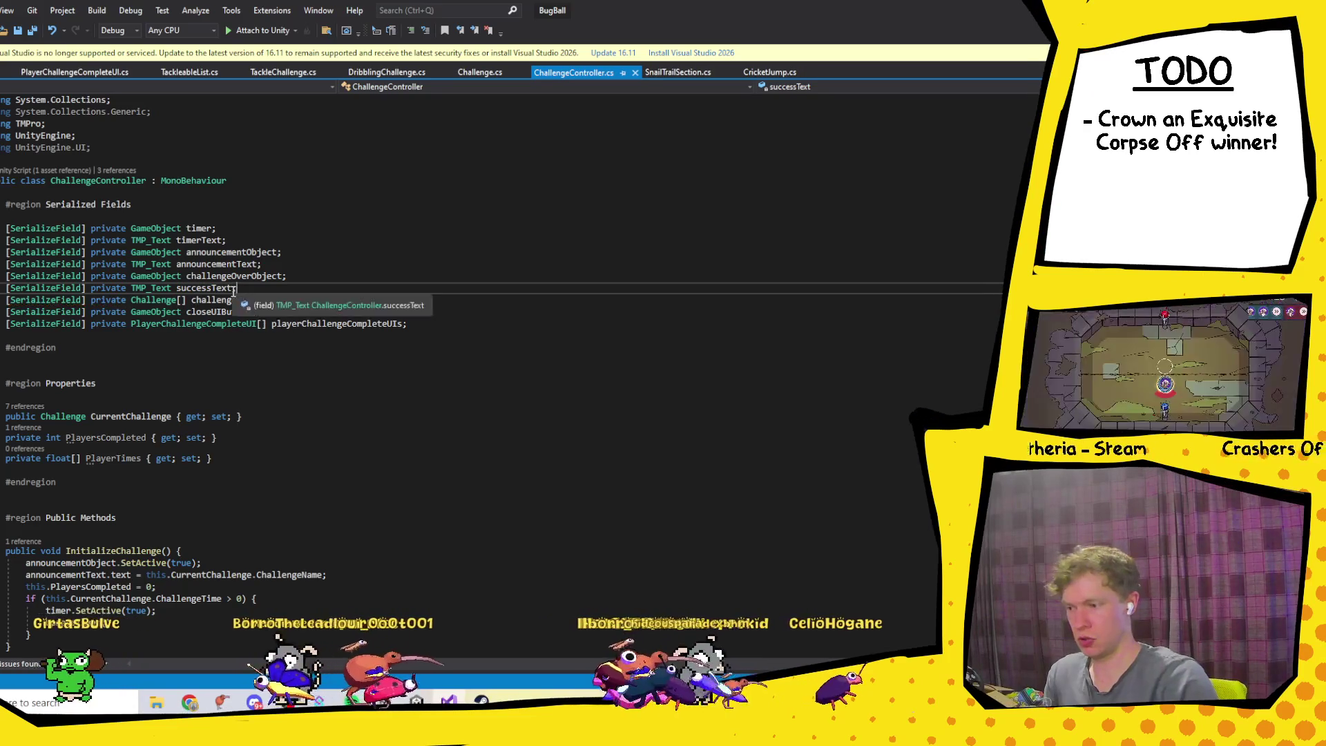
# Step: Locate the challengeOverObject.SetActive line in RunEndChallenge and check its failed parameter
pyautogui.click(228, 300)
pyautogui.scroll(-15, 237, 292)
pyautogui.scroll(-7, 238, 293)
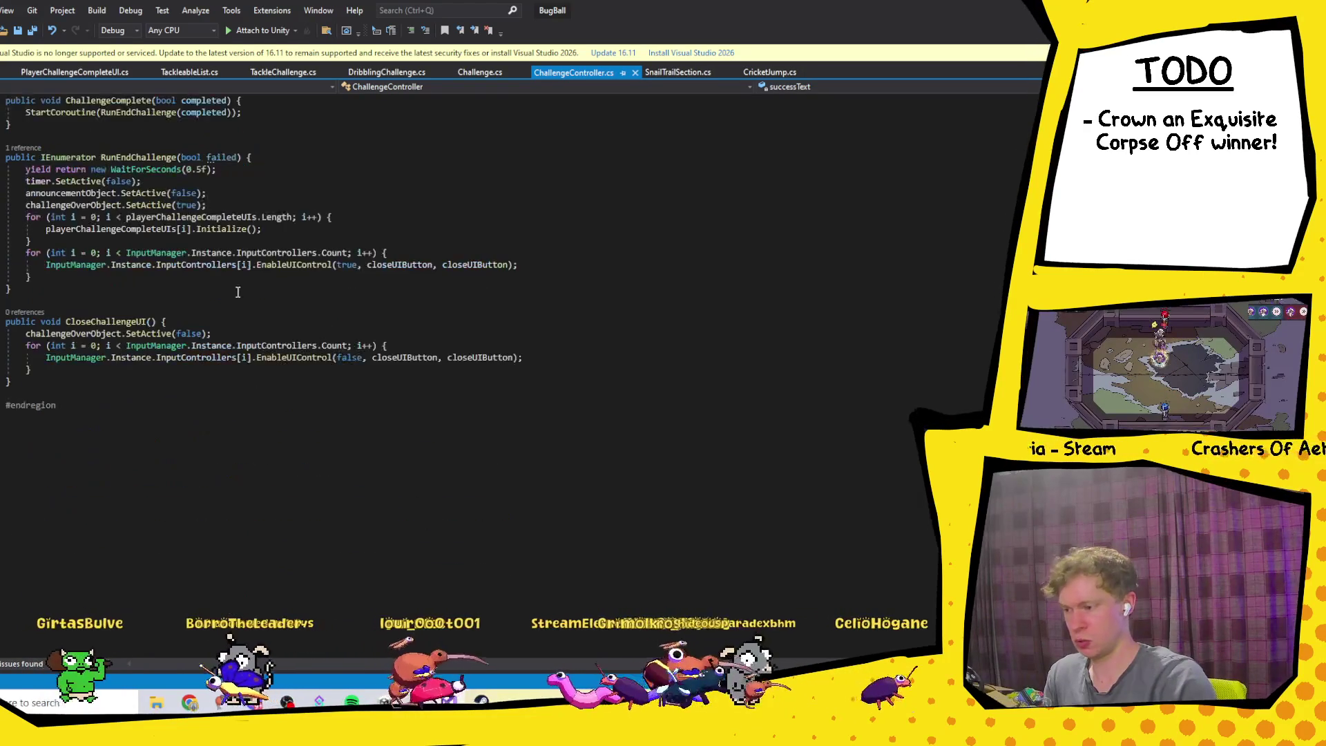
pyautogui.scroll(2, 262, 366)
pyautogui.click(136, 235)
pyautogui.click(335, 316)
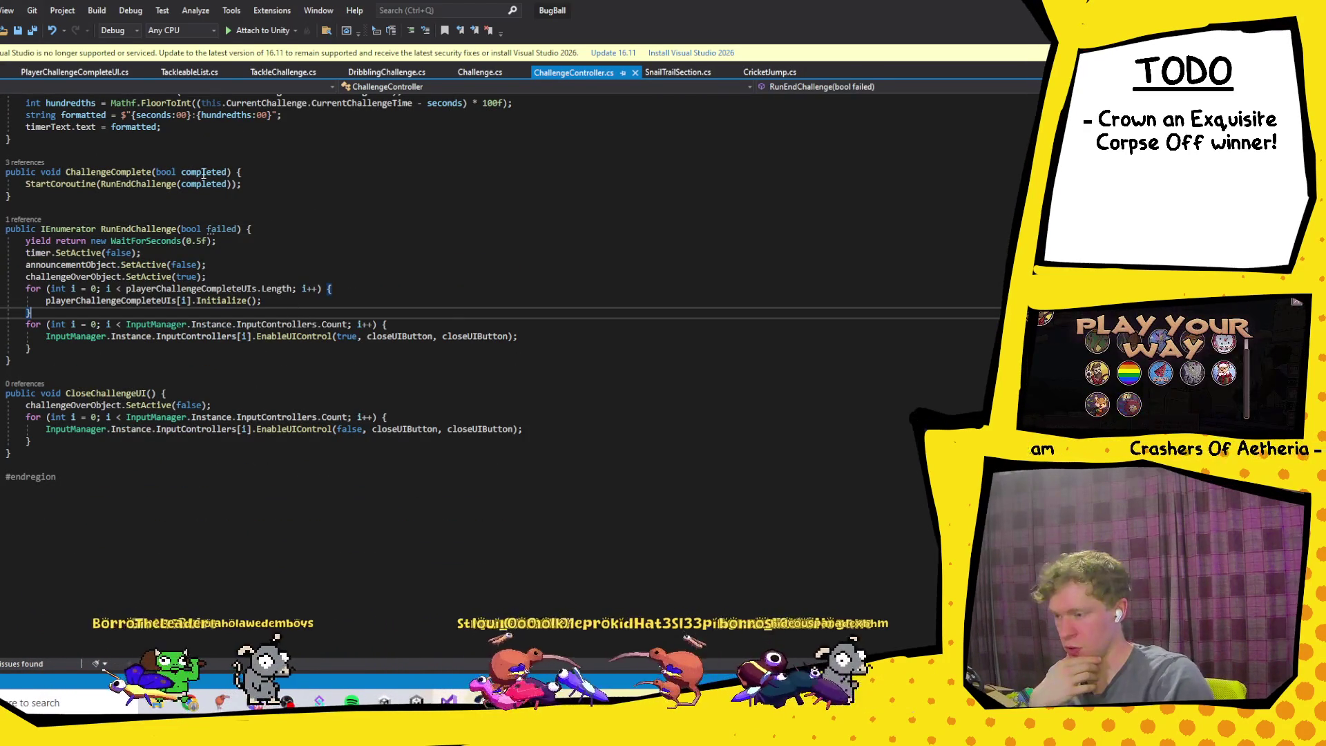
pyautogui.click(221, 229)
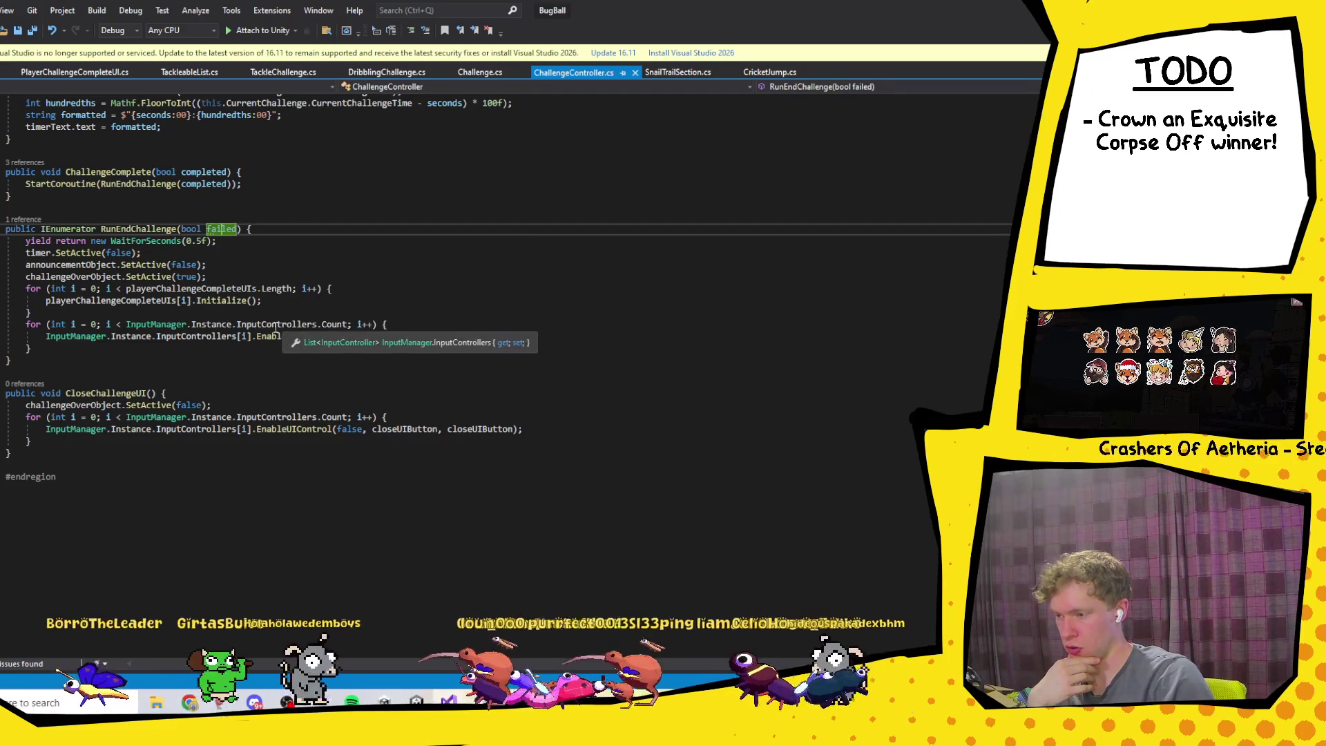
pyautogui.click(207, 278)
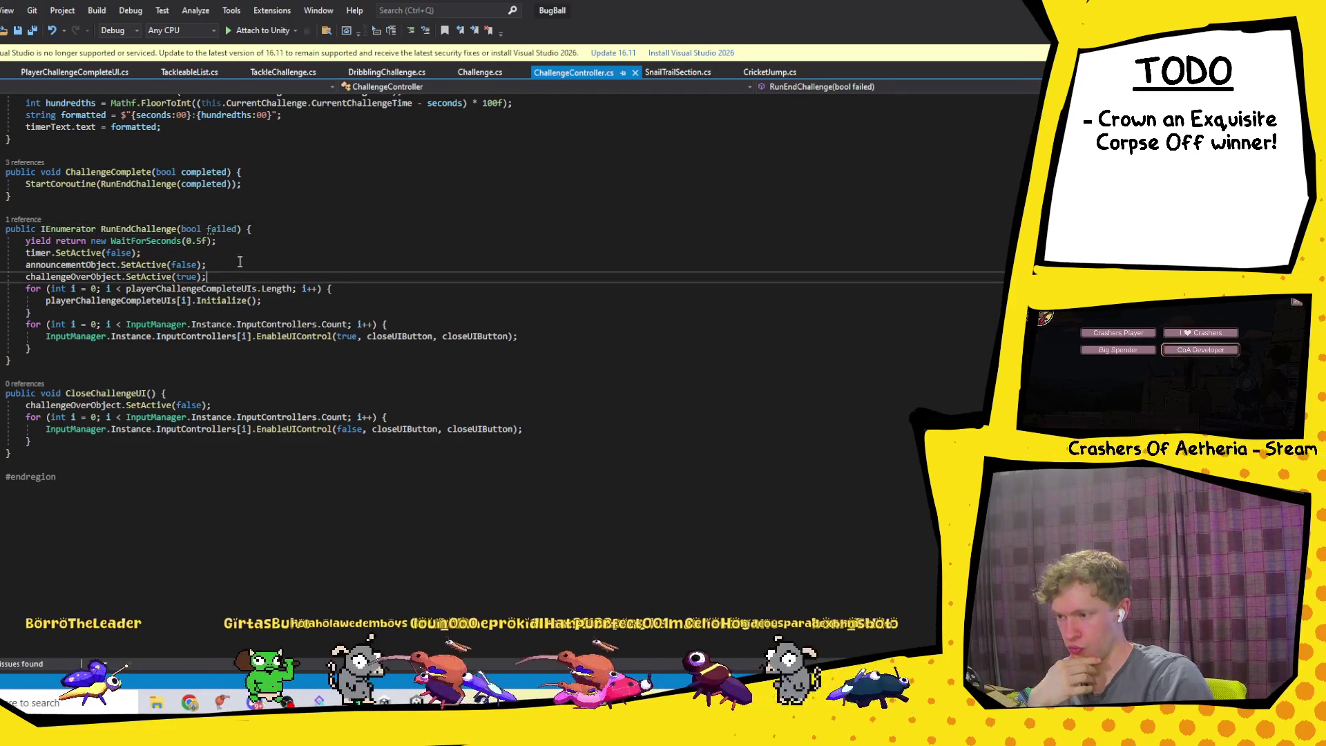
# Step: Add if (failed) / else branches setting successText.text to "Failed" or "Success", then return to Unity
pyautogui.press('Return')
pyautogui.write('if (')
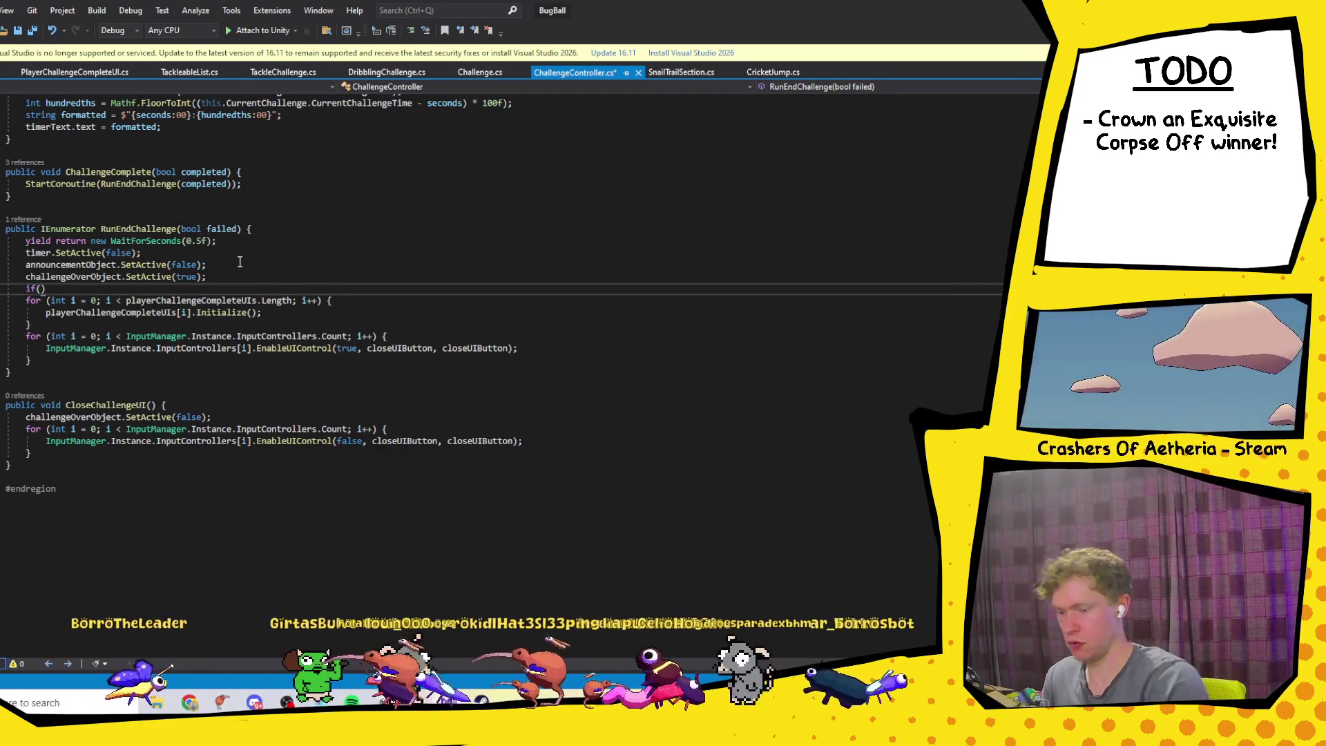
pyautogui.write('failed) ')
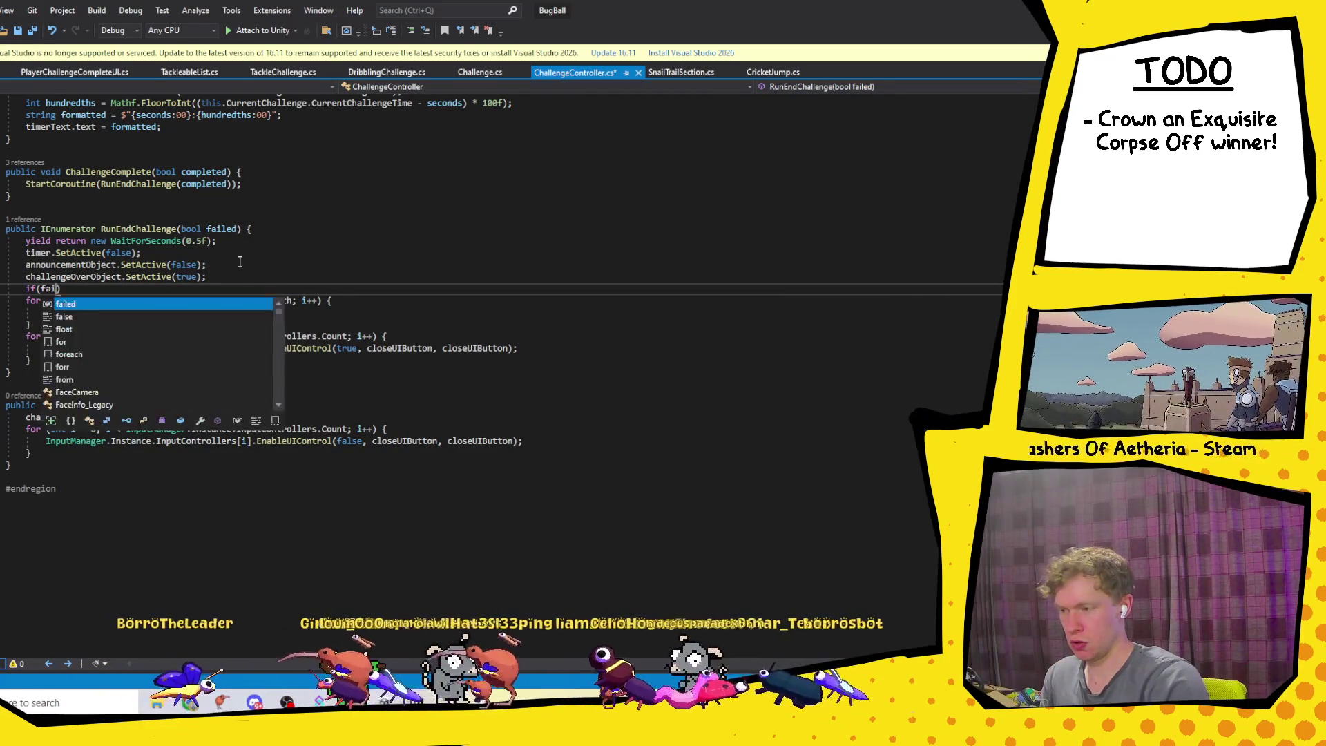
pyautogui.write('{')
pyautogui.press('Return')
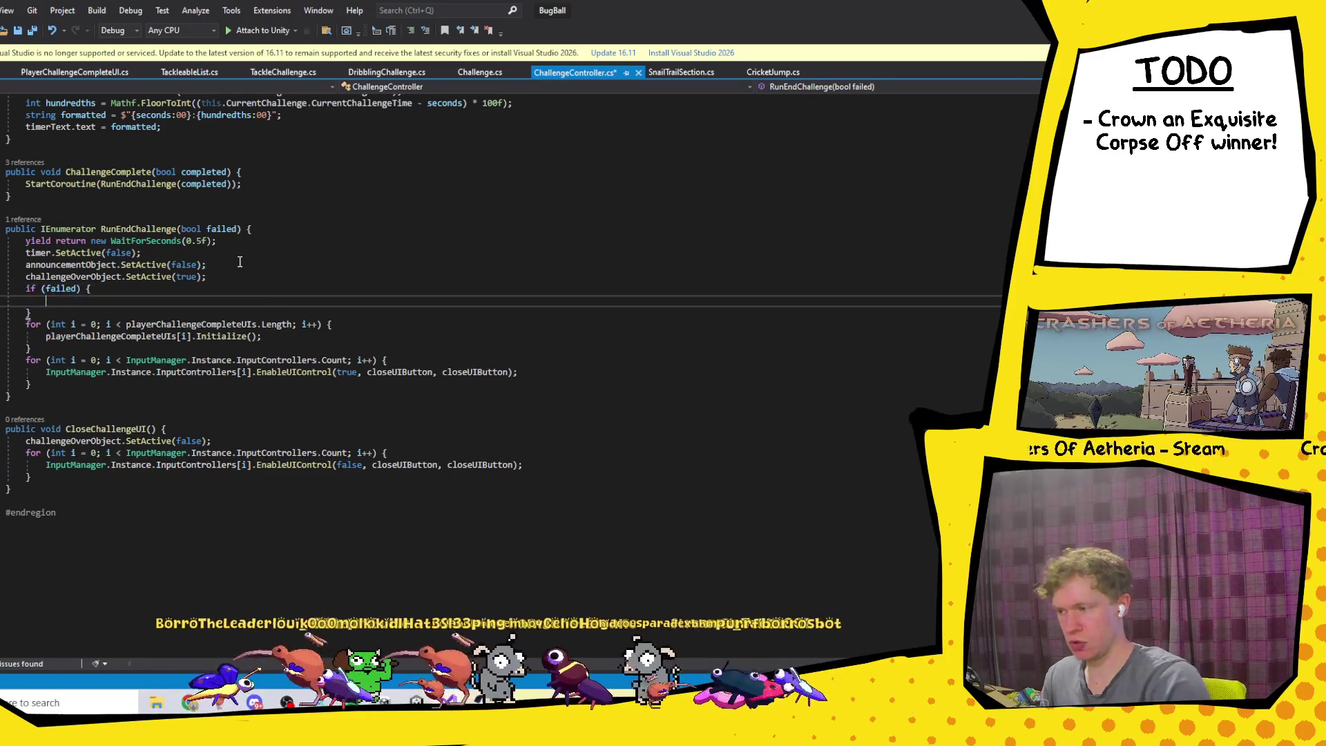
pyautogui.write('su')
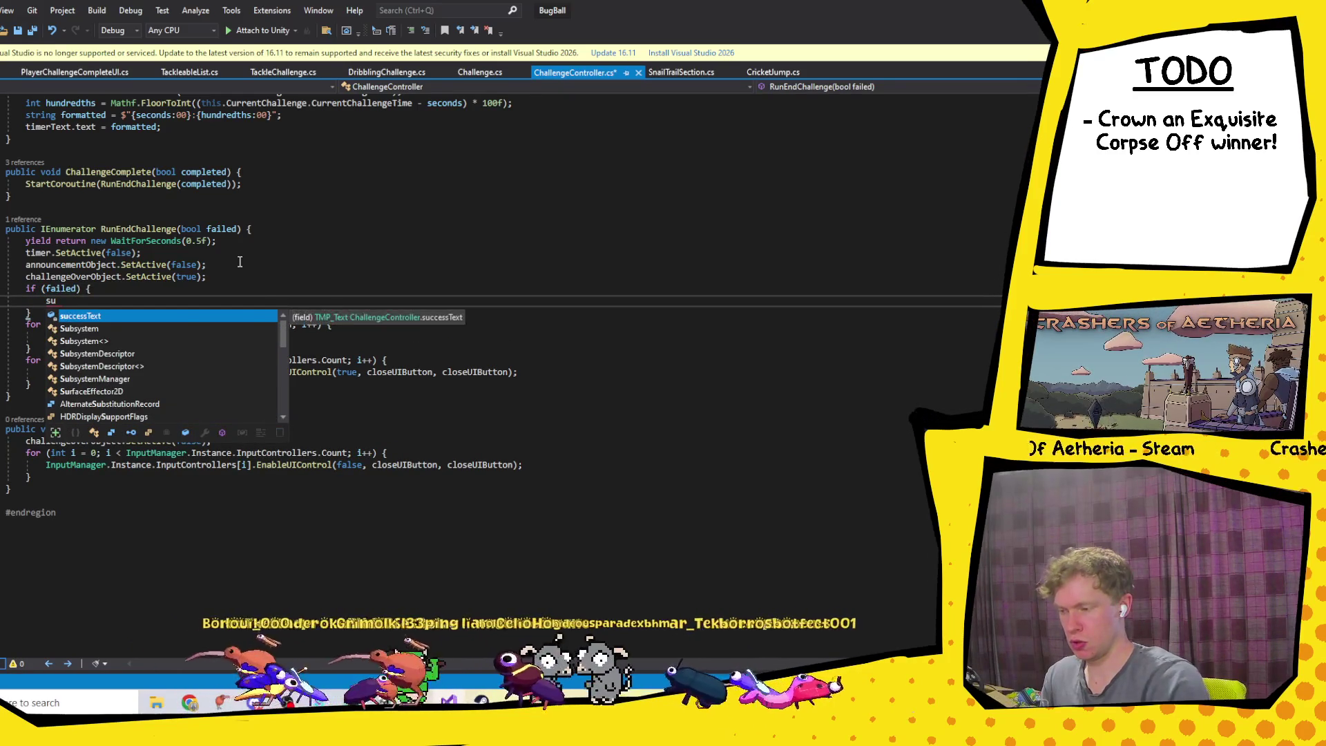
pyautogui.write('ccessText.text = "Failed')
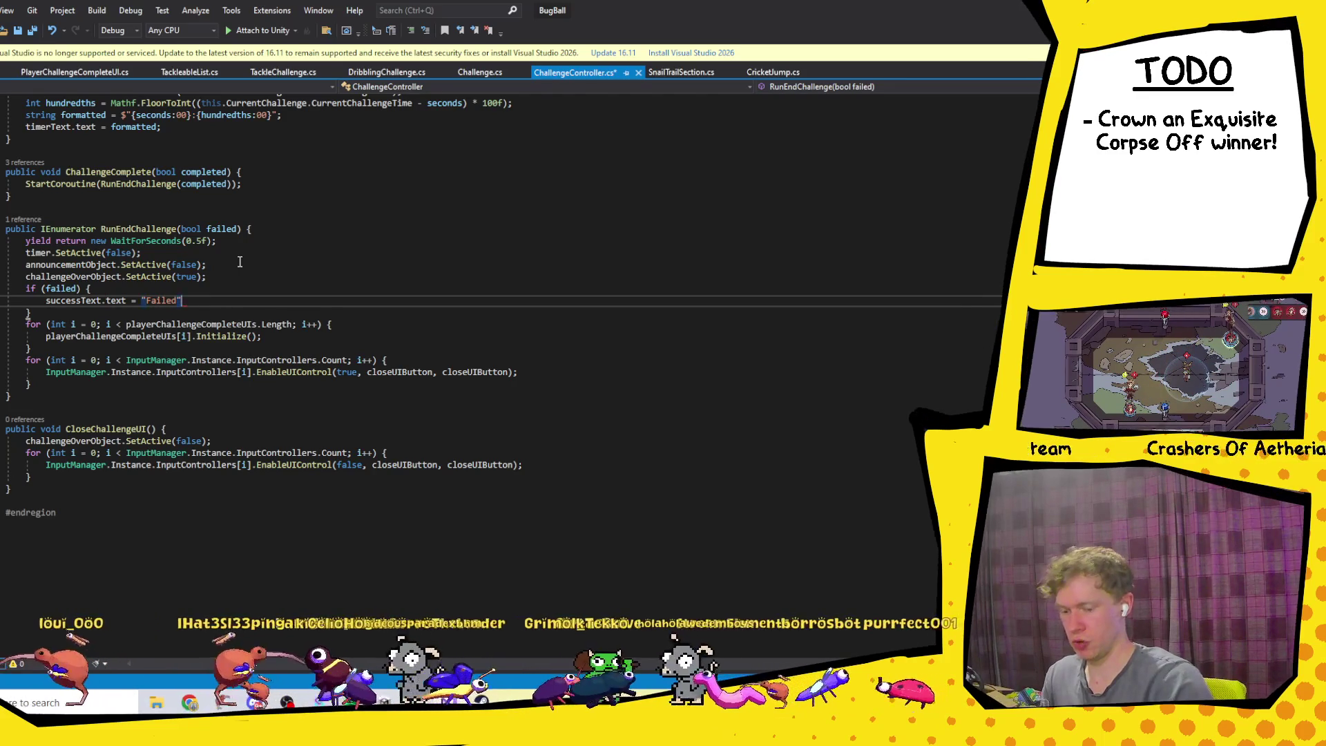
pyautogui.press('Down')
pyautogui.write('else {')
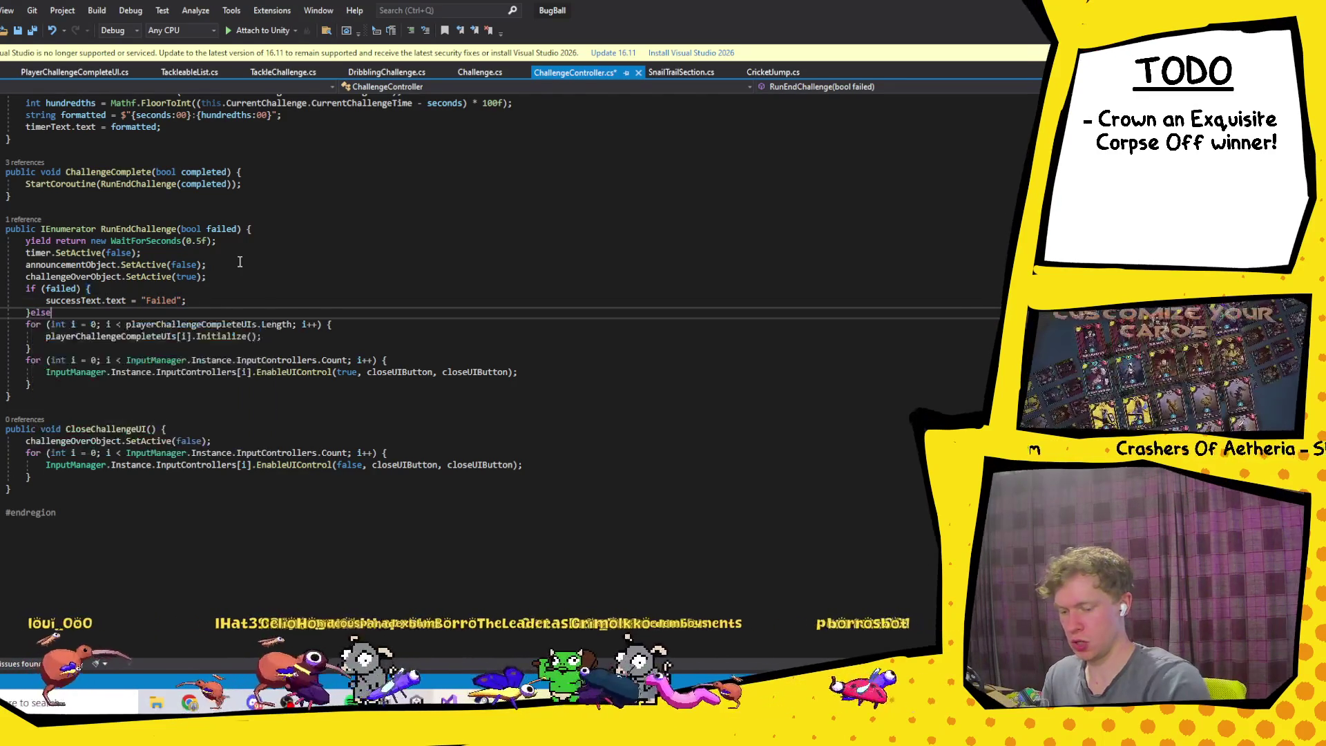
pyautogui.press('Return')
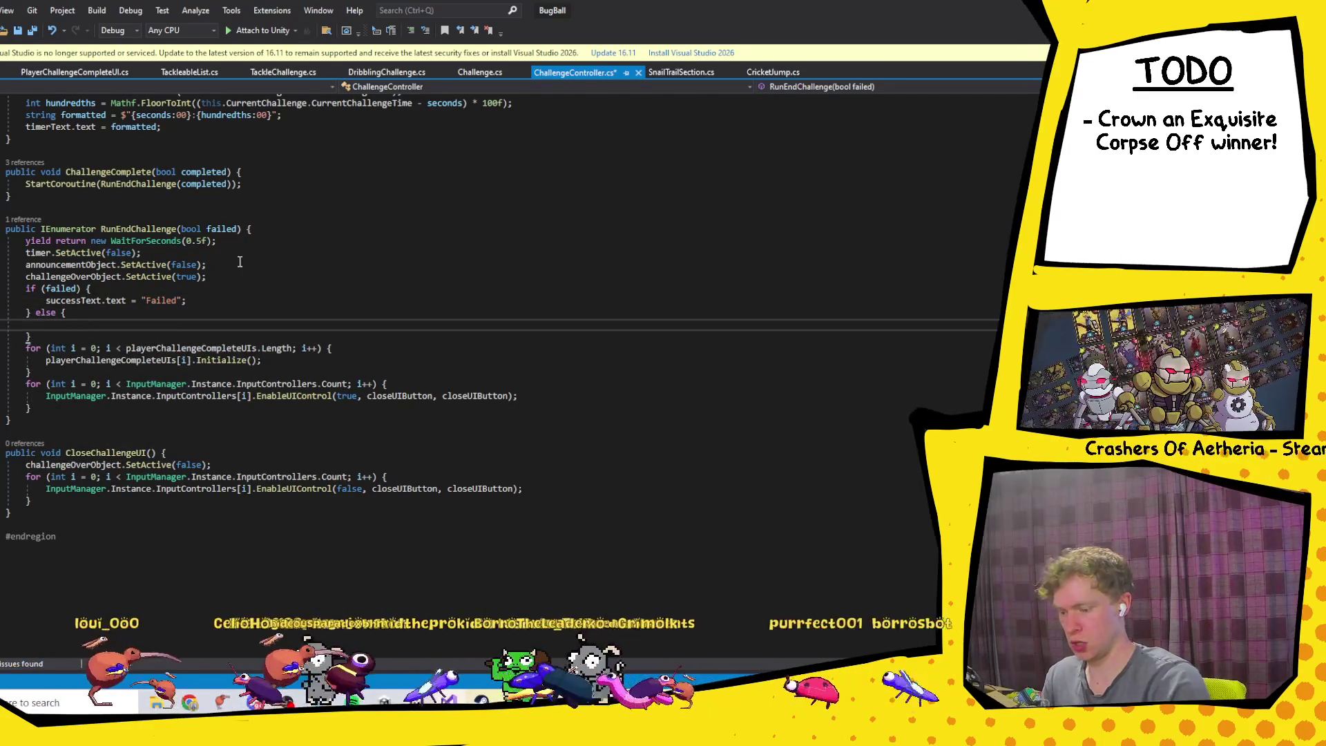
pyautogui.write('successText.text = "Success";')
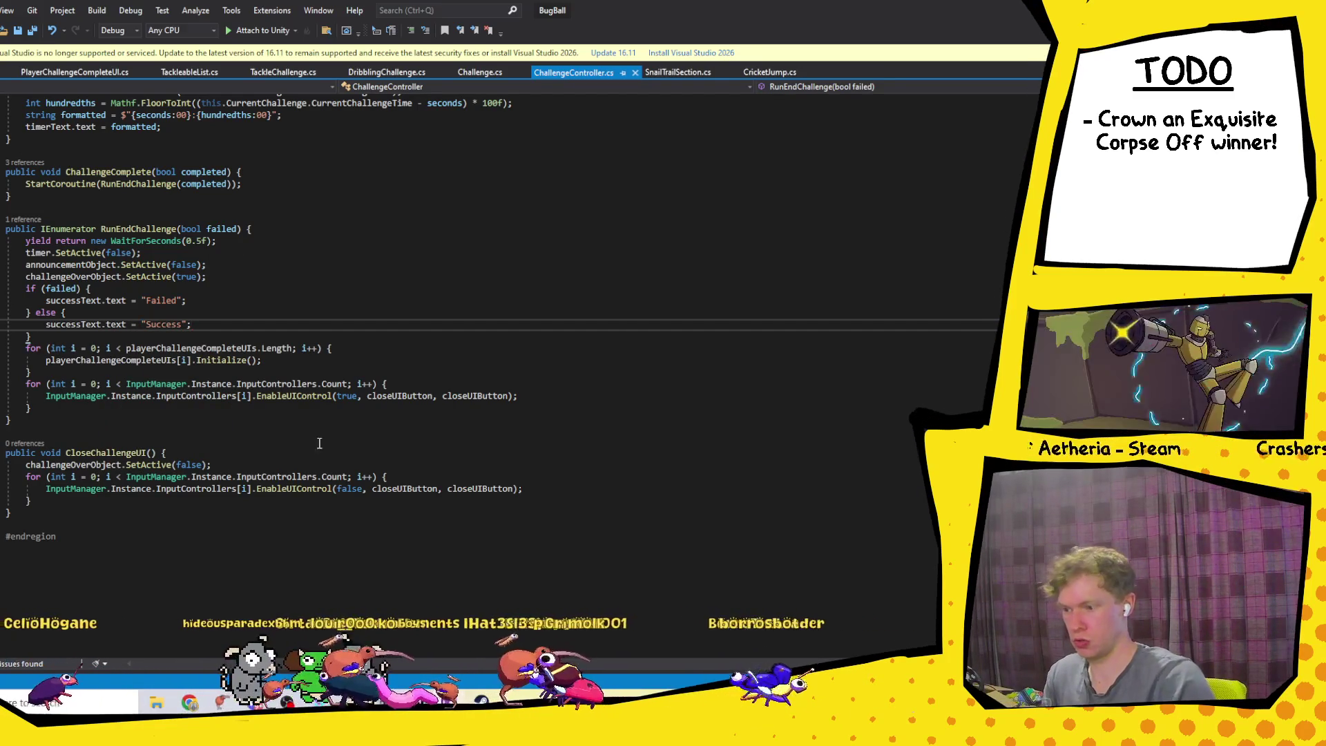
pyautogui.hotkey('alt', 'Tab')
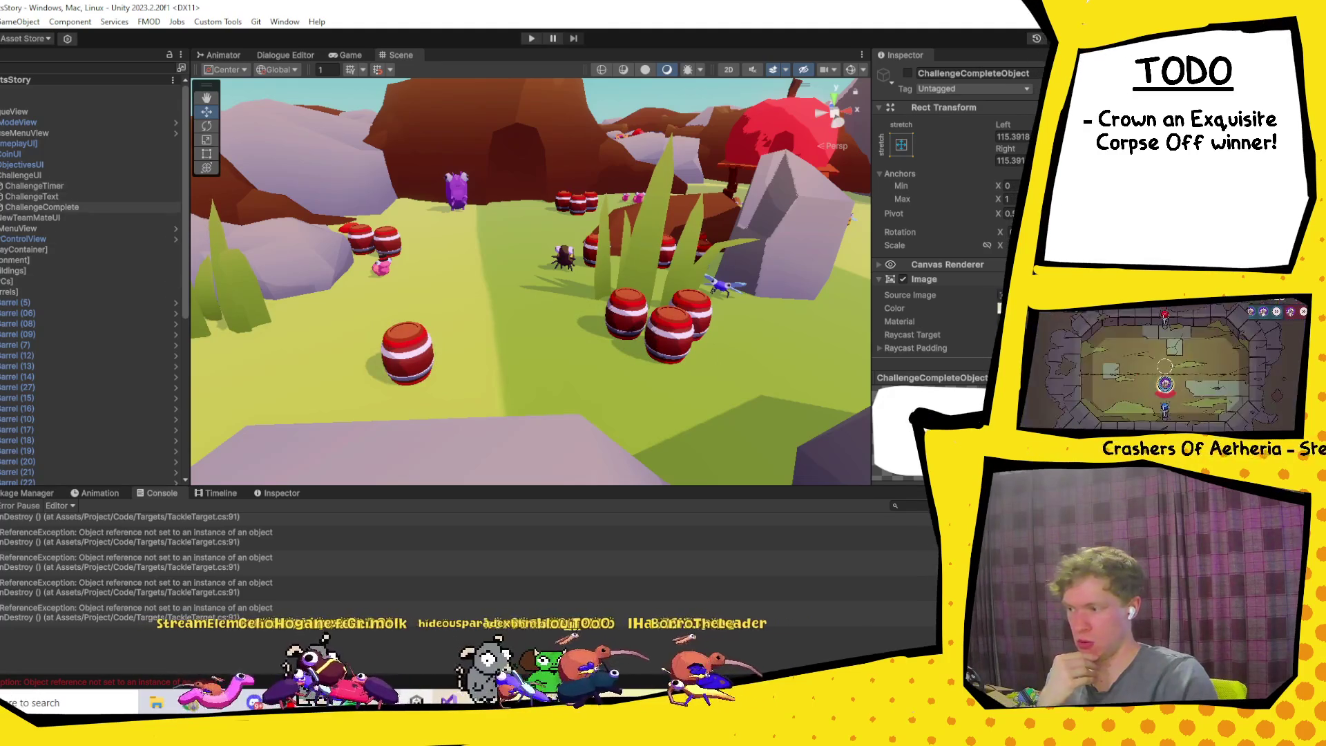
# Step: Activate ChallengeCompleteObject and frame its end-screen panel in the Scene view
pyautogui.click(907, 73)
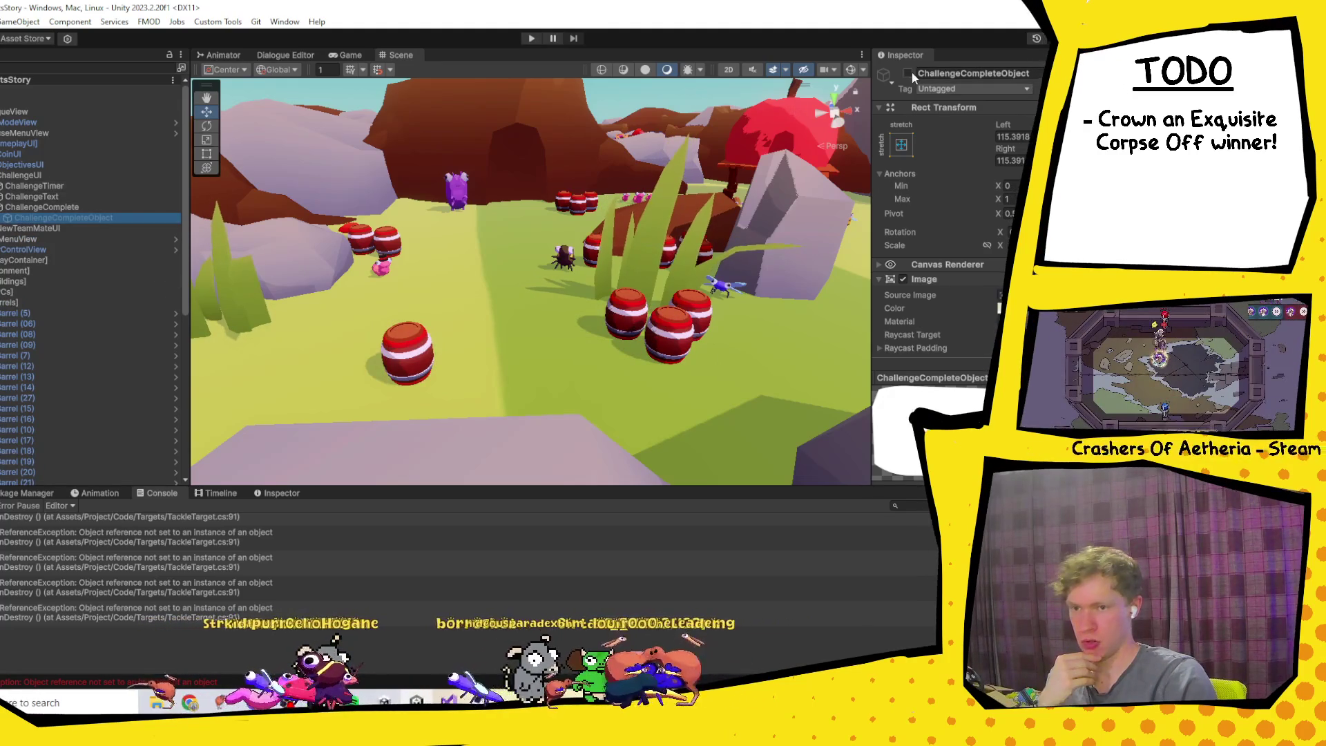
pyautogui.doubleClick(126, 217)
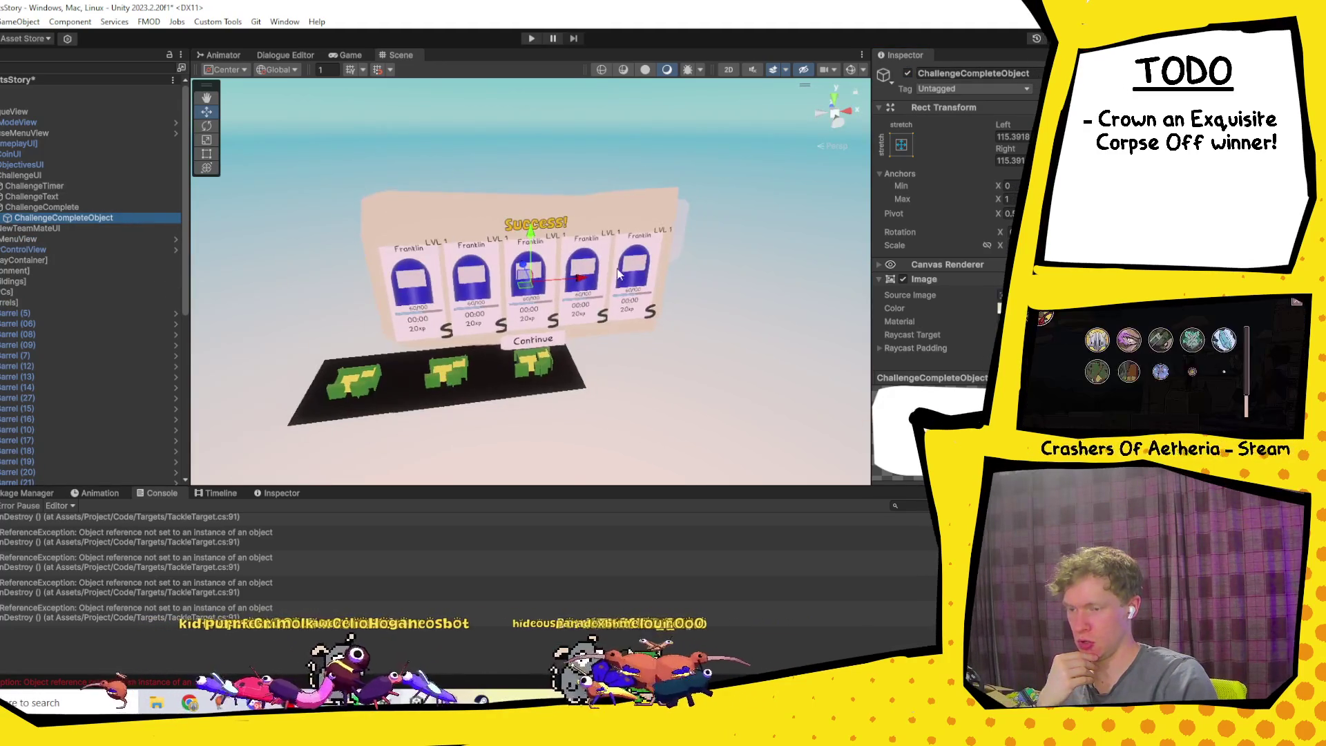
pyautogui.moveTo(627, 259); pyautogui.dragTo(497, 123)
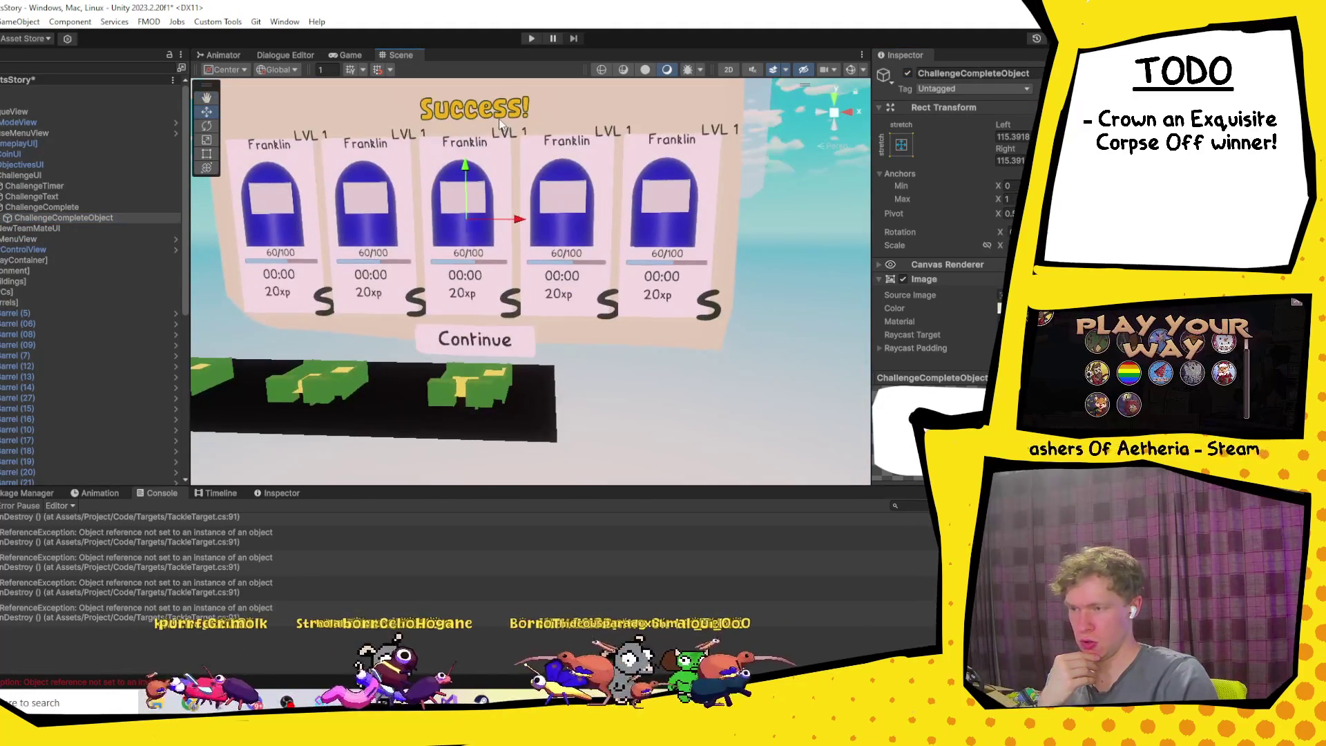
pyautogui.click(499, 123)
# Step: Check the Success and Failed heading objects, then select ChallengeController to view its references
pyautogui.click(1, 217)
pyautogui.click(26, 229)
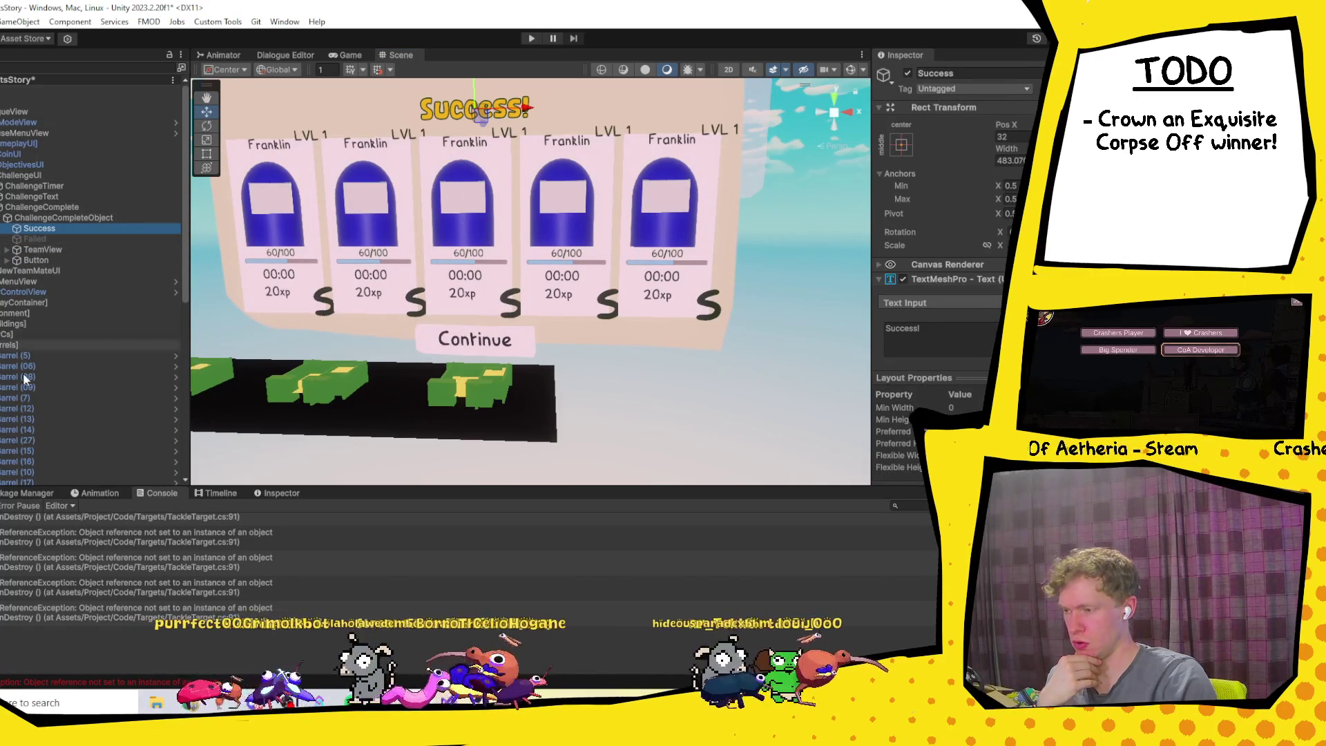
pyautogui.click(35, 239)
pyautogui.click(35, 227)
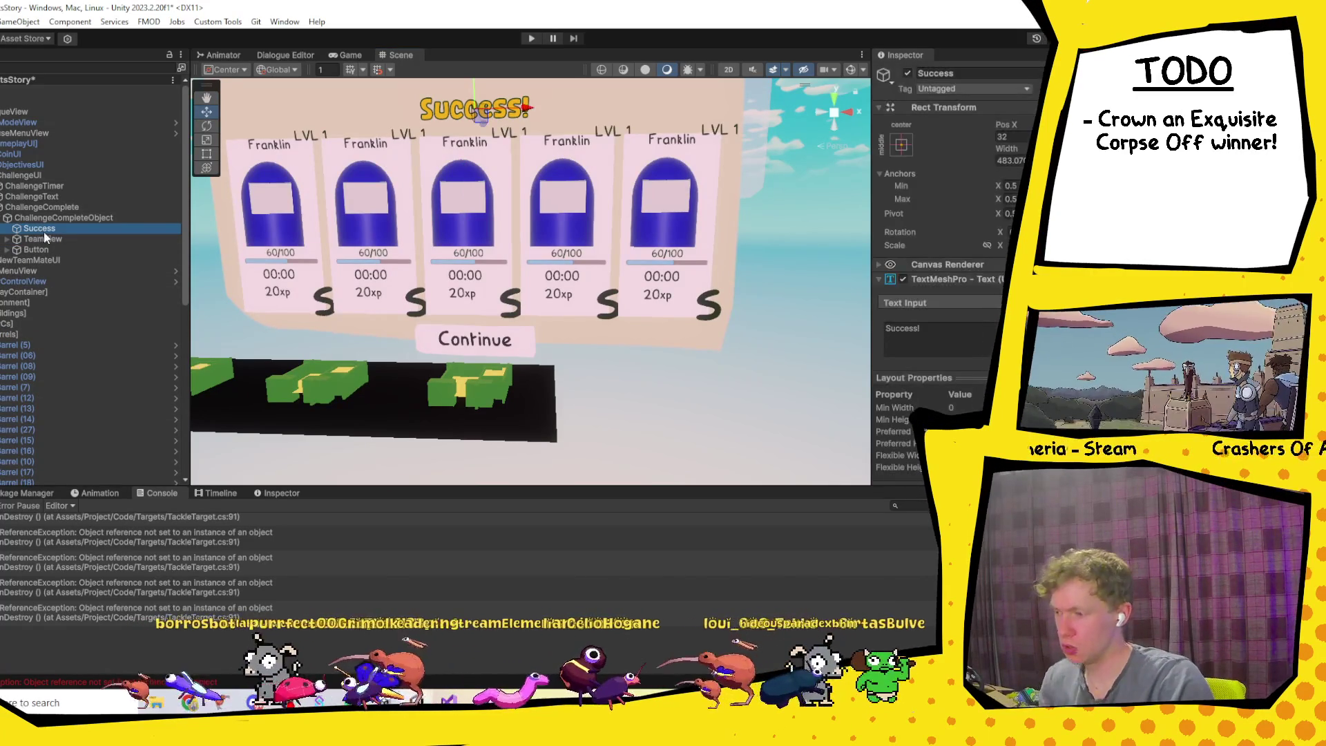
pyautogui.scroll(-1, 44, 230)
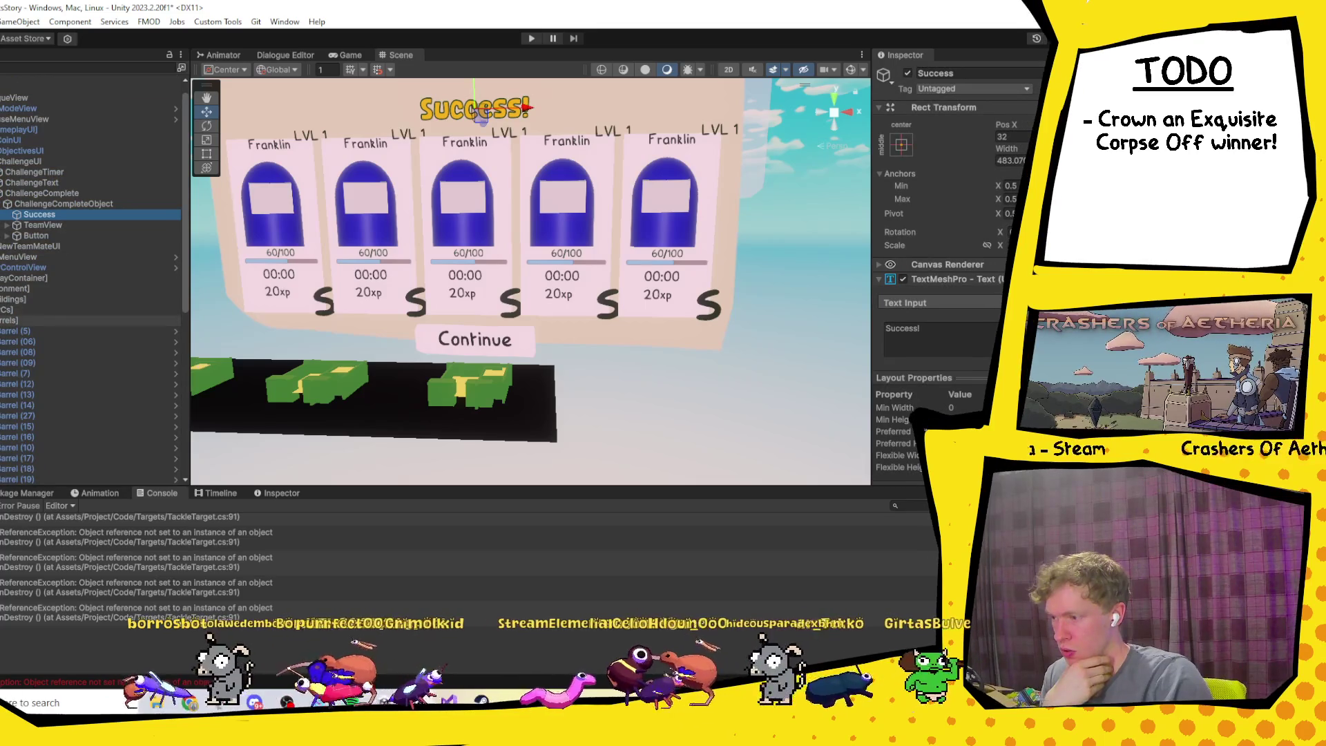
pyautogui.click(13, 320)
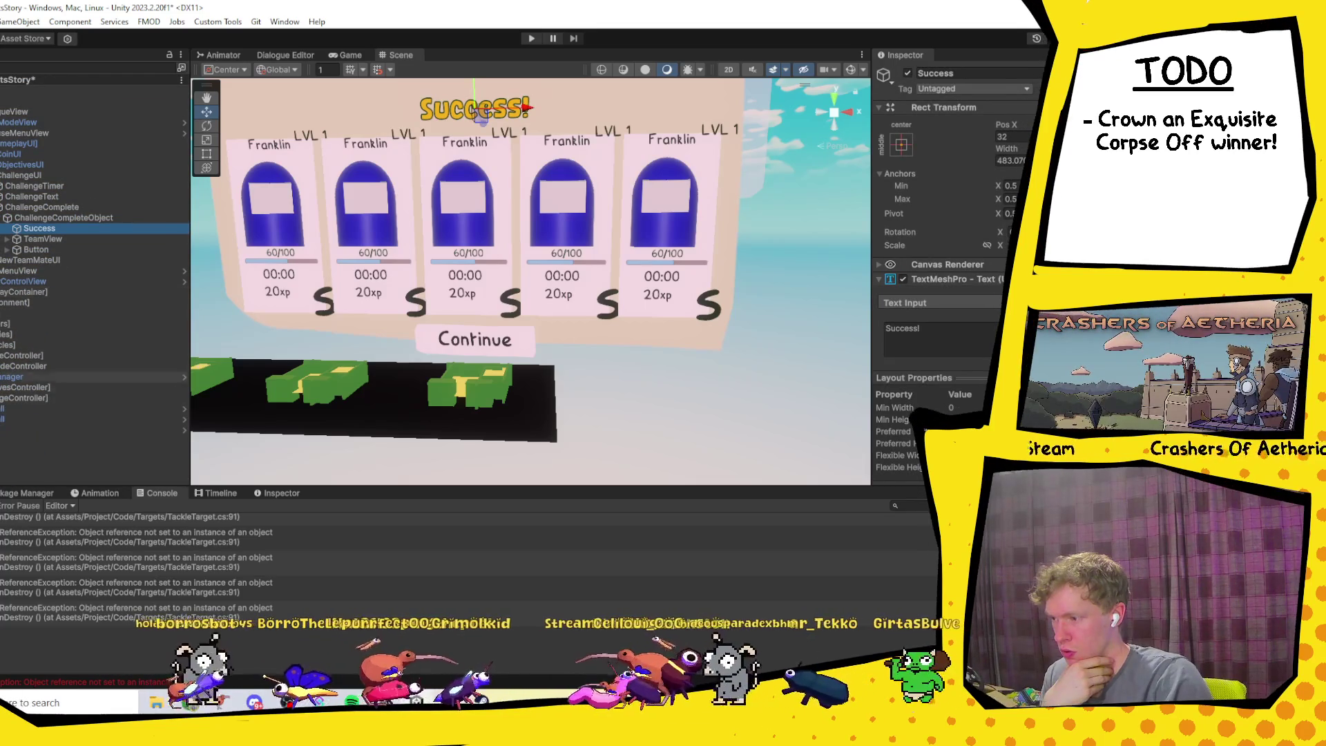
pyautogui.click(7, 398)
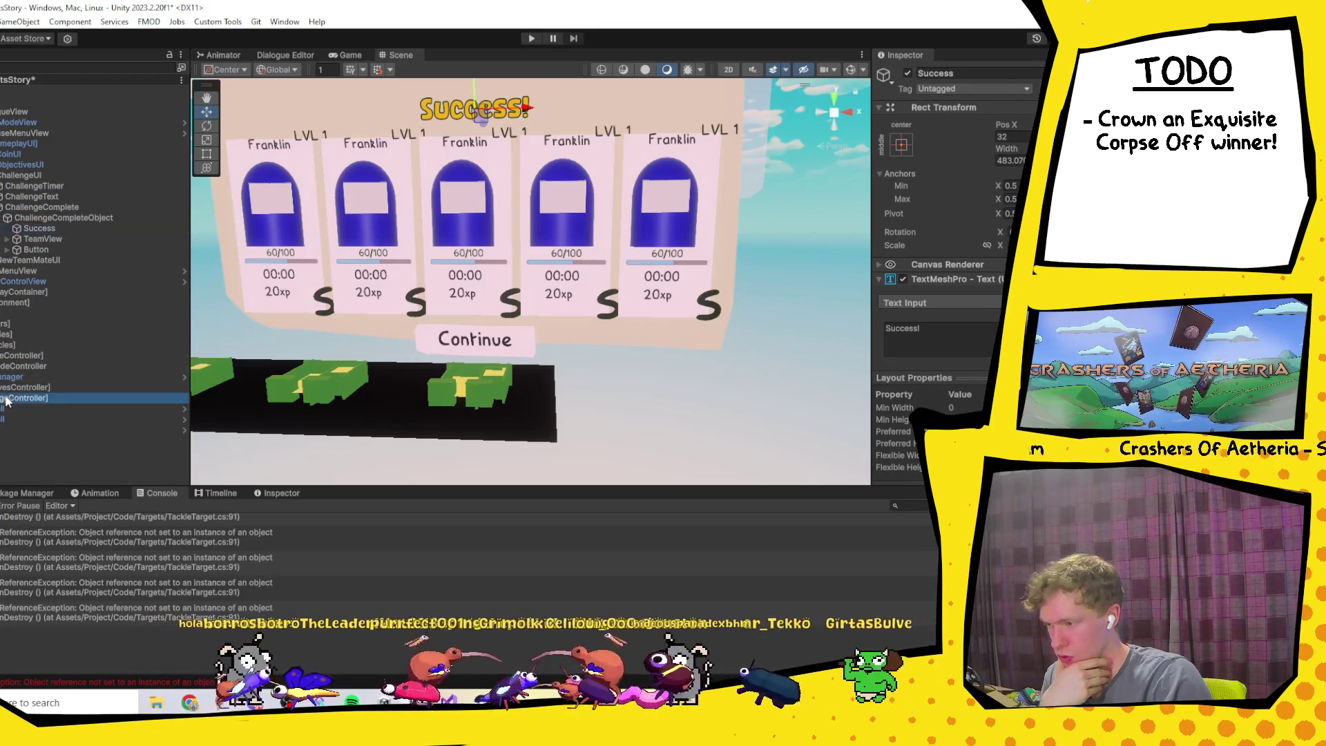
pyautogui.click(999, 288)
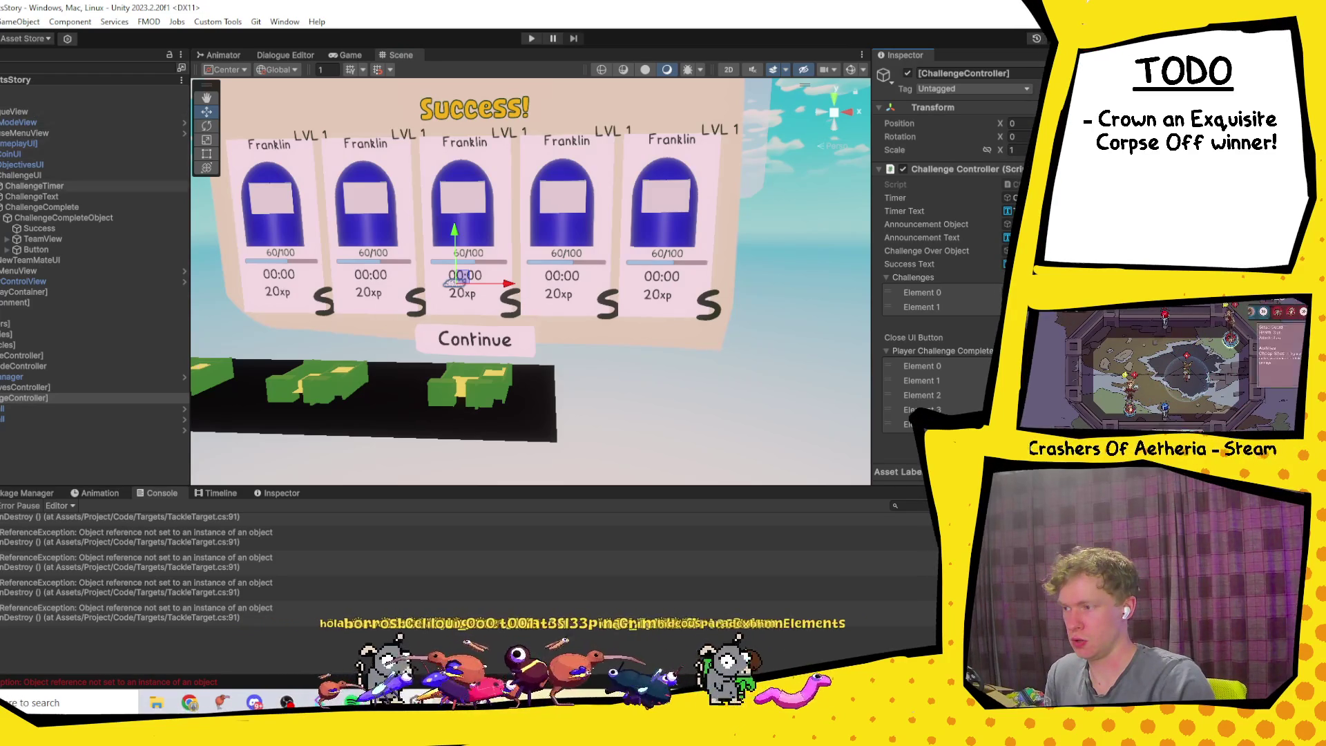
# Step: Collapse the expanded UI groups in the Hierarchy to tidy it
pyautogui.click(7, 218)
pyautogui.click(2, 207)
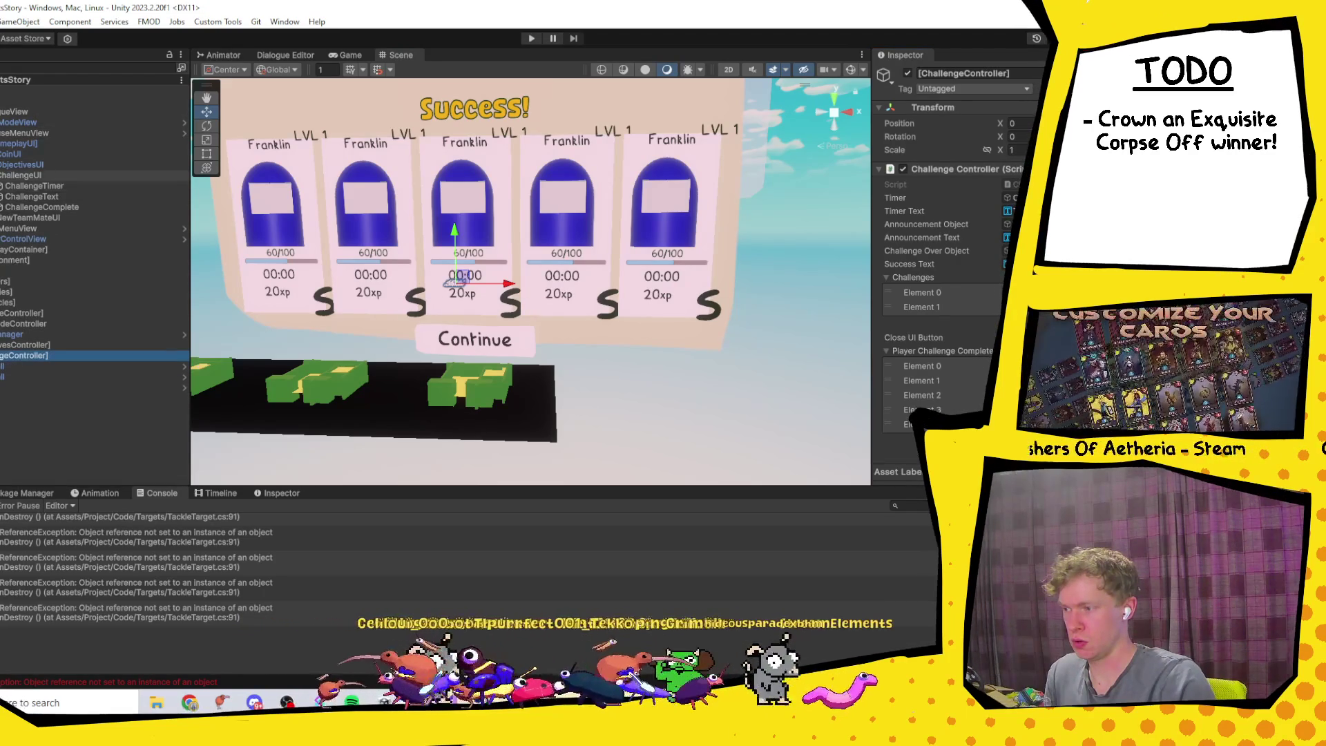
pyautogui.click(2, 175)
pyautogui.click(2, 143)
pyautogui.click(2, 186)
pyautogui.click(2, 175)
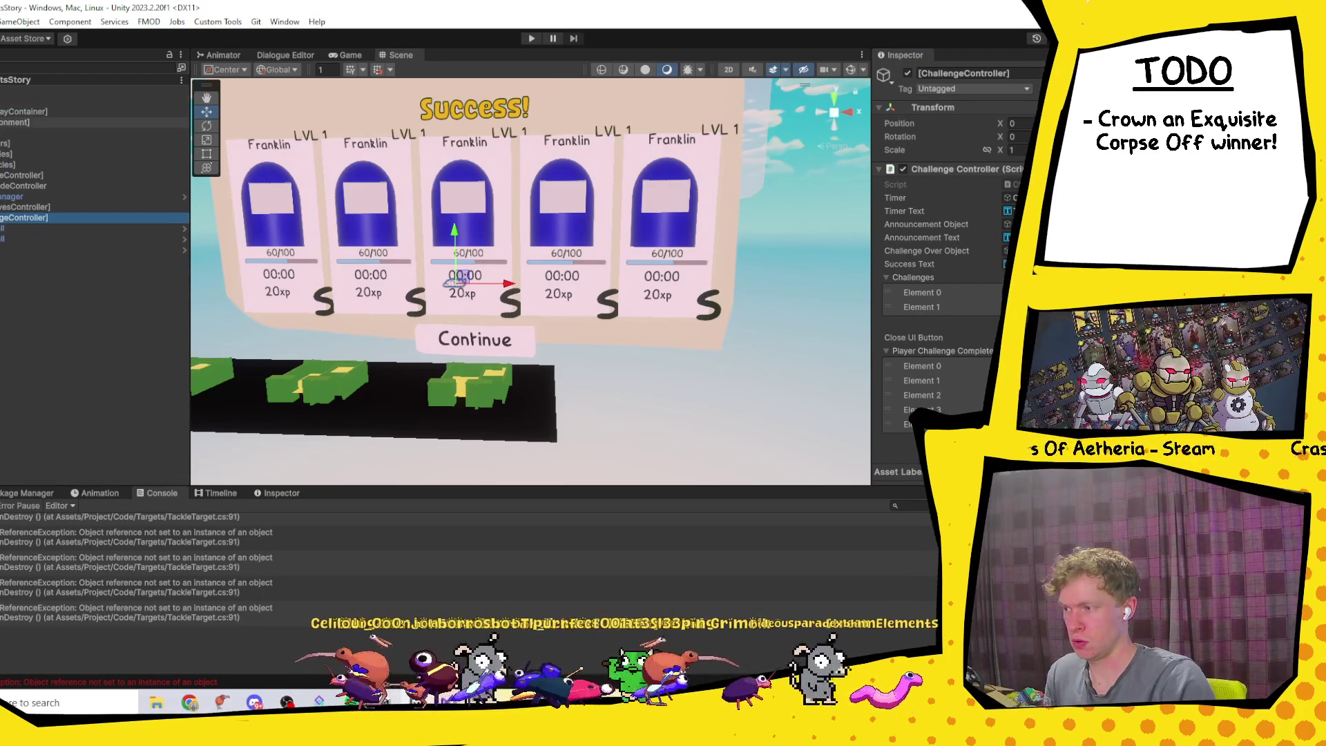
pyautogui.click(2, 100)
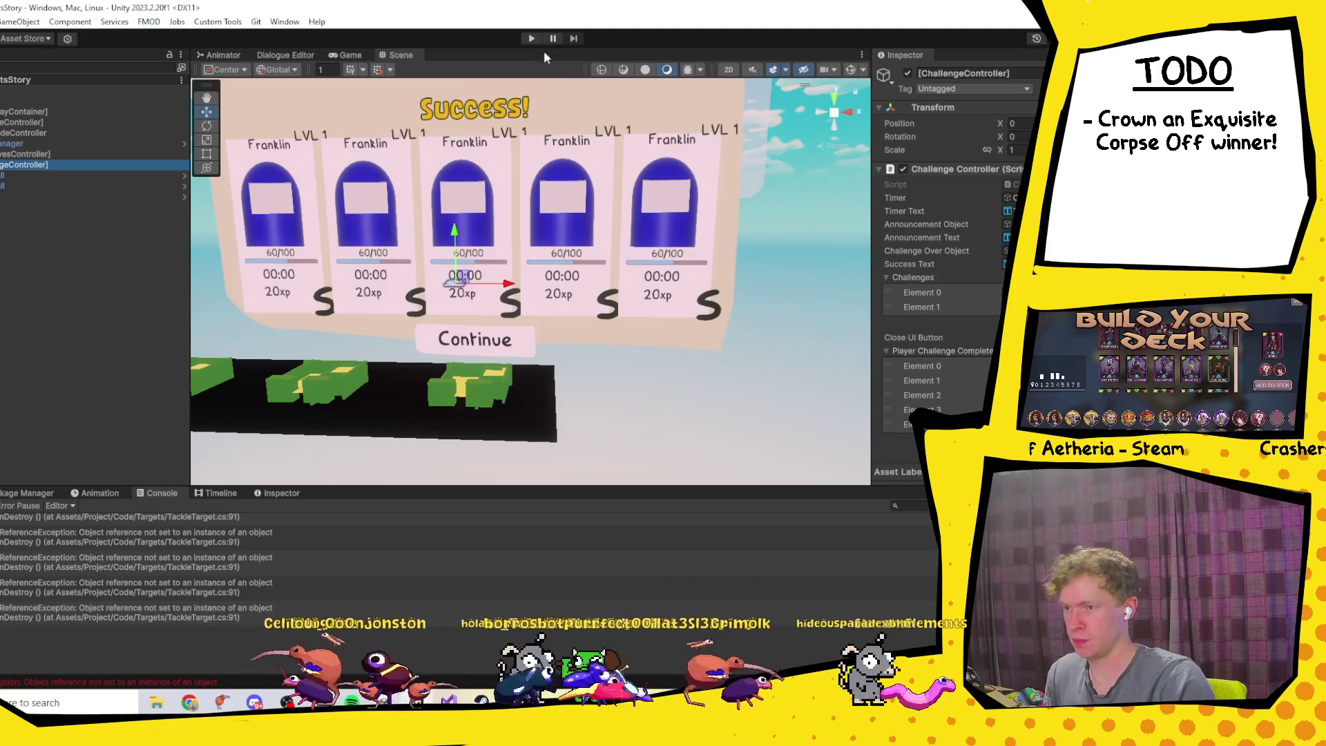
pyautogui.click(2, 100)
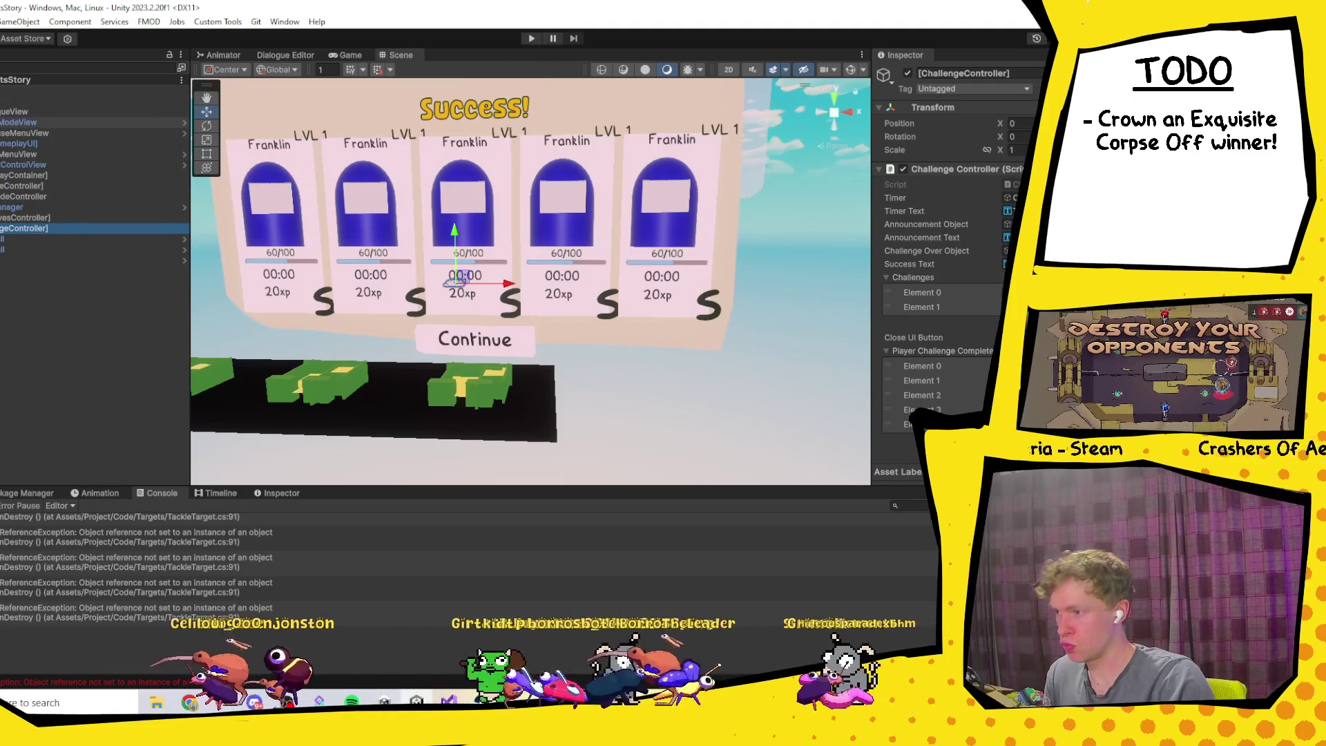
# Step: Expand ModeView, ChallengeUI and ChallengeComplete, then untick ChallengeCompleteObject's active checkbox
pyautogui.click(3, 122)
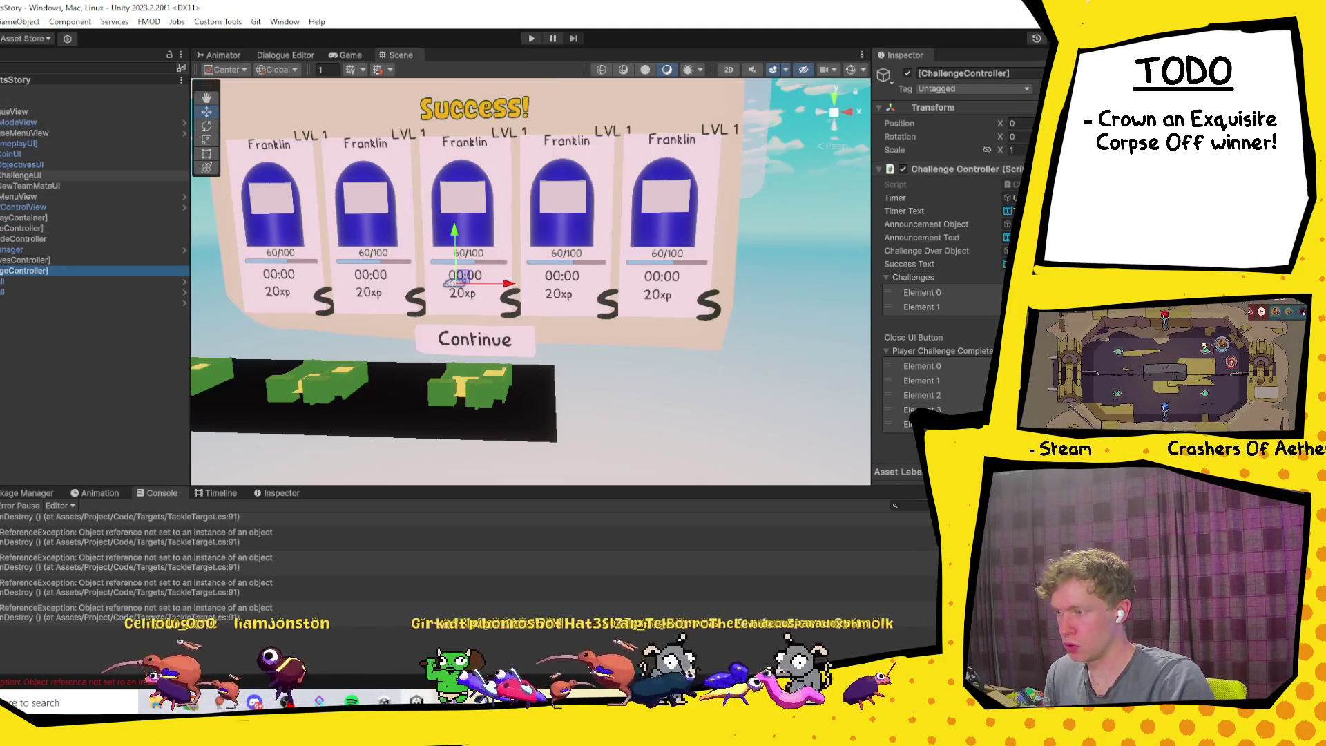
pyautogui.click(2, 175)
pyautogui.click(3, 206)
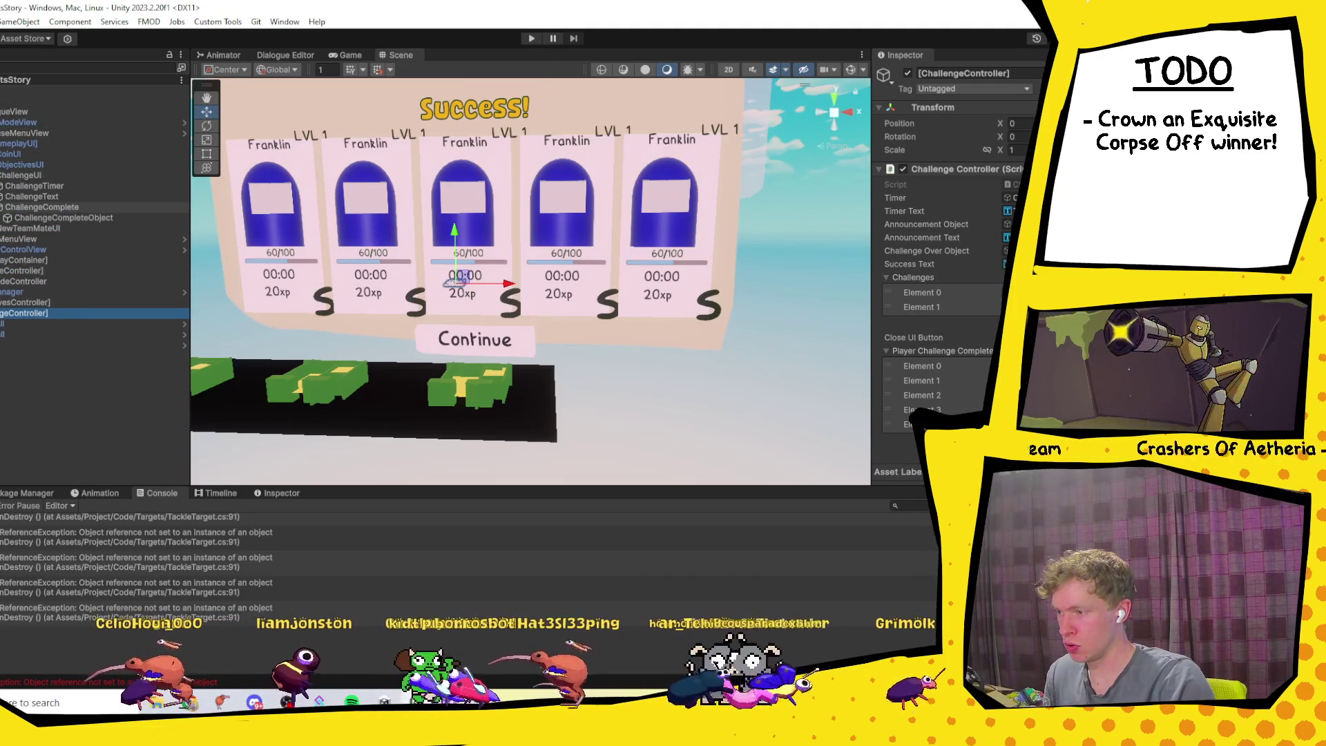
pyautogui.click(47, 217)
pyautogui.click(907, 74)
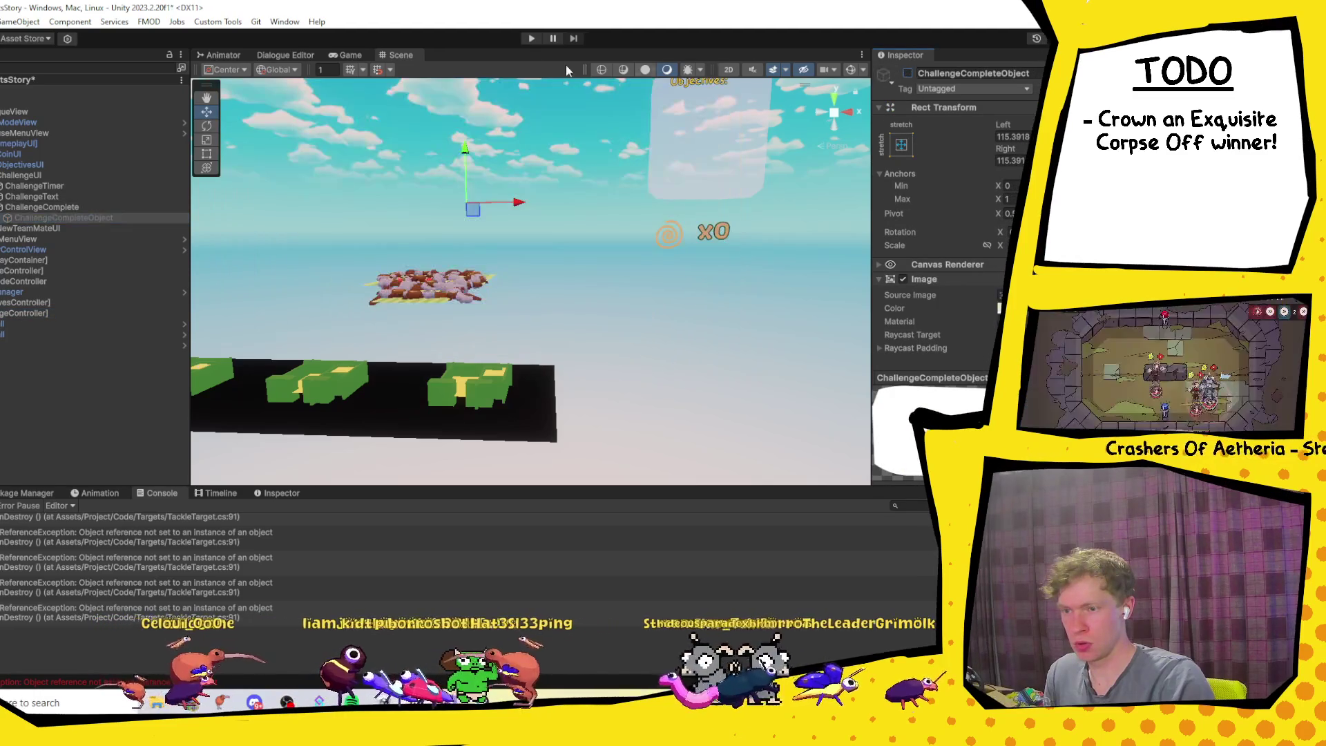
# Step: Play the Dribbling Challenge until the Failed end screen appears, then stop the game
pyautogui.click(530, 39)
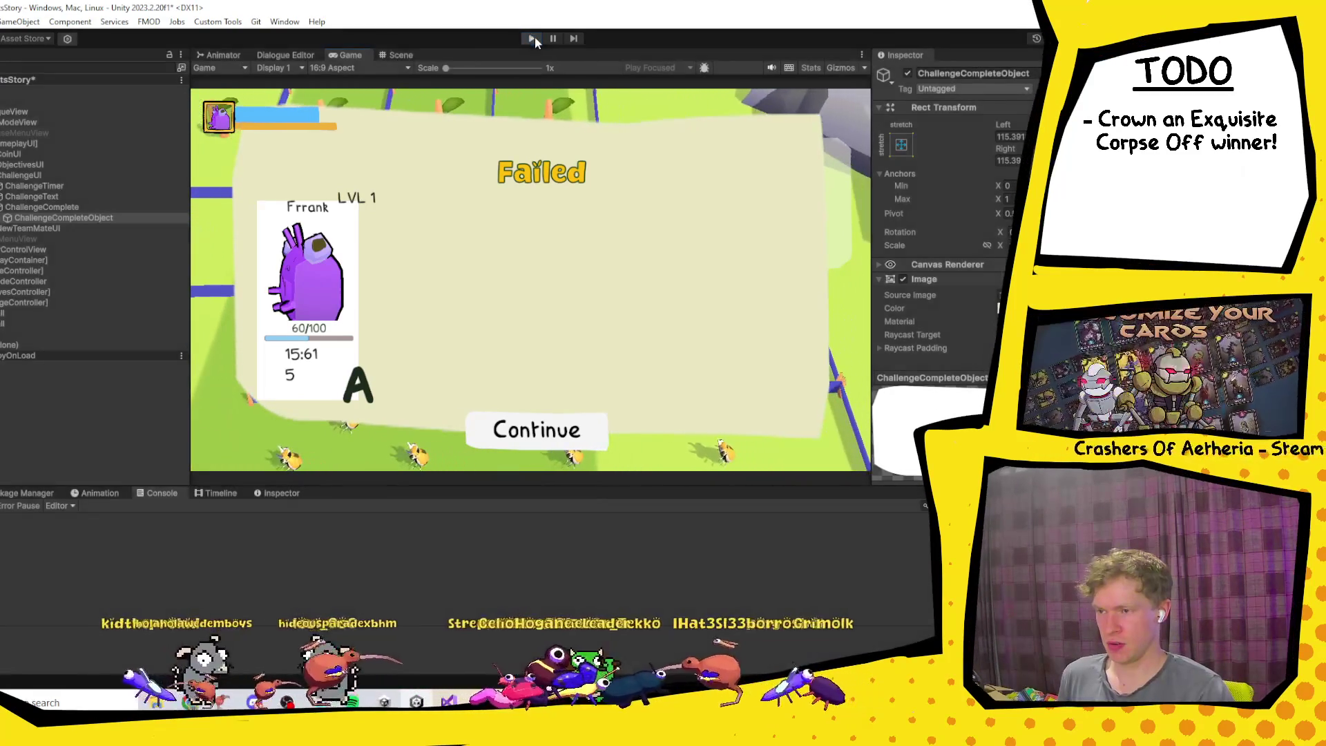
pyautogui.click(529, 39)
# Step: Rename RunEndChallenge's failed parameter to success everywhere in ChallengeController
pyautogui.hotkey('alt', 'Tab')
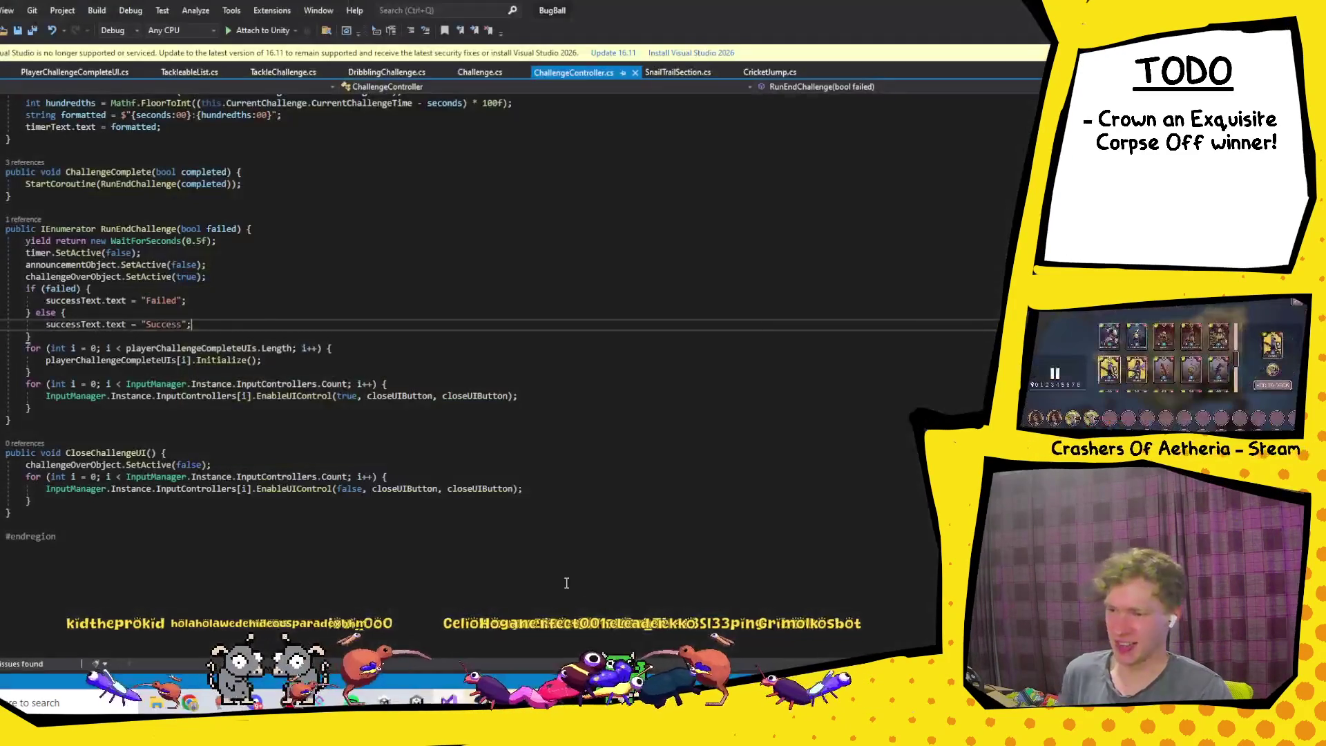
pyautogui.doubleClick(221, 229)
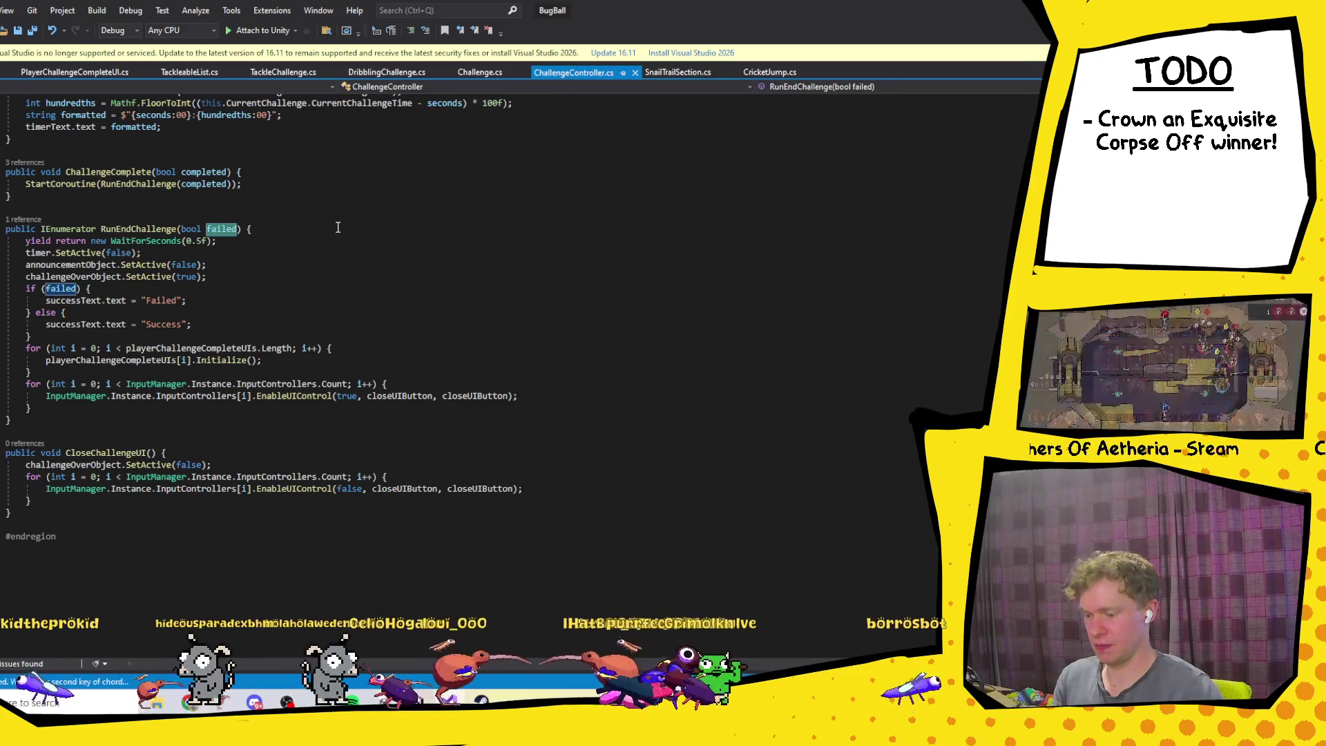
pyautogui.hotkey('ctrl', 'r')
pyautogui.hotkey('ctrl', 'r')
pyautogui.press('BackSpace')
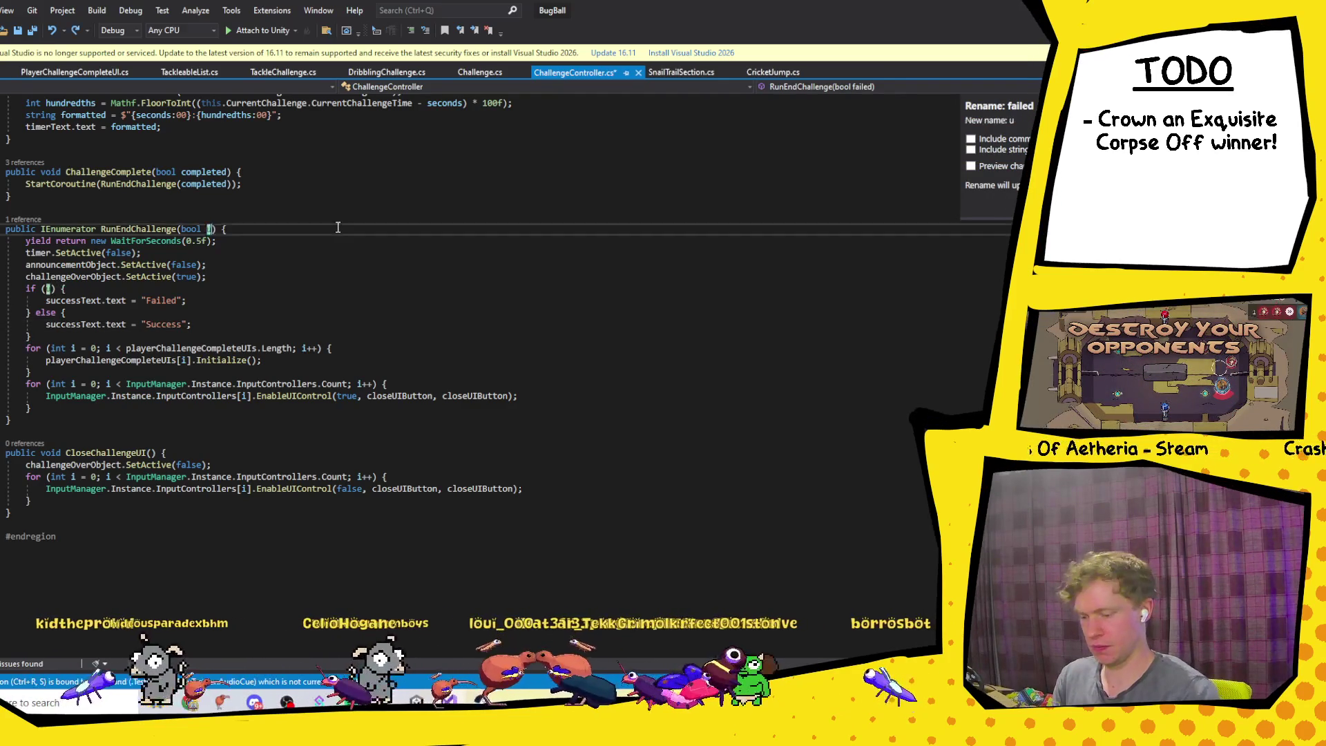
pyautogui.write('su')
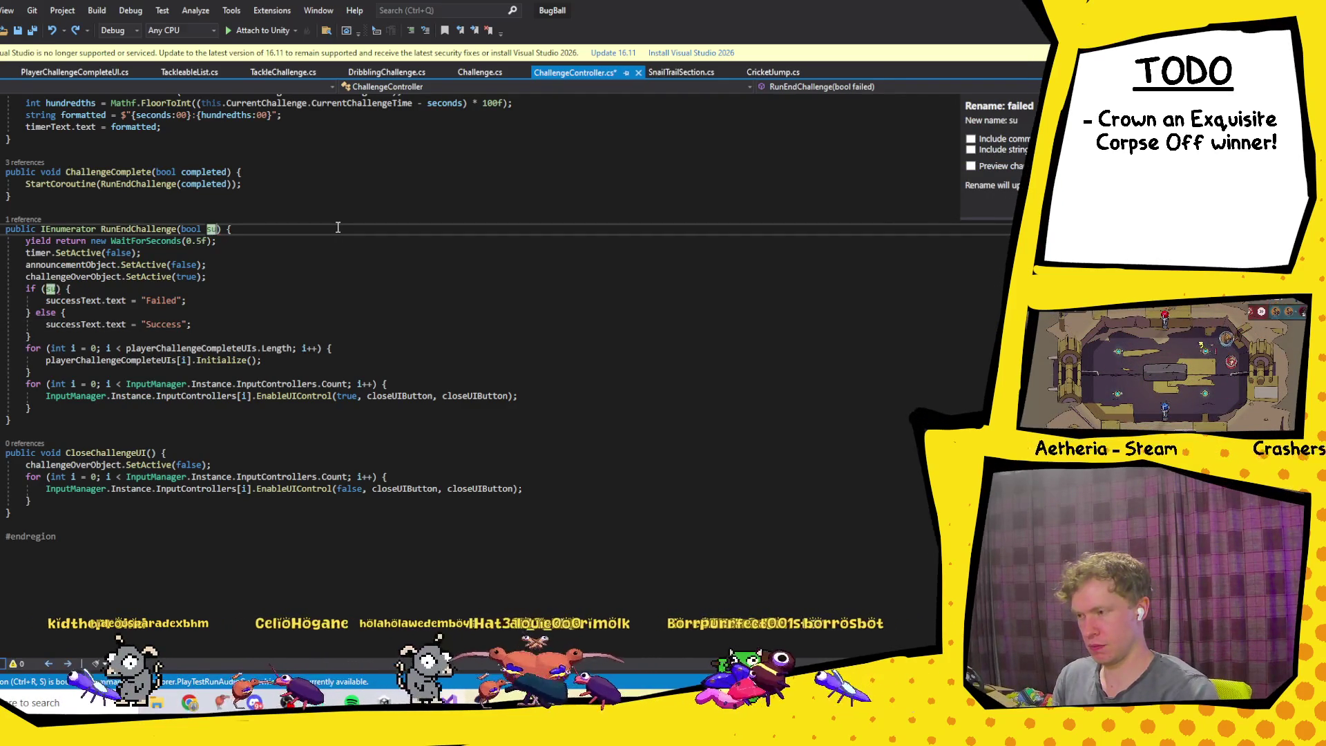
pyautogui.write('ce')
pyautogui.press('BackSpace')
pyautogui.press('BackSpace')
pyautogui.press('BackSpace')
pyautogui.write('uce')
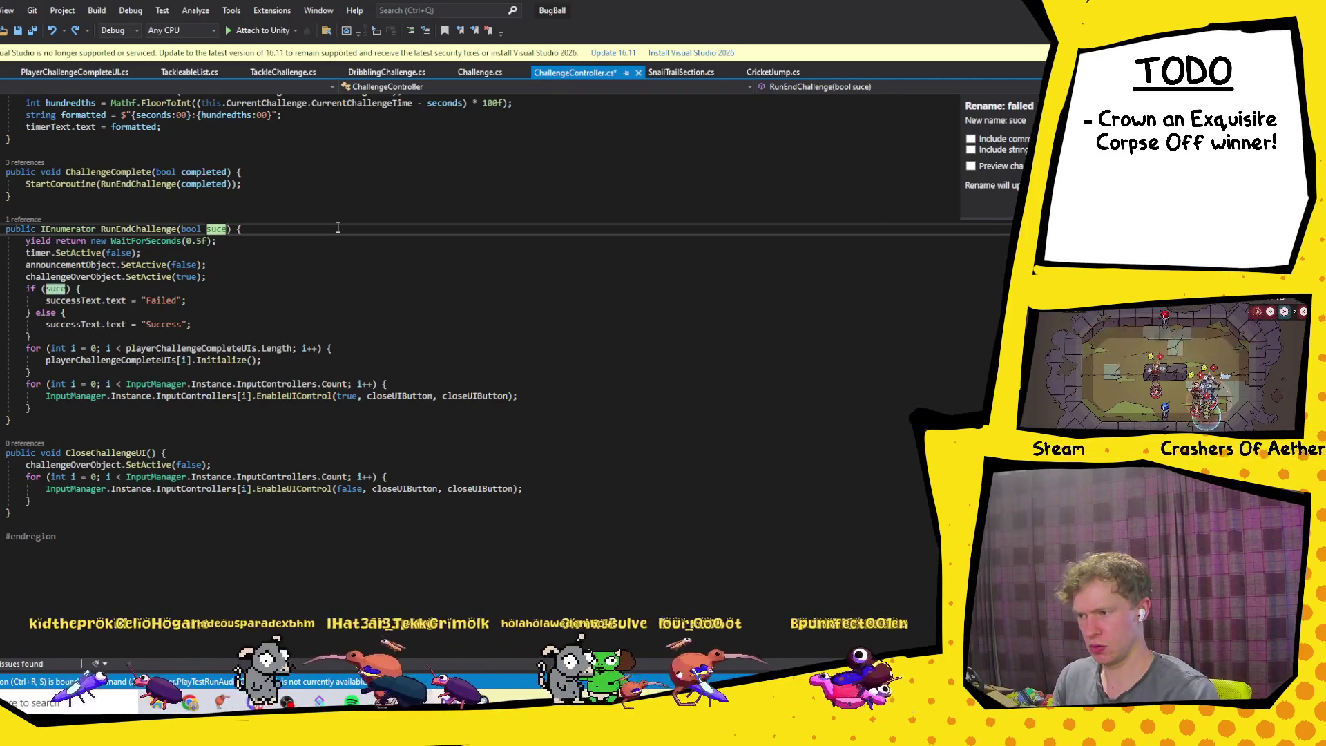
pyautogui.press('BackSpace')
pyautogui.write('cess')
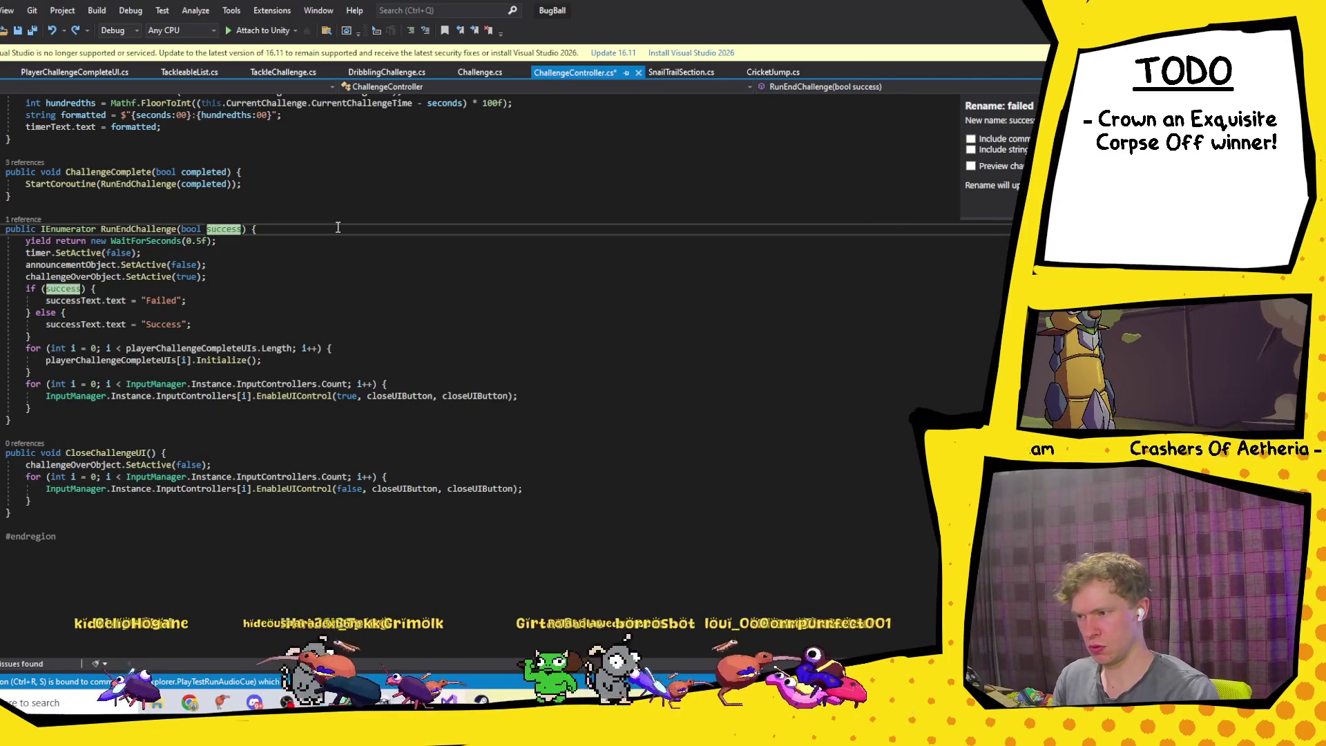
pyautogui.press('Return')
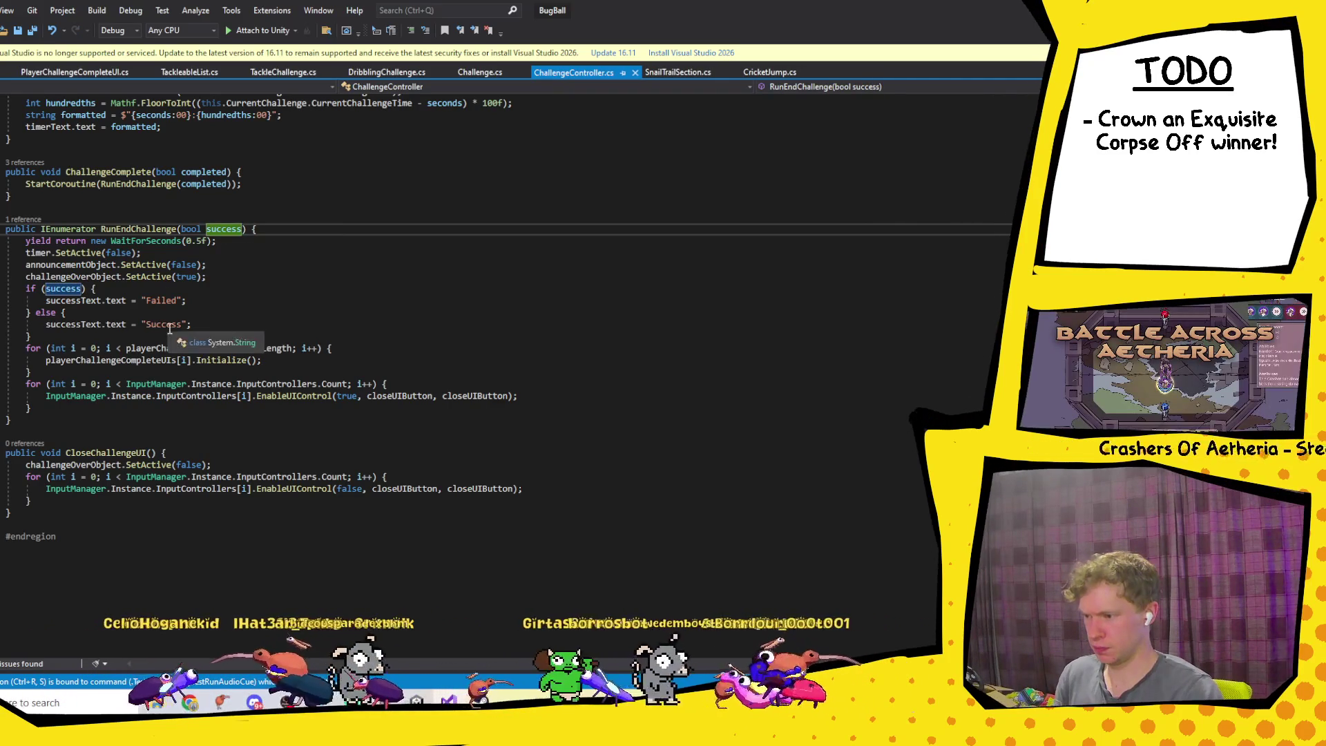
# Step: Swap the strings so the if branch shows "Success" and else "Failed", save, and return to Unity
pyautogui.doubleClick(164, 324)
pyautogui.hotkey('ctrl', 'c')
pyautogui.doubleClick(160, 301)
pyautogui.hotkey('ctrl', 'v')
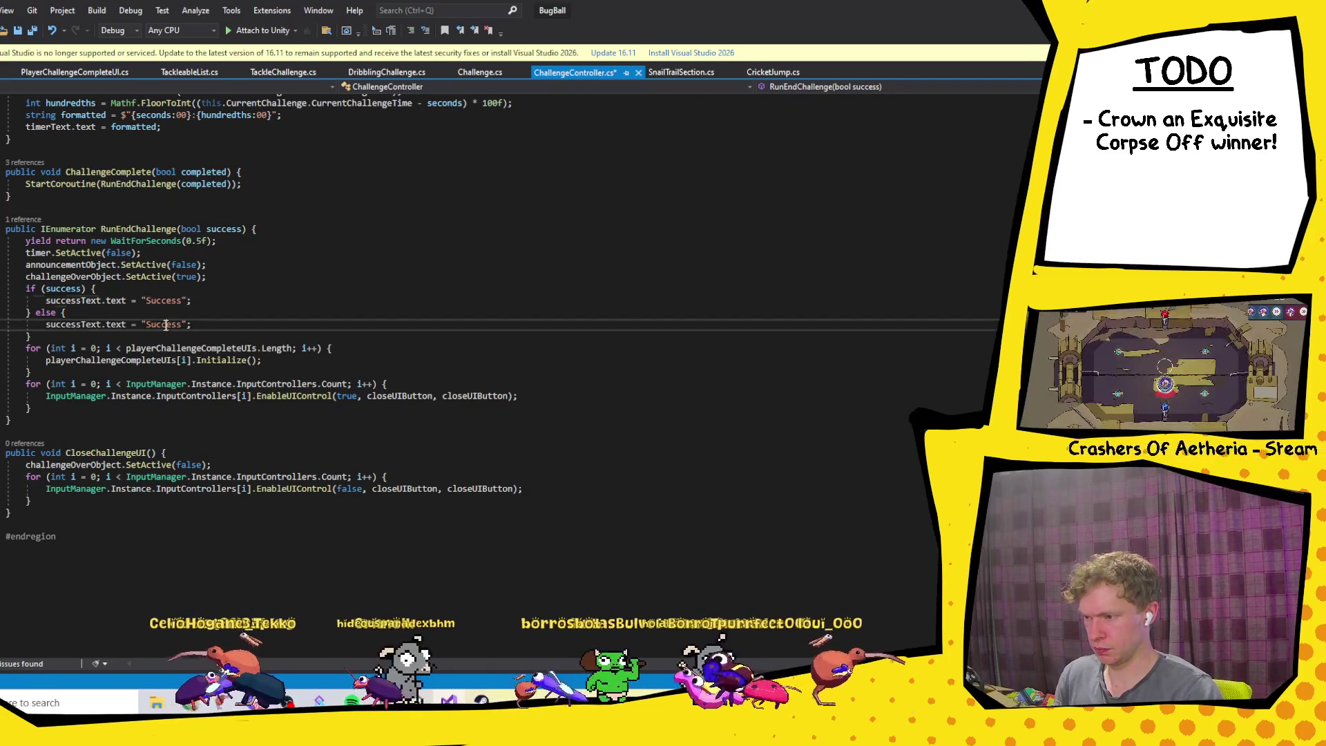
pyautogui.write('Failed')
pyautogui.hotkey('ctrl', 's')
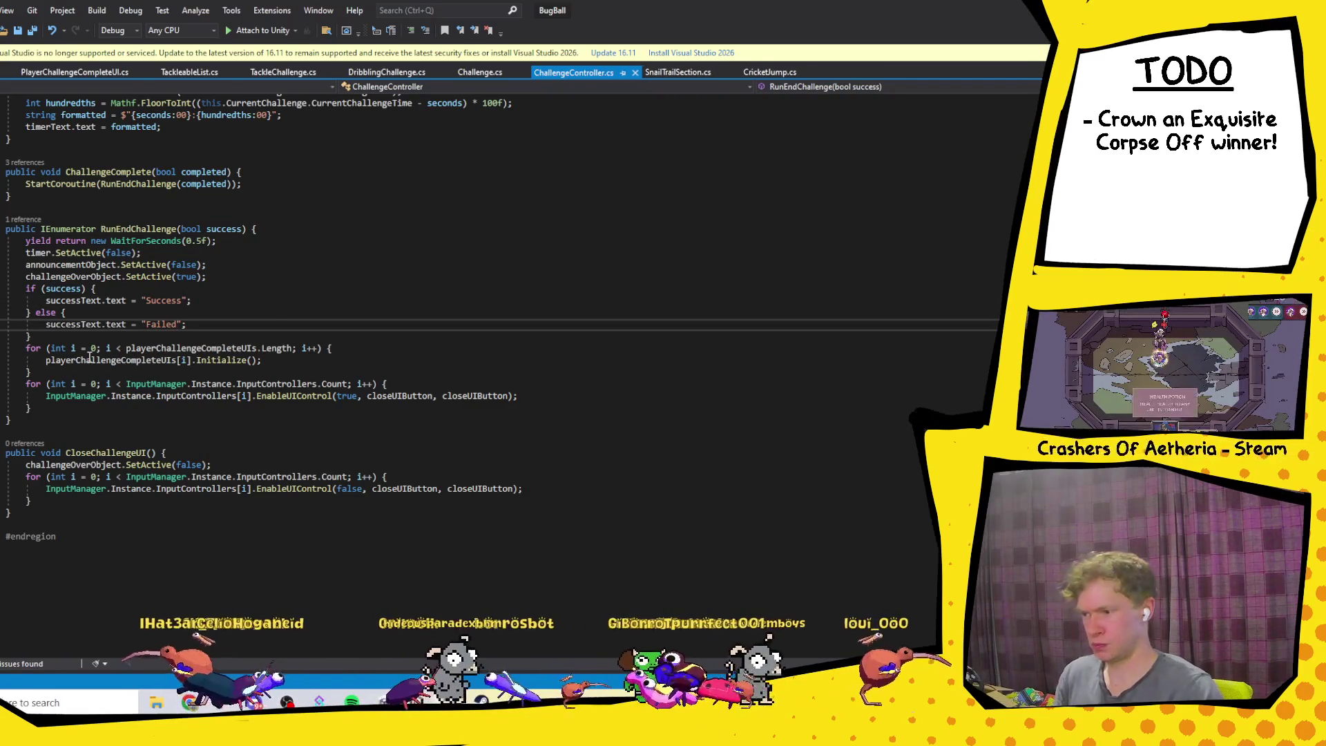
pyautogui.hotkey('alt', 'Tab')
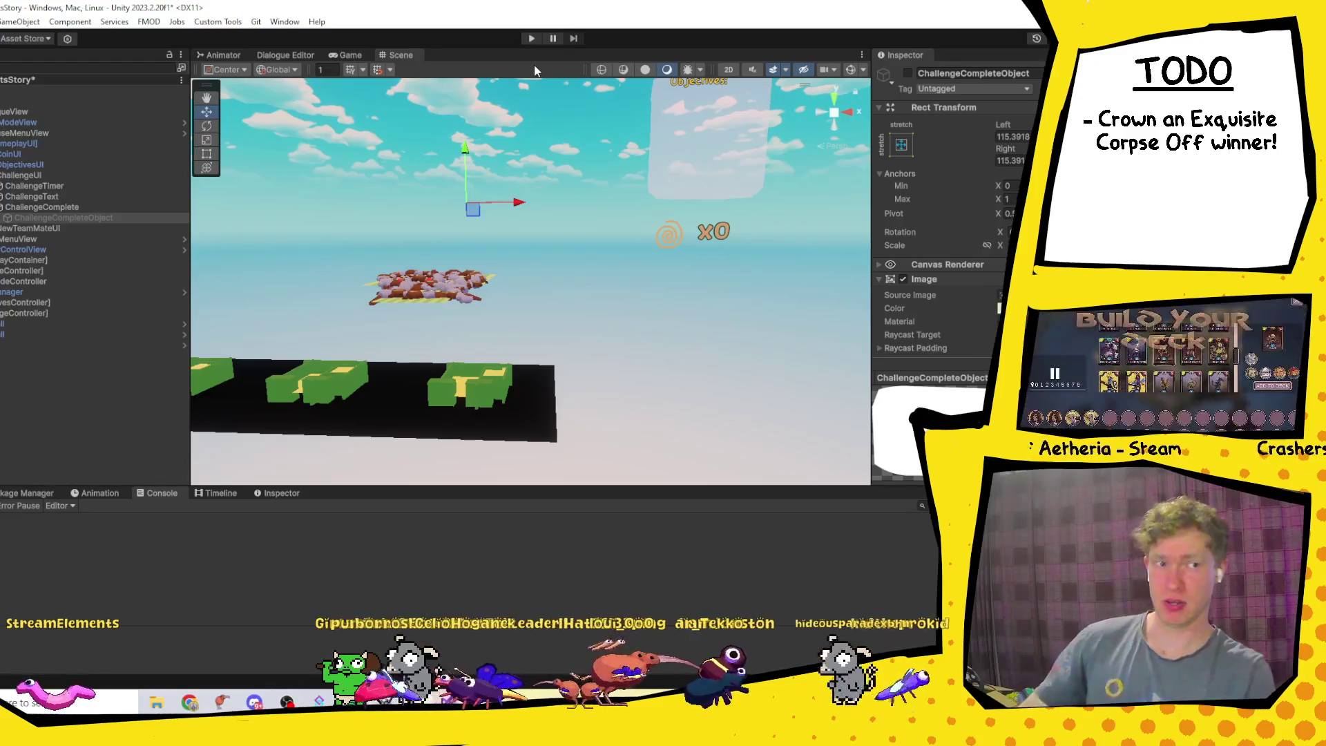